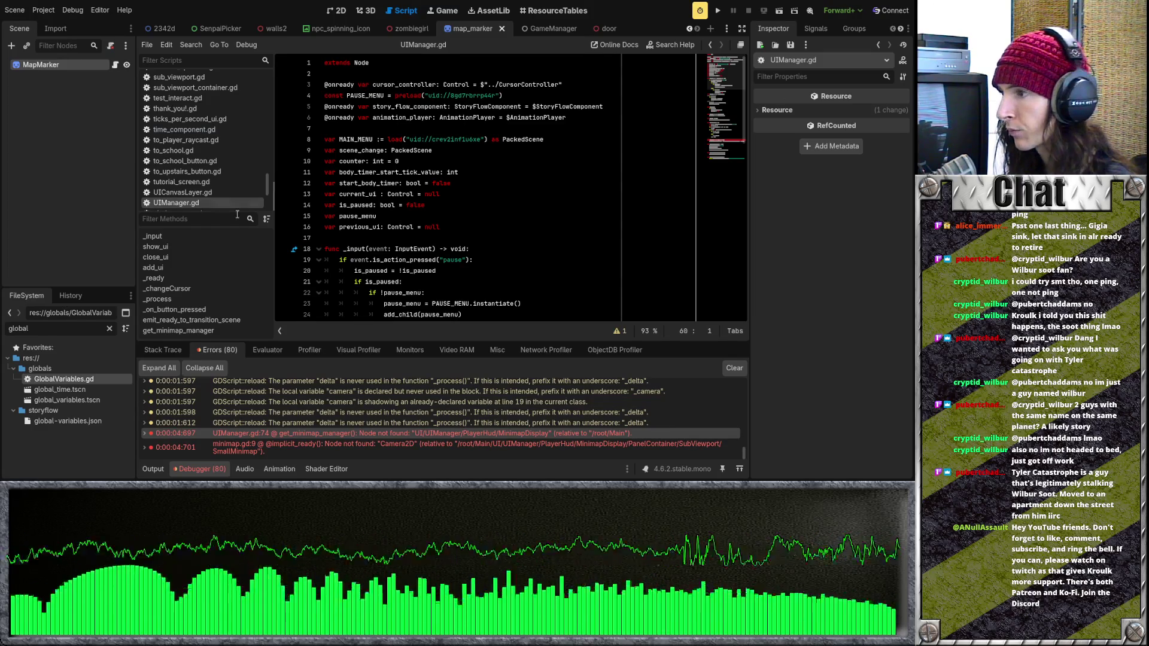
Filter files by 'map' and add trash_map_marker.png and class_map_marker.png to MapMarker's texture array
{"action": "key", "text": "ctrl+a"}
{"action": "key", "text": "BackSpace"}
{"action": "type", "text": "map"}
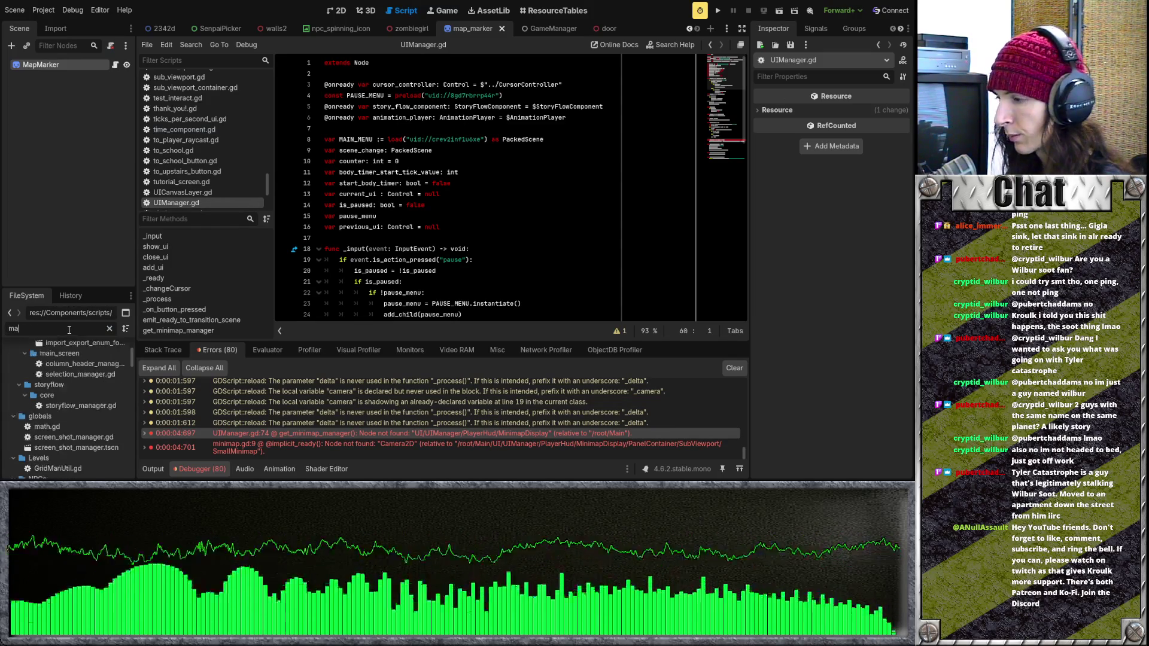
{"action": "scroll", "coordinate": [75, 380], "scroll_direction": "up", "scroll_amount": 3}
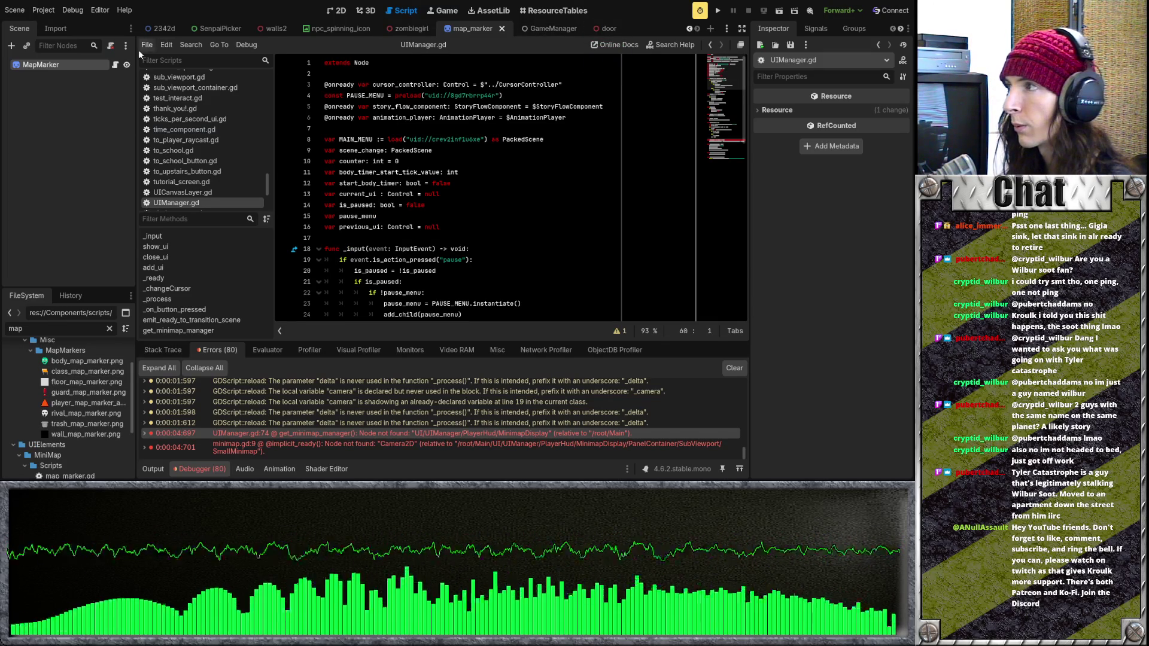
{"action": "left_click", "coordinate": [82, 67]}
{"action": "left_click_drag", "start_coordinate": [87, 423], "coordinate": [831, 270]}
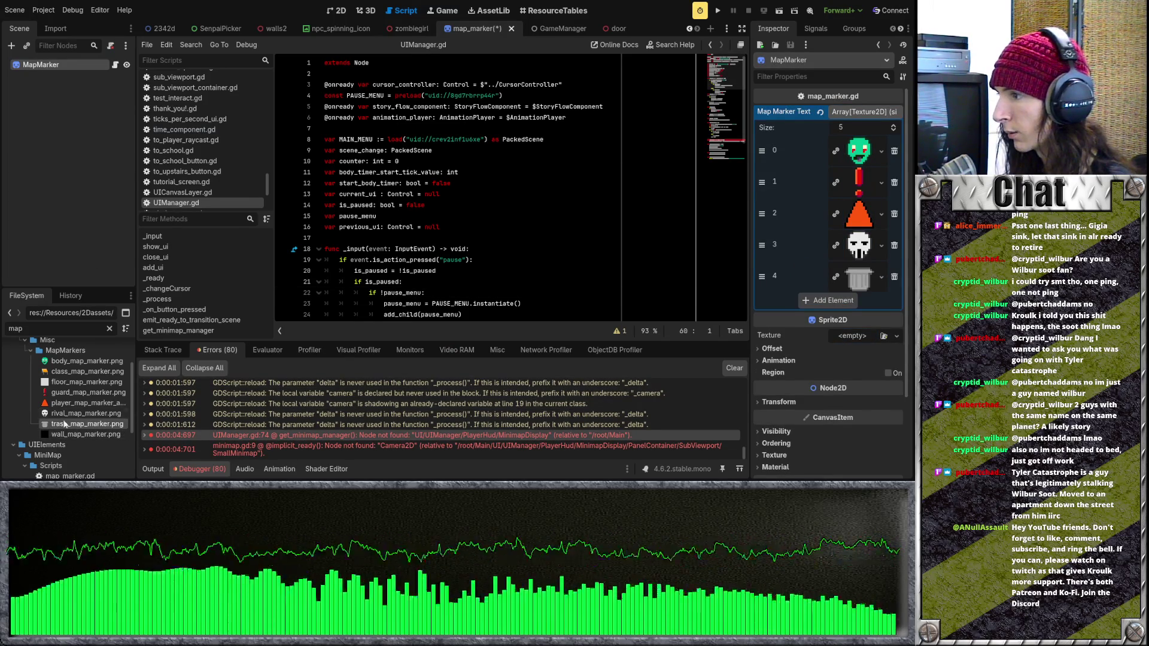
{"action": "mouse_move", "coordinate": [72, 371]}
{"action": "left_mouse_down"}
{"action": "mouse_move", "coordinate": [419, 303]}
{"action": "mouse_move", "coordinate": [832, 301]}
{"action": "left_mouse_up"}
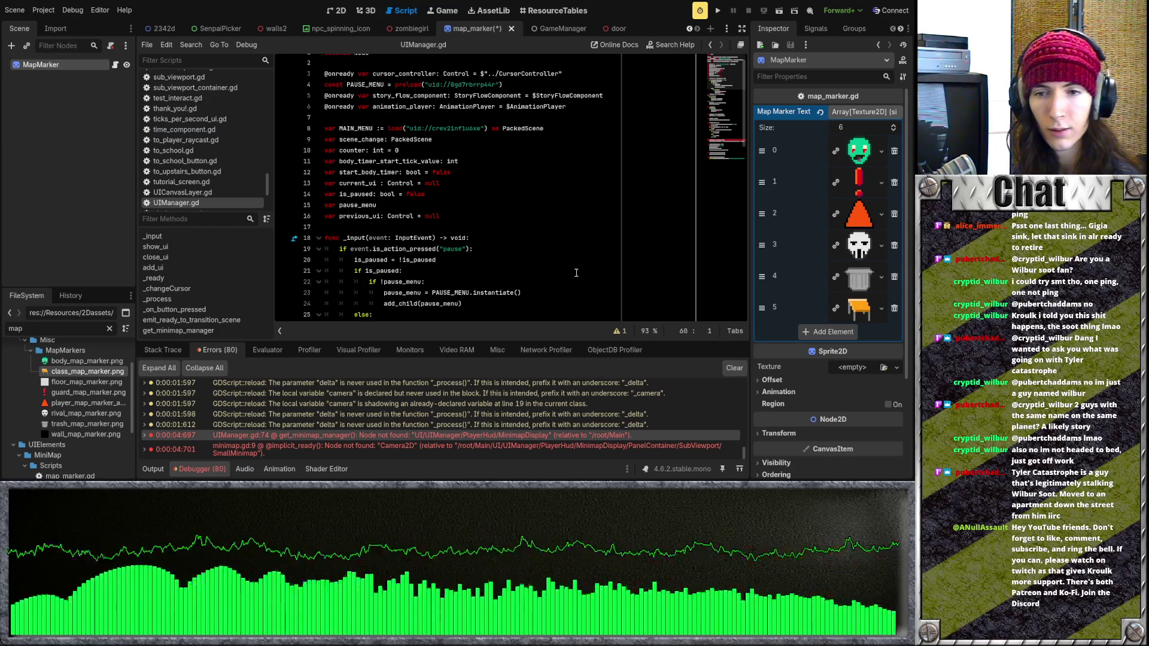
{"action": "scroll", "coordinate": [576, 272], "scroll_direction": "down", "scroll_amount": 5}
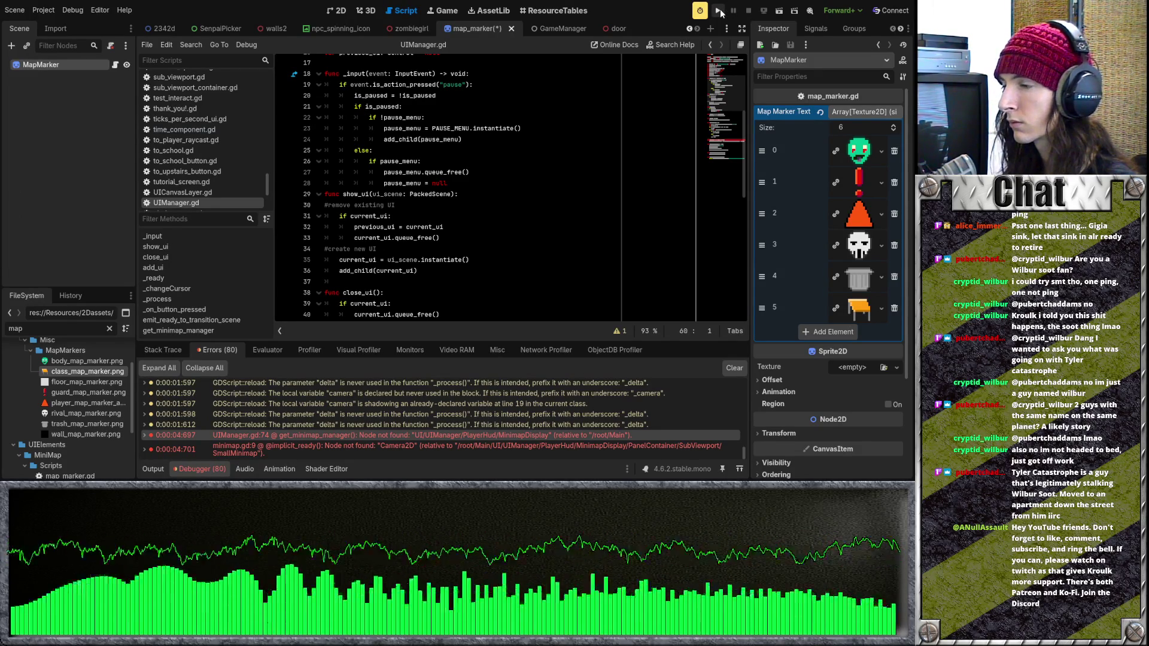
Launch the project with Play, stop it, and review the Output log
{"action": "scroll", "coordinate": [593, 187], "scroll_direction": "down", "scroll_amount": 6}
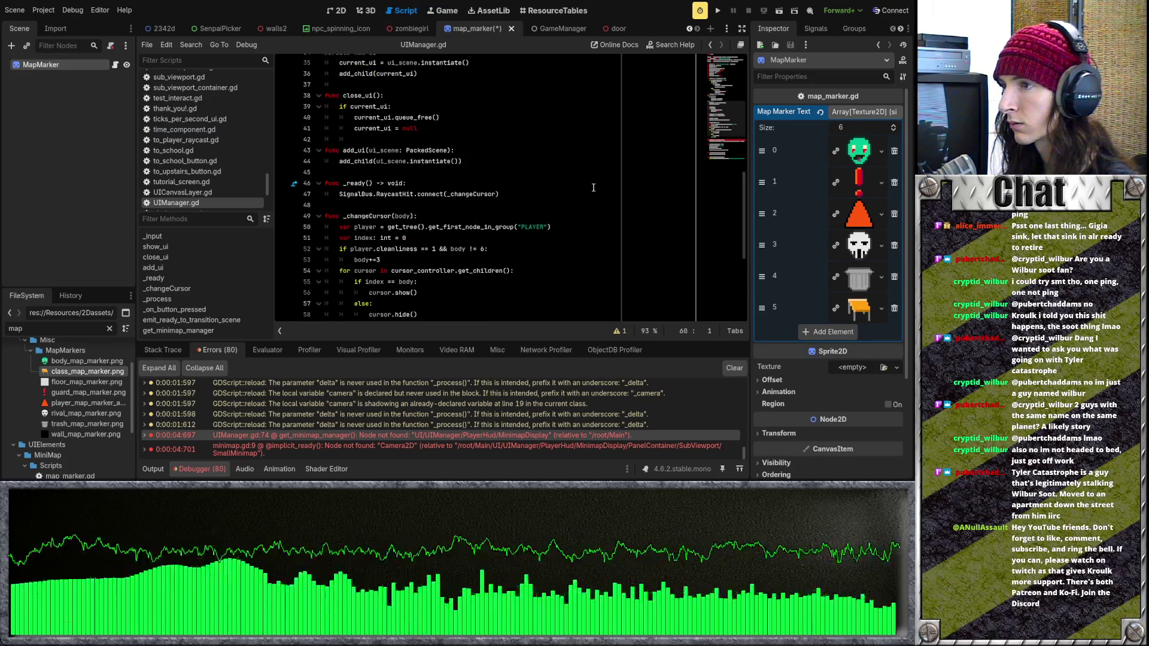
{"action": "left_click", "coordinate": [718, 10]}
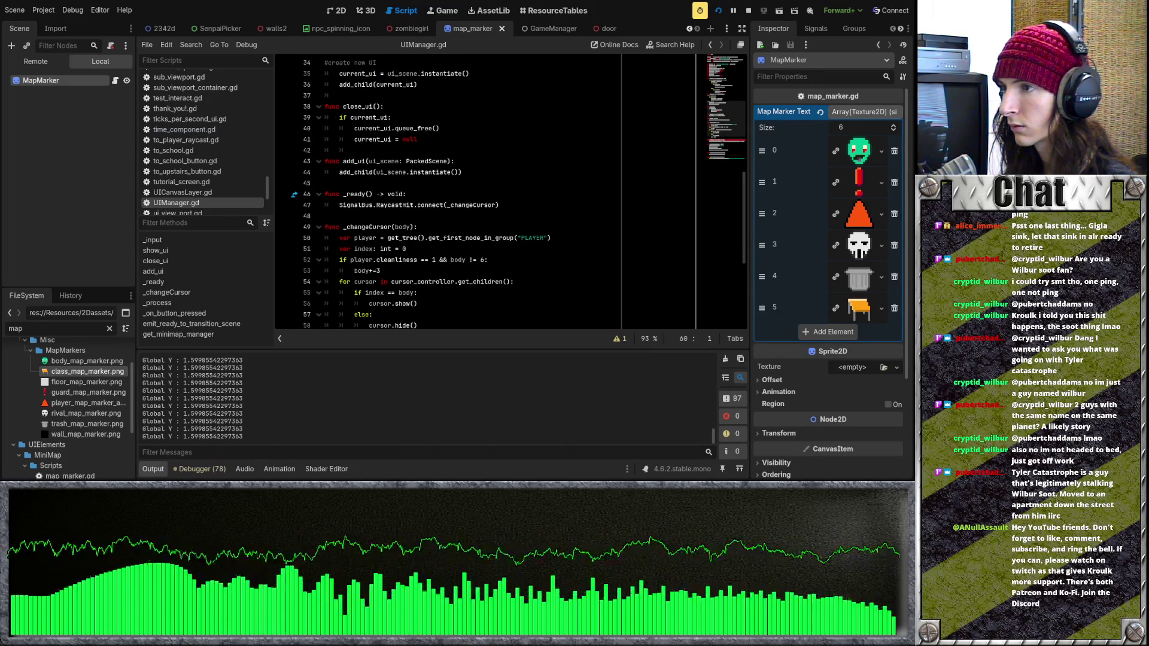
{"action": "left_click", "coordinate": [748, 11]}
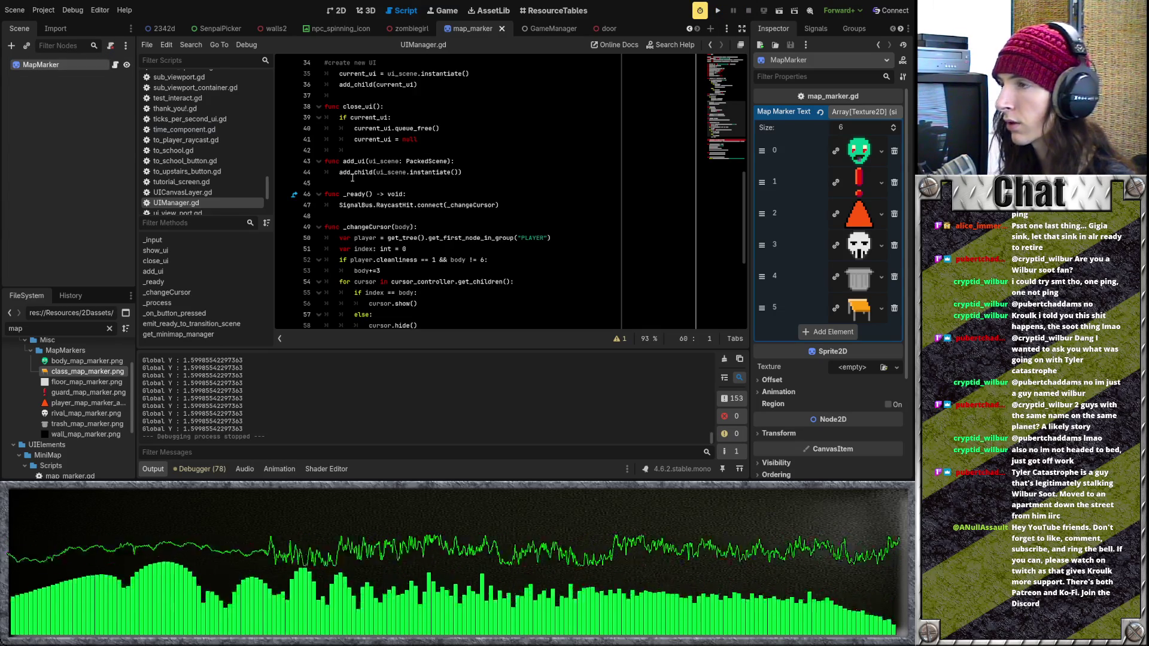
{"action": "scroll", "coordinate": [352, 178], "scroll_direction": "up", "scroll_amount": 5}
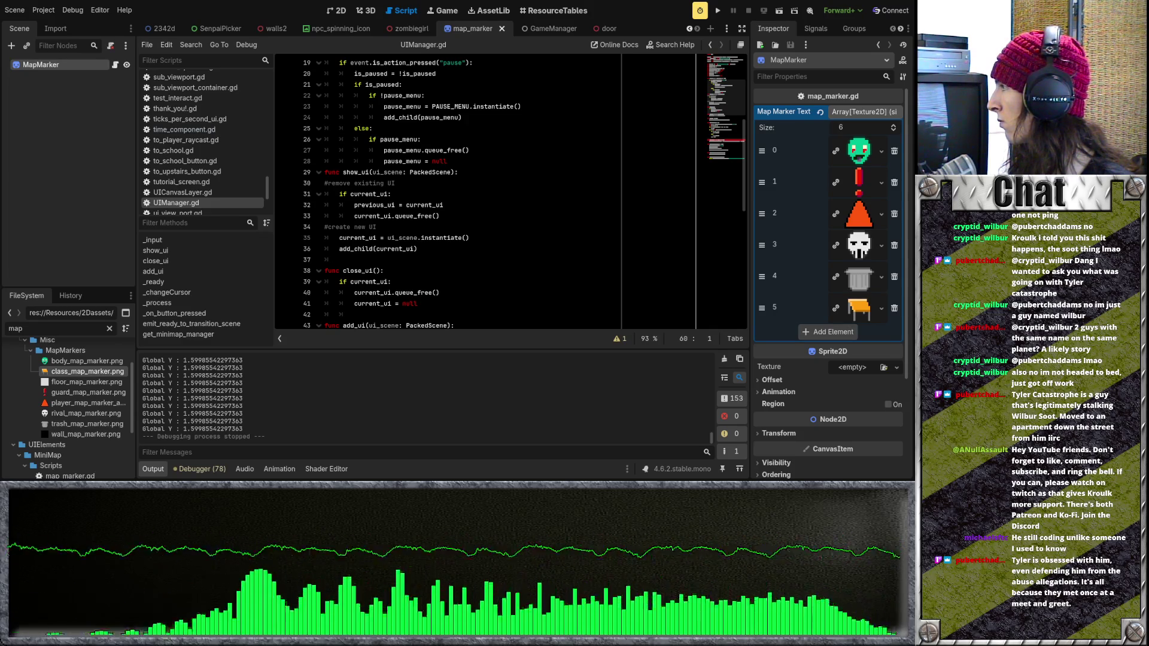
{"action": "left_click", "coordinate": [508, 161]}
{"action": "scroll", "coordinate": [510, 204], "scroll_direction": "up", "scroll_amount": 6}
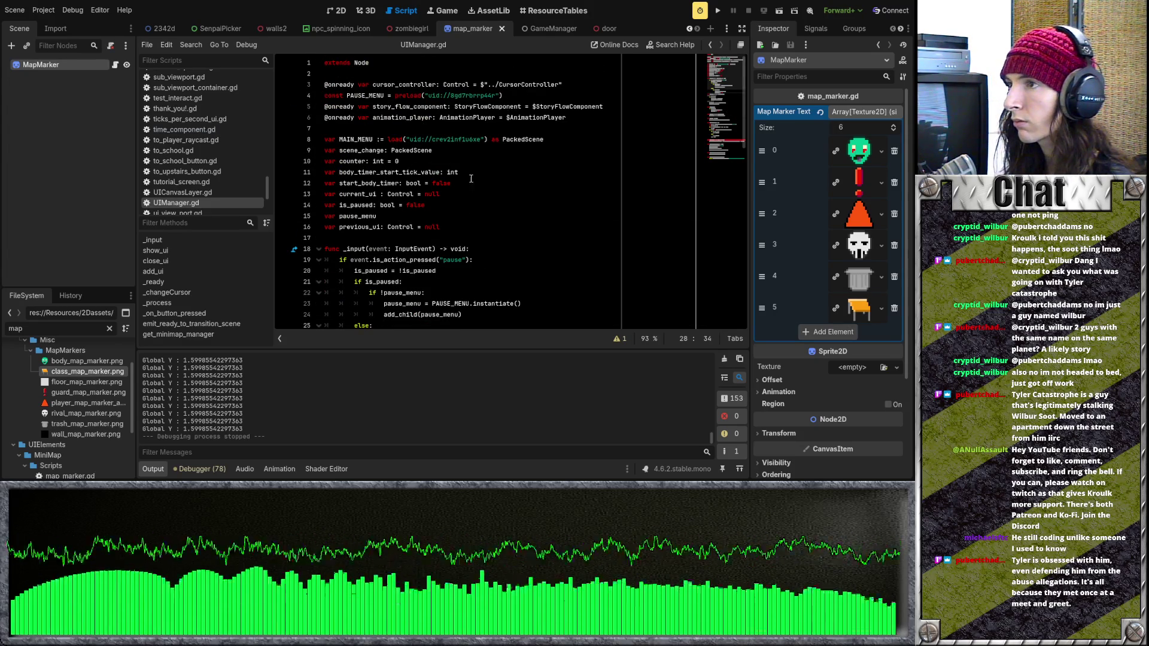
Open map_marker.gd from the MapMarker node's script icon in the Scene dock
{"action": "left_click", "coordinate": [368, 130]}
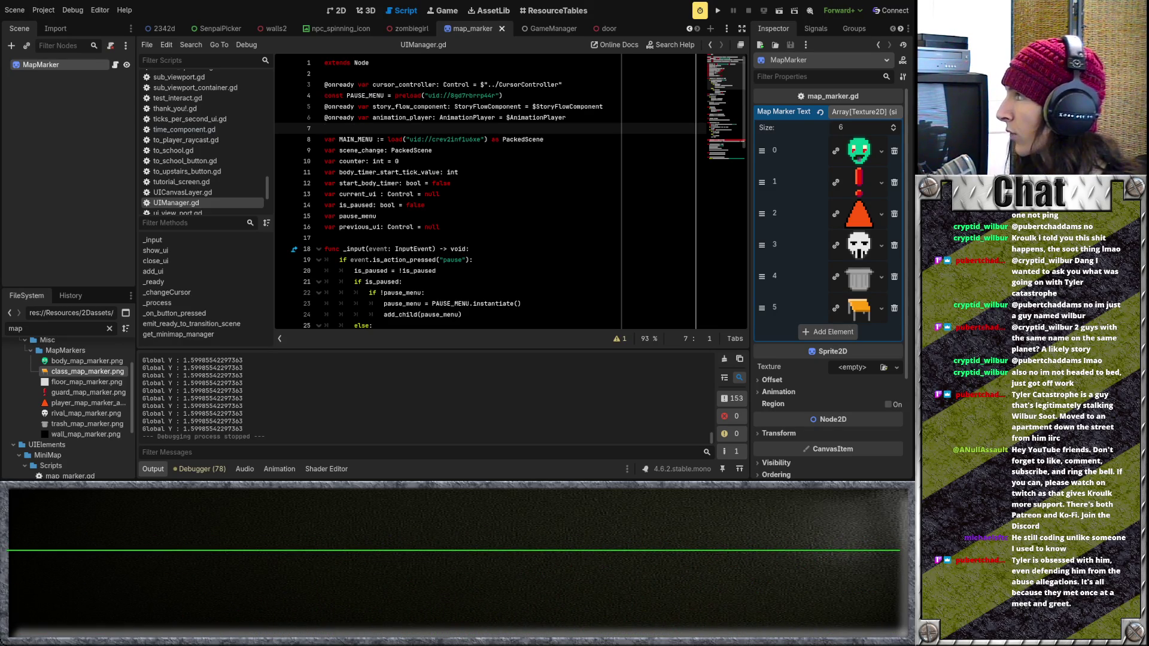
{"action": "left_click", "coordinate": [450, 139]}
{"action": "scroll", "coordinate": [577, 228], "scroll_direction": "down", "scroll_amount": 5}
{"action": "scroll", "coordinate": [581, 216], "scroll_direction": "up", "scroll_amount": 5}
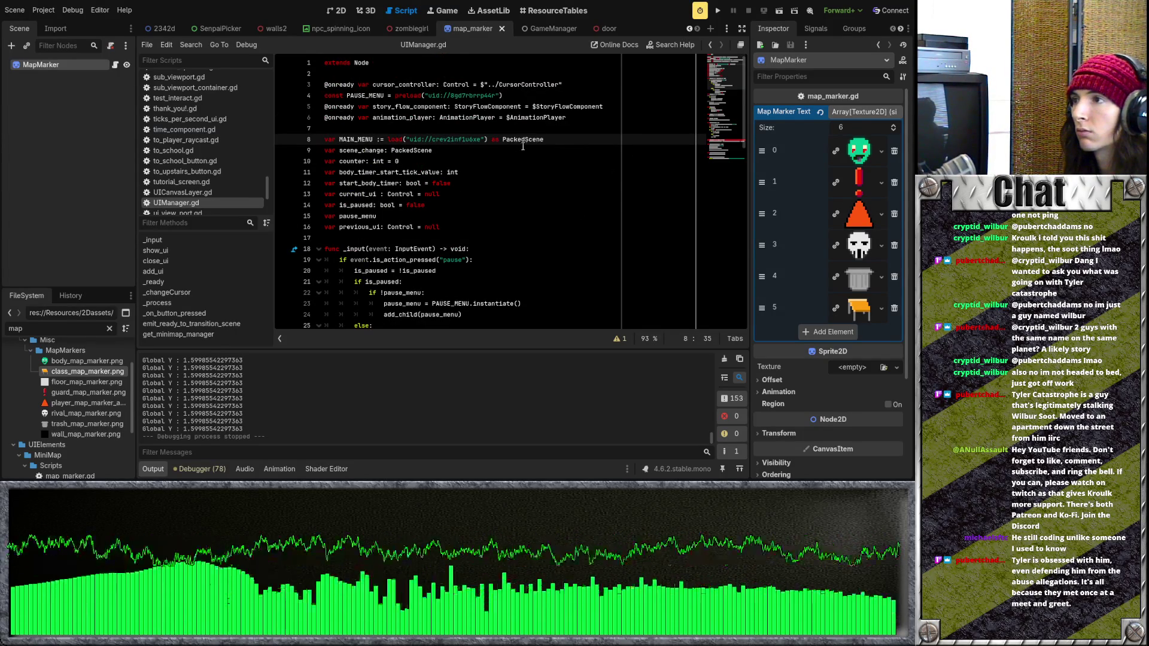
{"action": "left_click", "coordinate": [115, 65]}
{"action": "left_click", "coordinate": [562, 161]}
{"action": "left_click", "coordinate": [563, 139]}
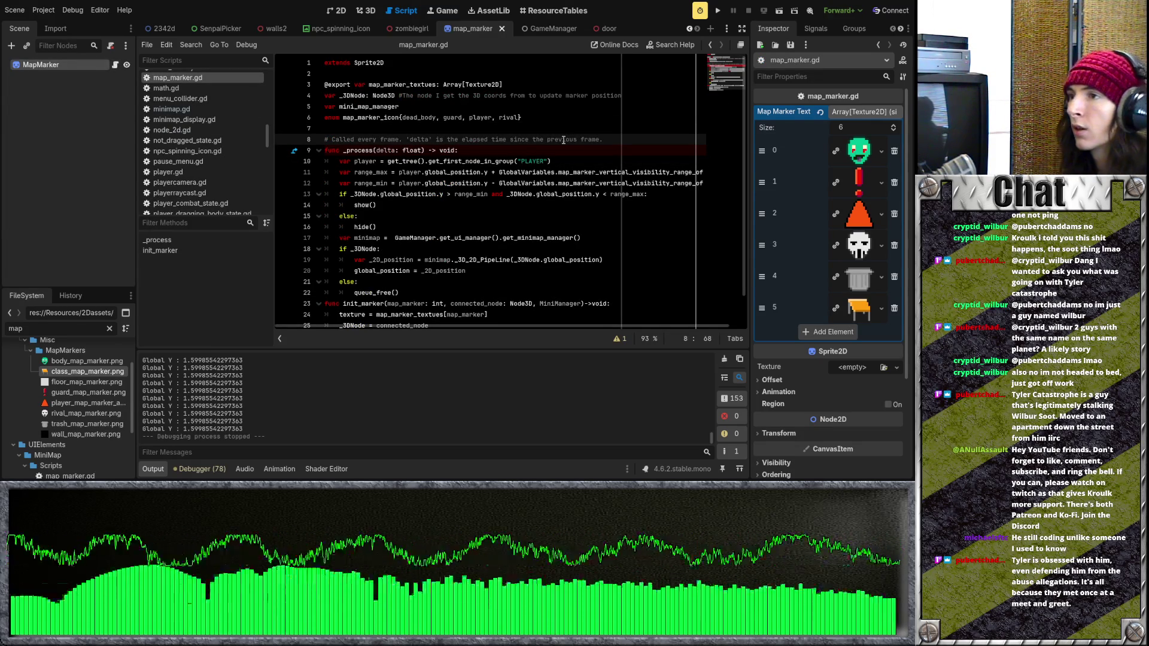
Append dump_site and classroom to the map_marker_icon enum after rival and save
{"action": "left_click", "coordinate": [518, 117]}
{"action": "left_click", "coordinate": [522, 121]}
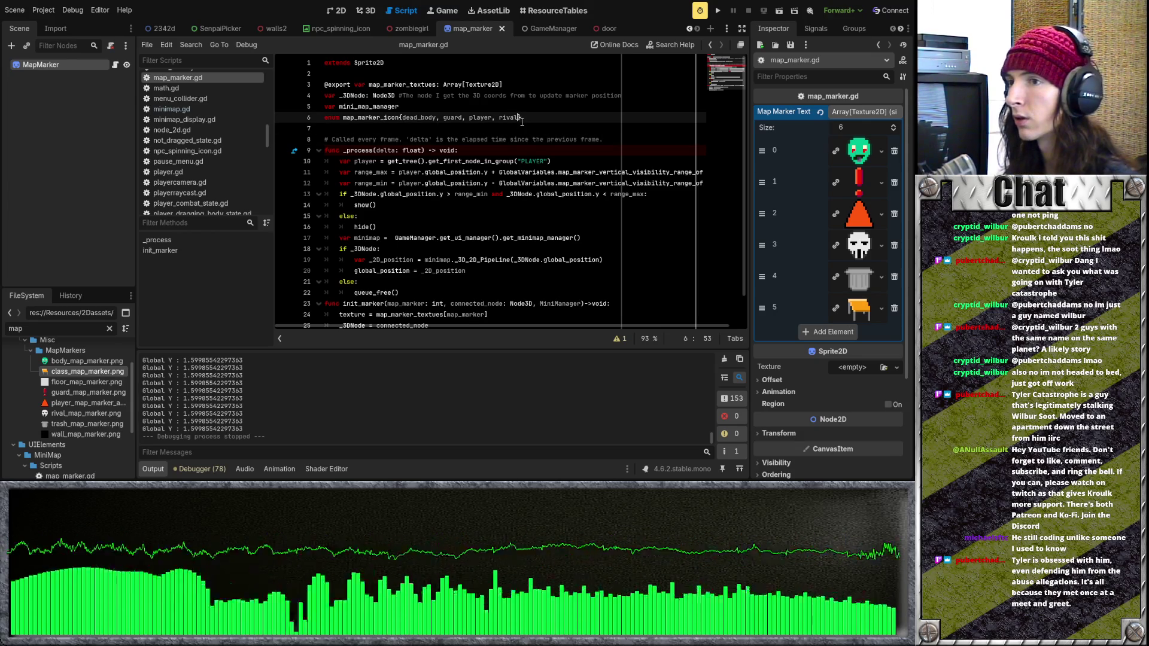
{"action": "type", "text": ", trash, class"}
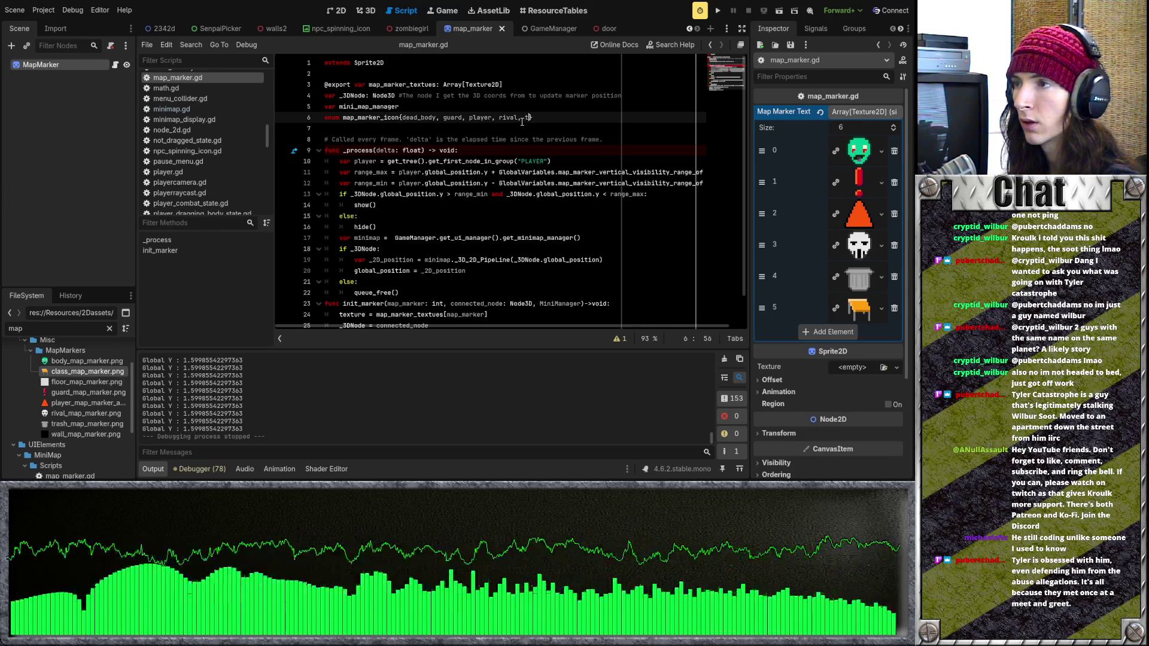
{"action": "key", "text": "Left"}
{"action": "key", "text": "Left"}
{"action": "key", "text": "Left"}
{"action": "key", "text": "BackSpace"}
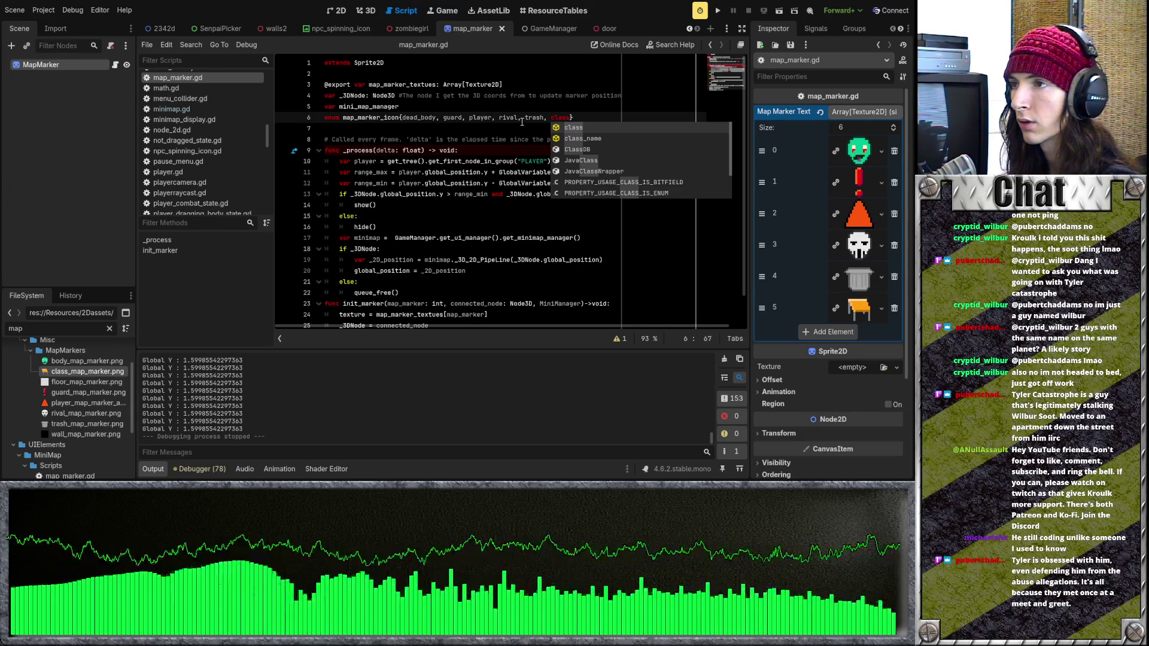
{"action": "key", "text": "BackSpace"}
{"action": "key", "text": "BackSpace"}
{"action": "key", "text": "BackSpace"}
{"action": "type", "text": "dump"}
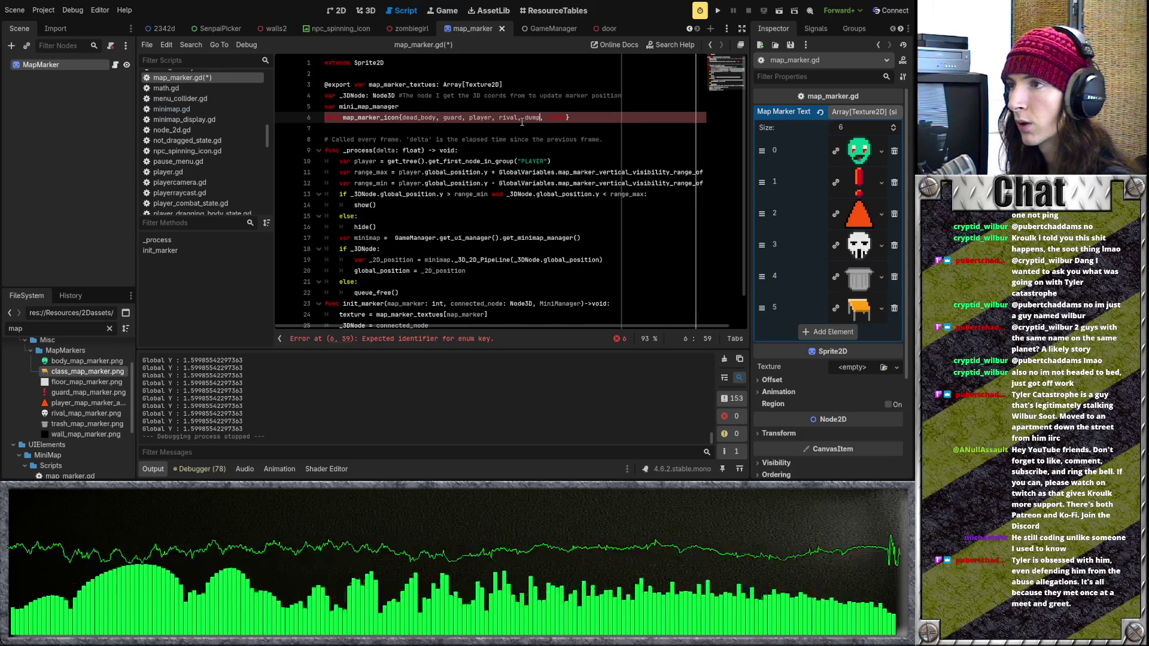
{"action": "type", "text": "_site"}
{"action": "key", "text": "ctrl+Right"}
{"action": "key", "text": "BackSpace"}
{"action": "key", "text": "BackSpace"}
{"action": "key", "text": "BackSpace"}
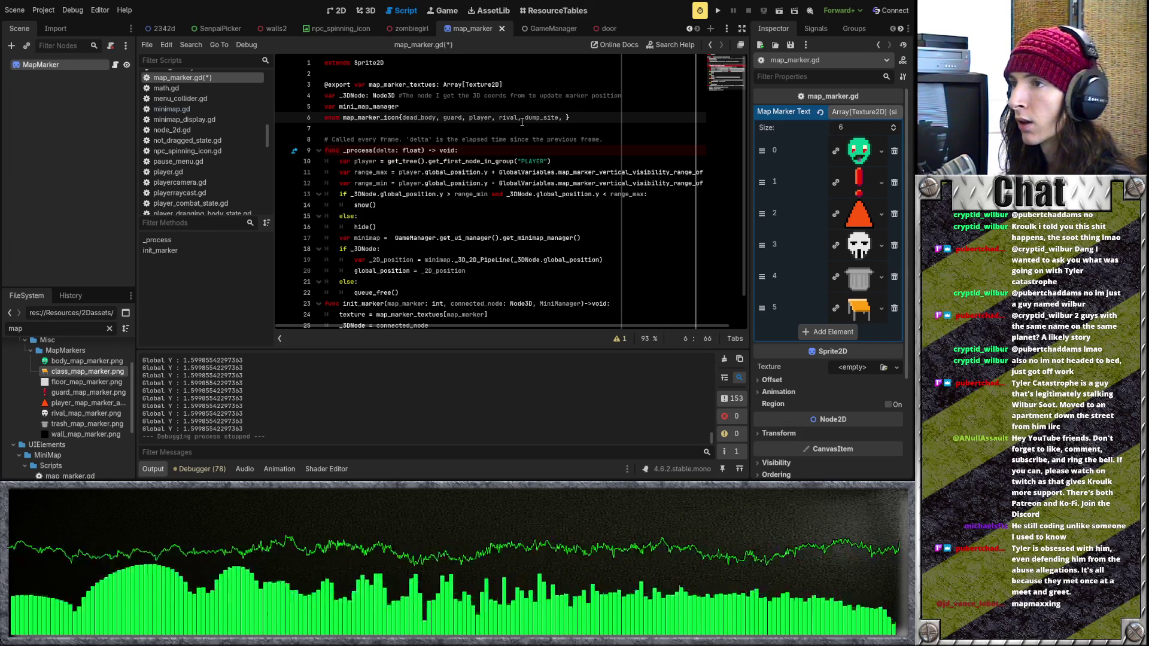
{"action": "type", "text": "classroom"}
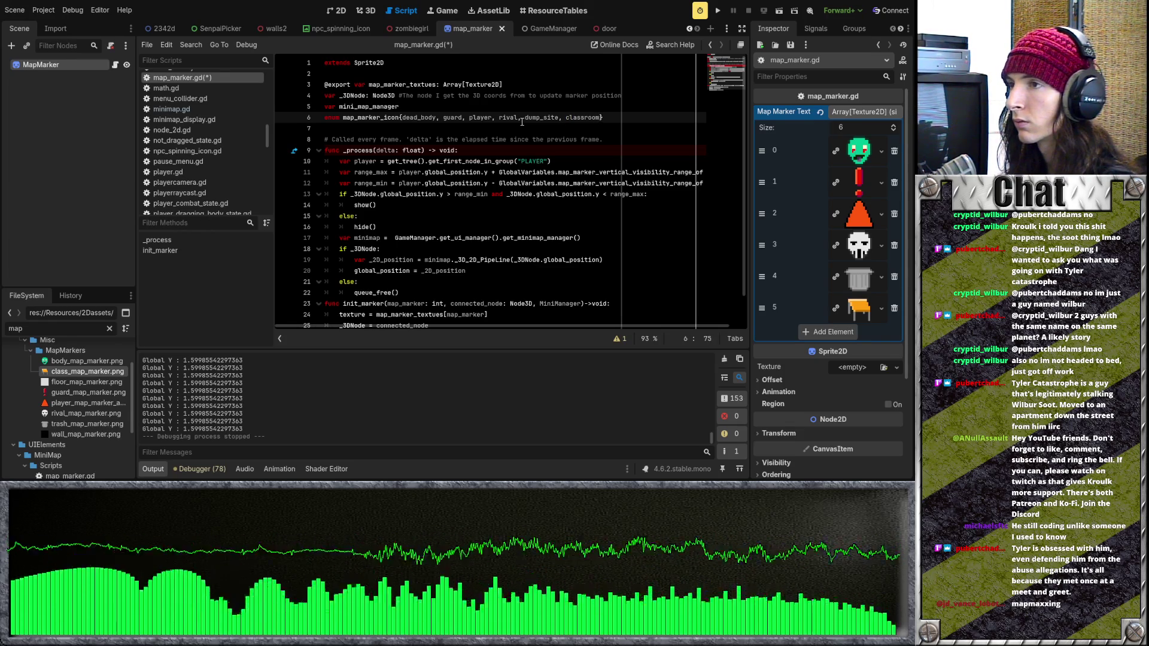
{"action": "left_click", "coordinate": [521, 119]}
{"action": "key", "text": "ctrl+s"}
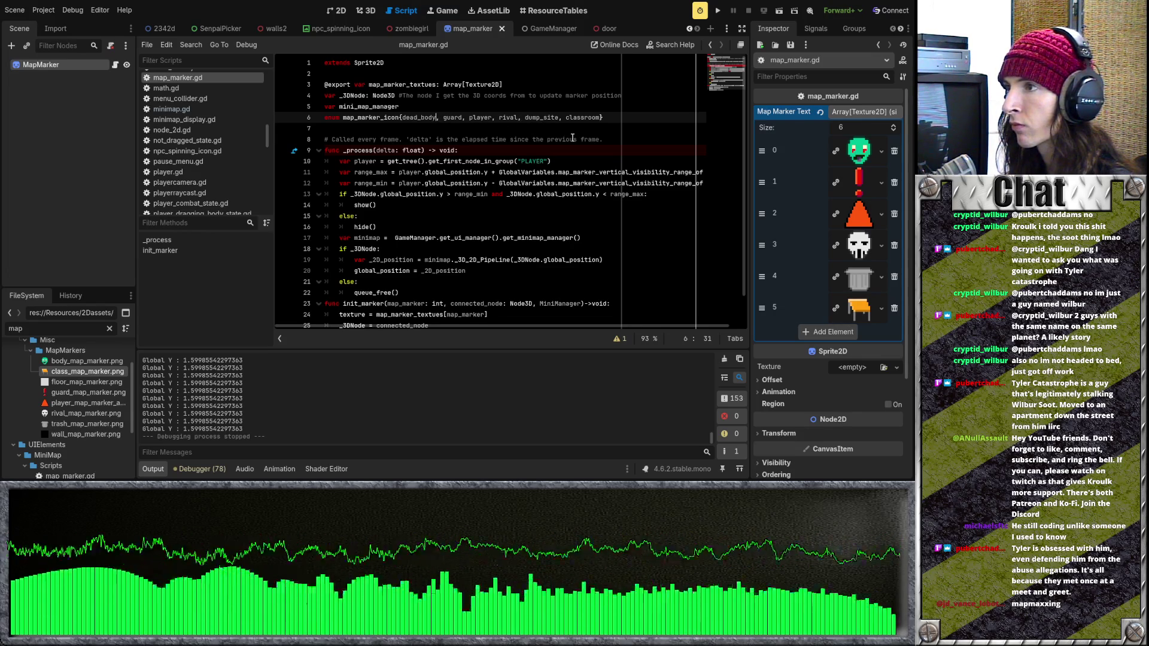
Briefly add '=0' after dead_body, remove it, and save map_marker.gd again
{"action": "type", "text": "="}
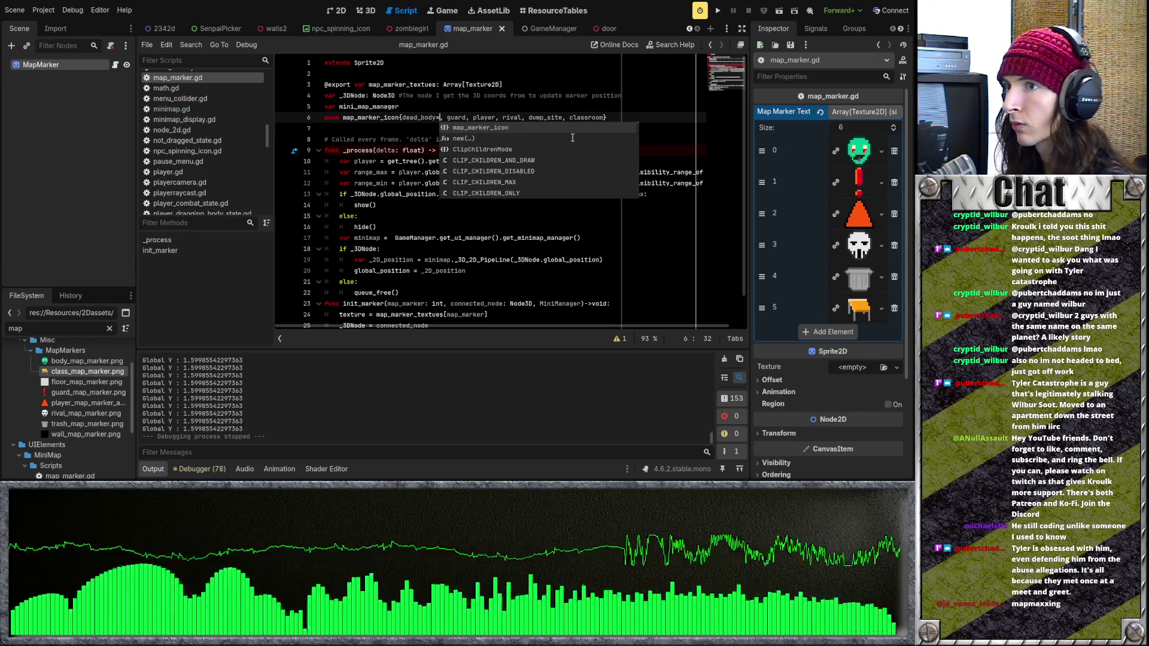
{"action": "type", "text": "0"}
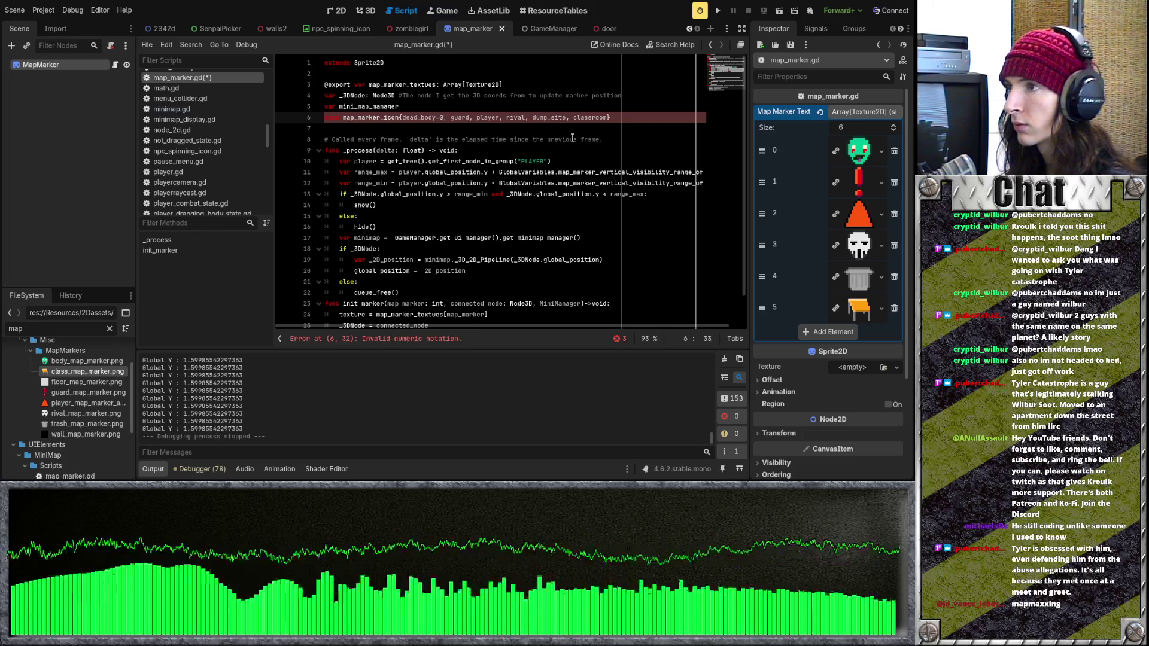
{"action": "key", "text": "BackSpace"}
{"action": "key", "text": "BackSpace"}
{"action": "key", "text": "ctrl+s"}
{"action": "triple_click", "coordinate": [455, 117]}
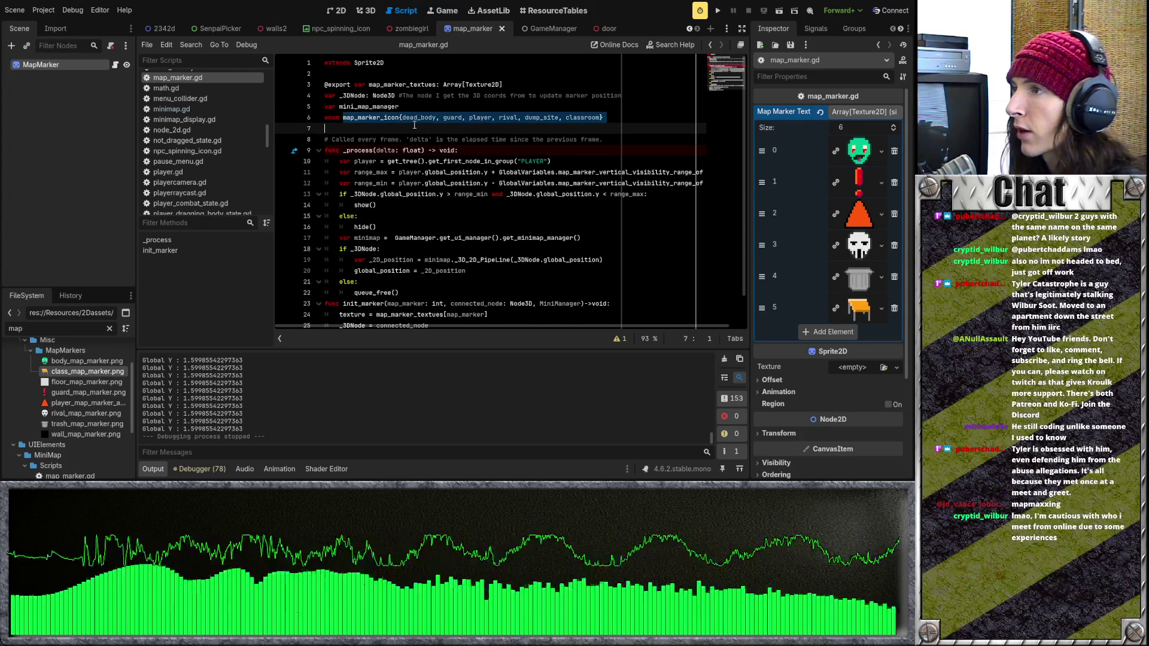
{"action": "left_click", "coordinate": [453, 117]}
{"action": "left_click", "coordinate": [422, 124]}
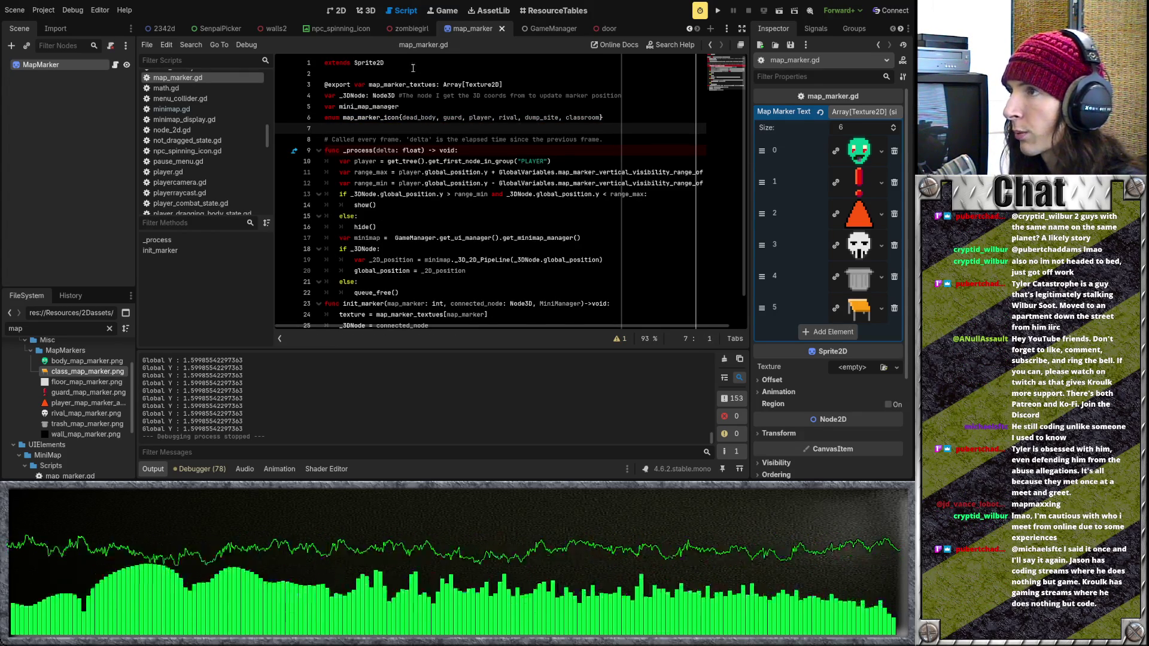
{"action": "scroll", "coordinate": [365, 30], "scroll_direction": "down", "scroll_amount": 8}
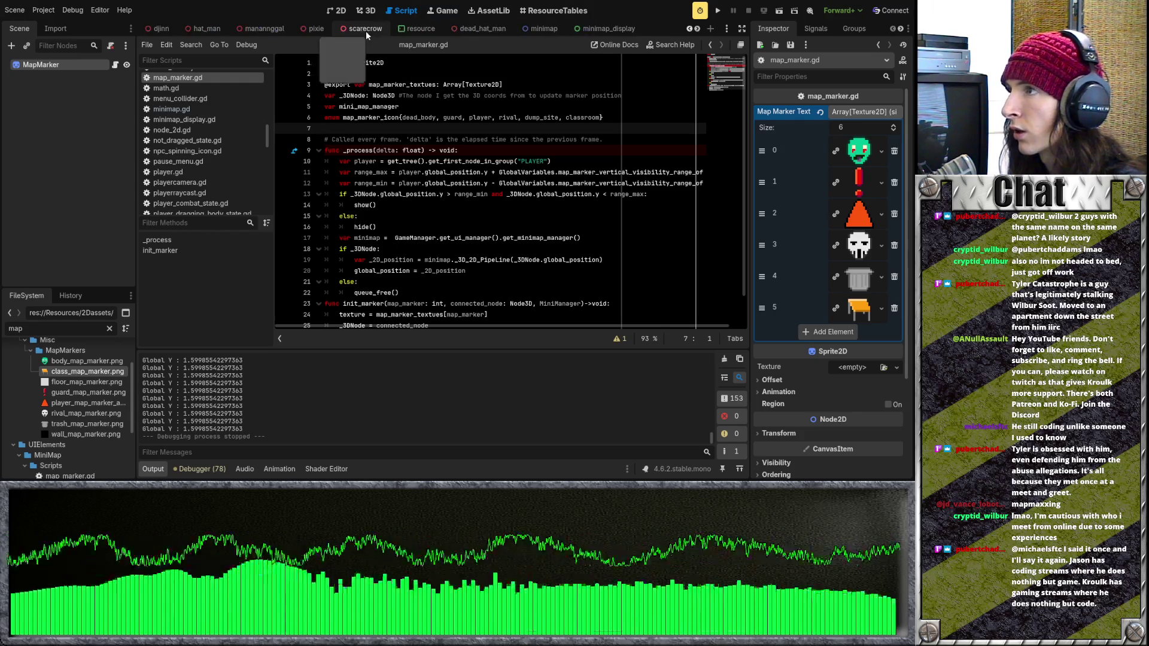
Review the map_marker_icon enum name and the rest of map_marker.gd
{"action": "scroll", "coordinate": [365, 31], "scroll_direction": "up", "scroll_amount": 6}
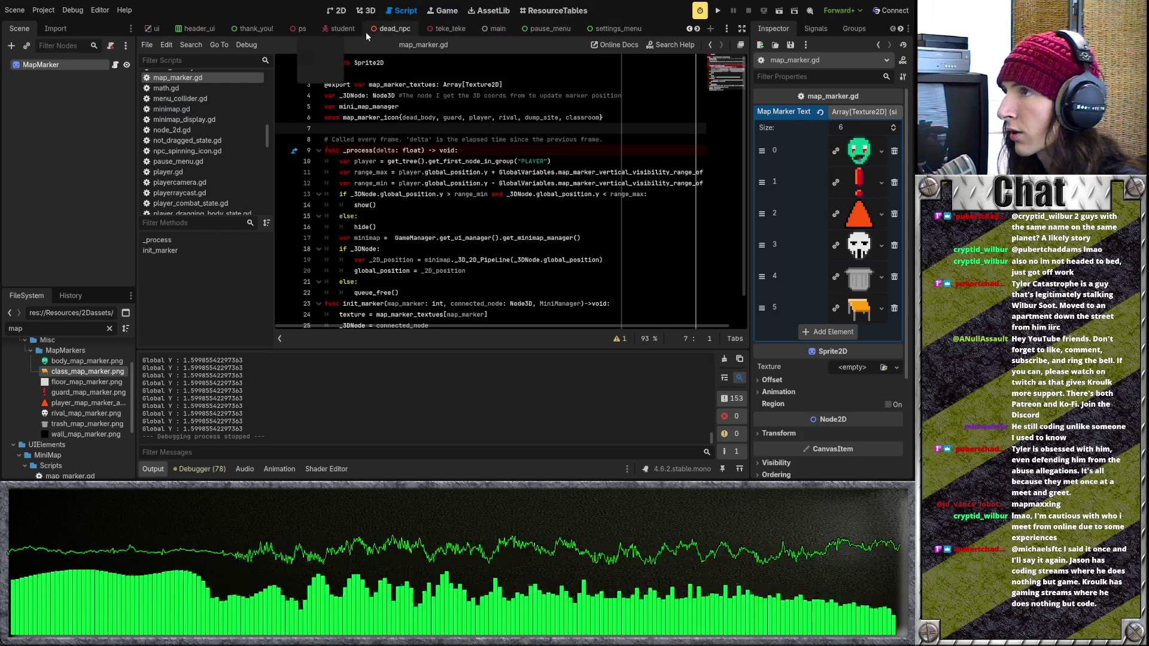
{"action": "left_click_drag", "start_coordinate": [399, 118], "coordinate": [343, 118]}
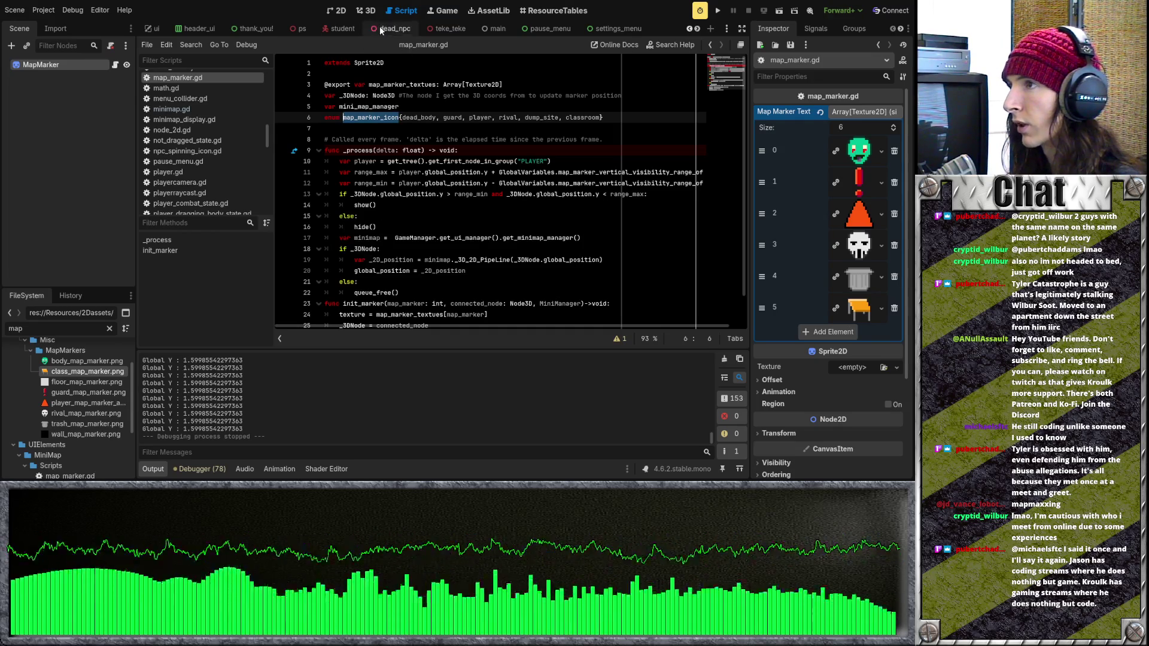
{"action": "scroll", "coordinate": [406, 27], "scroll_direction": "down", "scroll_amount": 6}
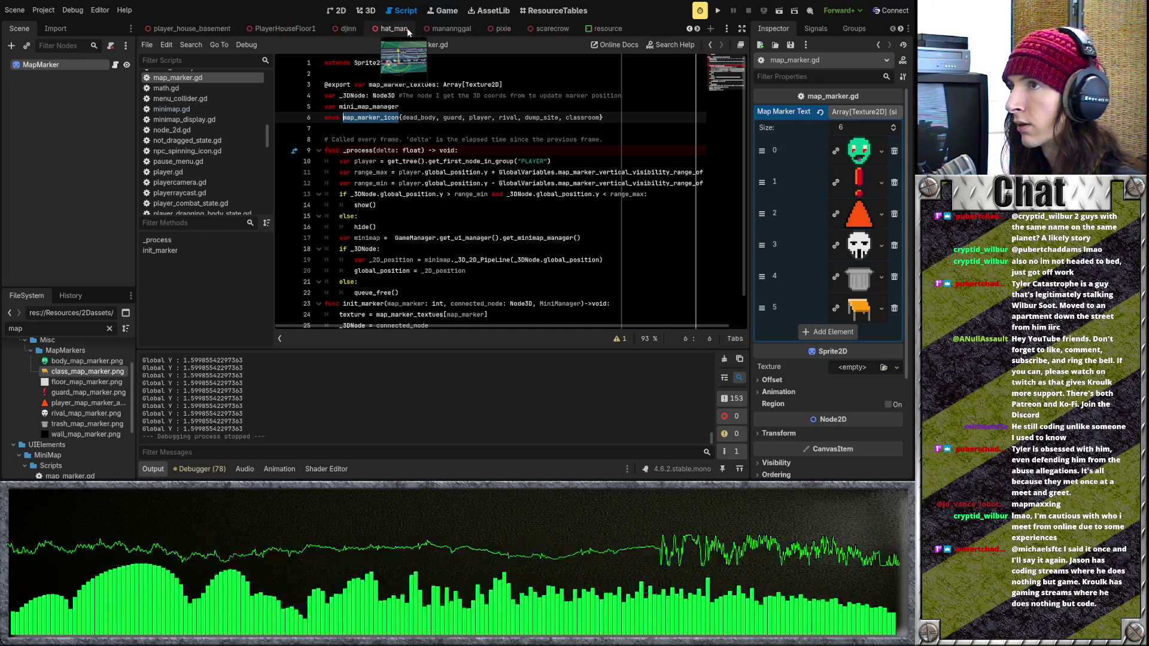
{"action": "scroll", "coordinate": [406, 27], "scroll_direction": "down", "scroll_amount": 4}
{"action": "scroll", "coordinate": [407, 28], "scroll_direction": "down", "scroll_amount": 5}
{"action": "scroll", "coordinate": [407, 27], "scroll_direction": "up", "scroll_amount": 10}
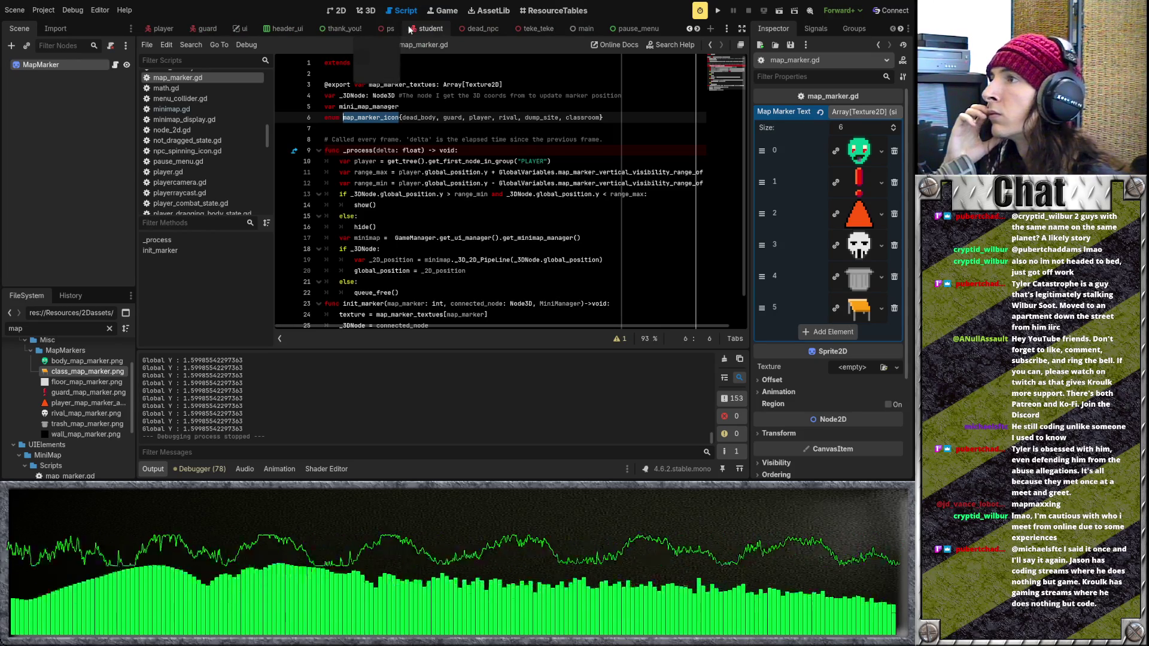
Switch to the guard scene's guard.gd and clear the 'map' file filter
{"action": "left_click", "coordinate": [199, 28]}
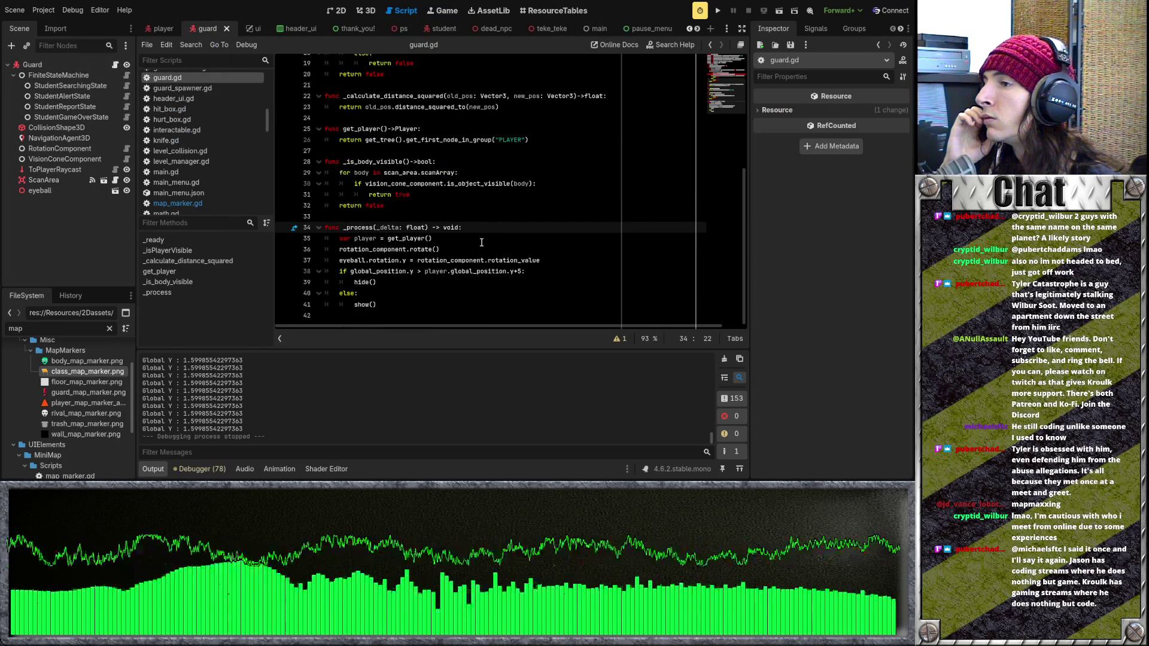
{"action": "left_click", "coordinate": [481, 242]}
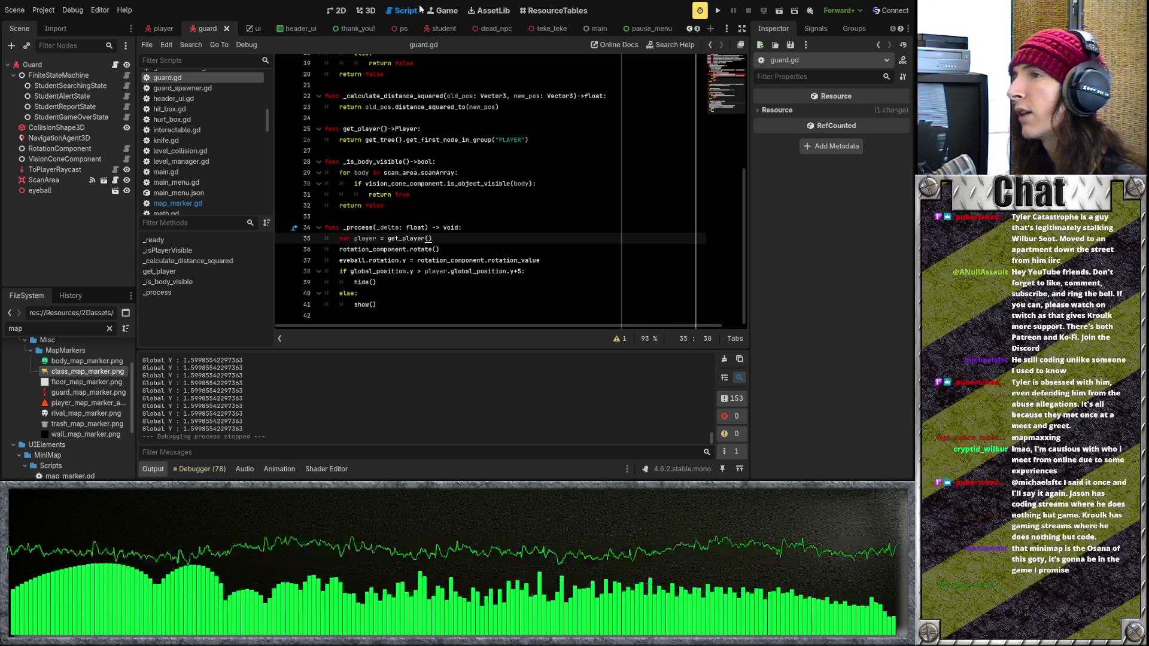
{"action": "left_click", "coordinate": [109, 328]}
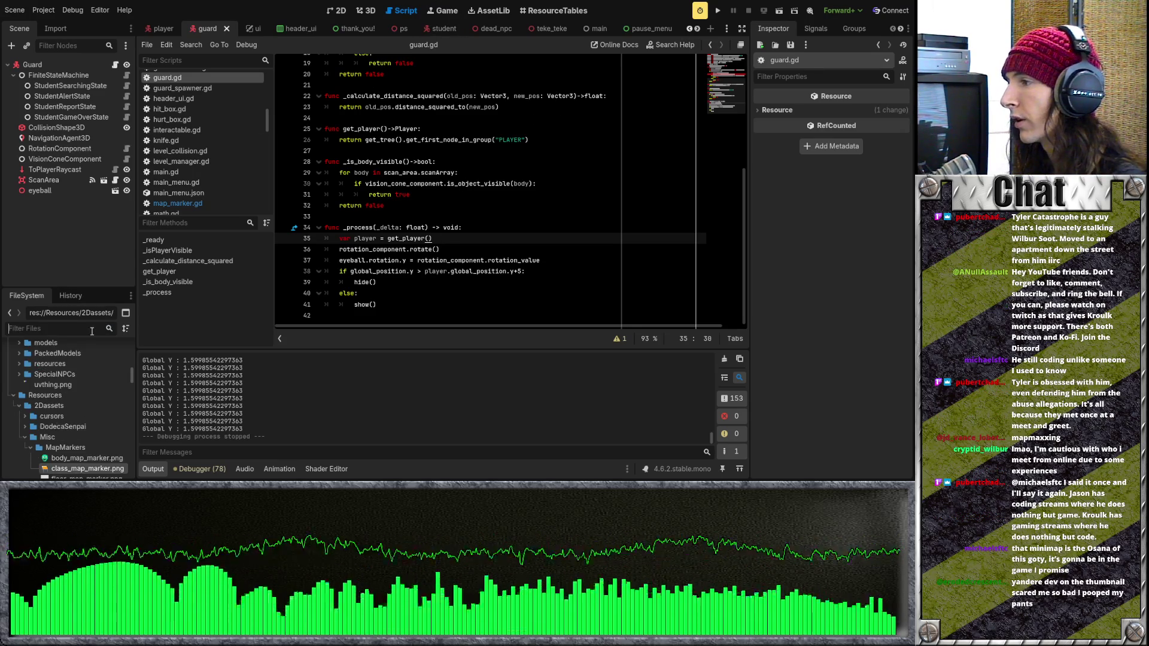
Filter files by 'global' and cut the map_marker_icon enum line from map_marker.gd
{"action": "type", "text": "global"}
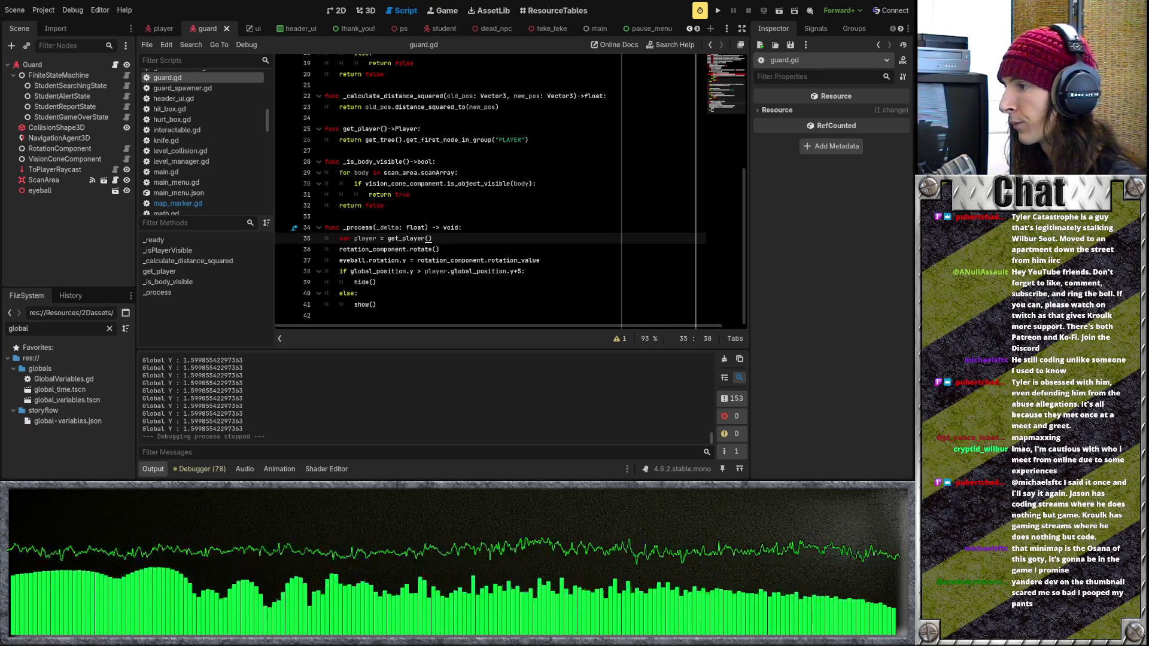
{"action": "double_click", "coordinate": [94, 378]}
{"action": "scroll", "coordinate": [526, 29], "scroll_direction": "down", "scroll_amount": 10}
{"action": "left_click", "coordinate": [538, 29]}
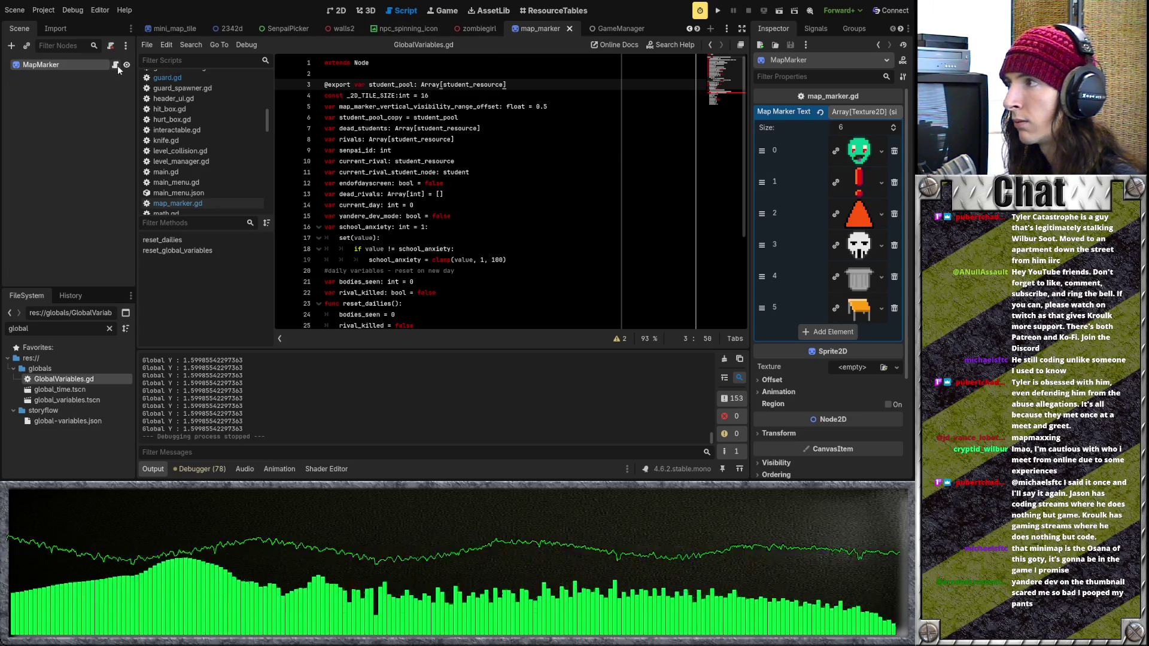
{"action": "left_click", "coordinate": [506, 32]}
{"action": "left_click_drag", "start_coordinate": [605, 119], "coordinate": [324, 119]}
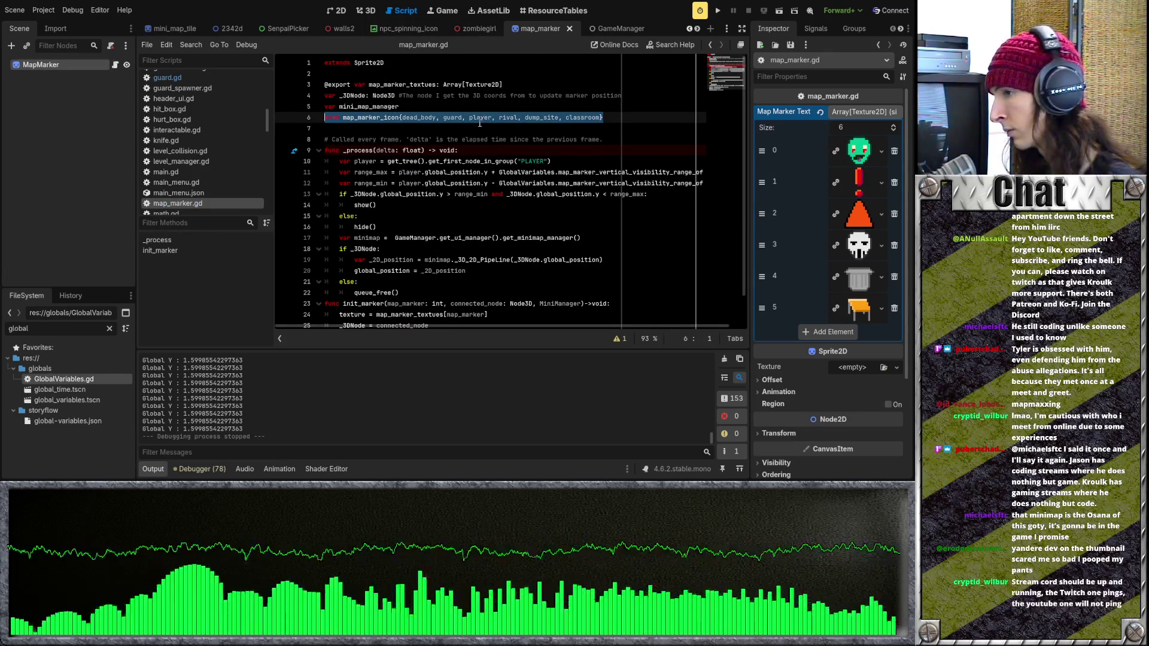
{"action": "key", "text": "ctrl+x"}
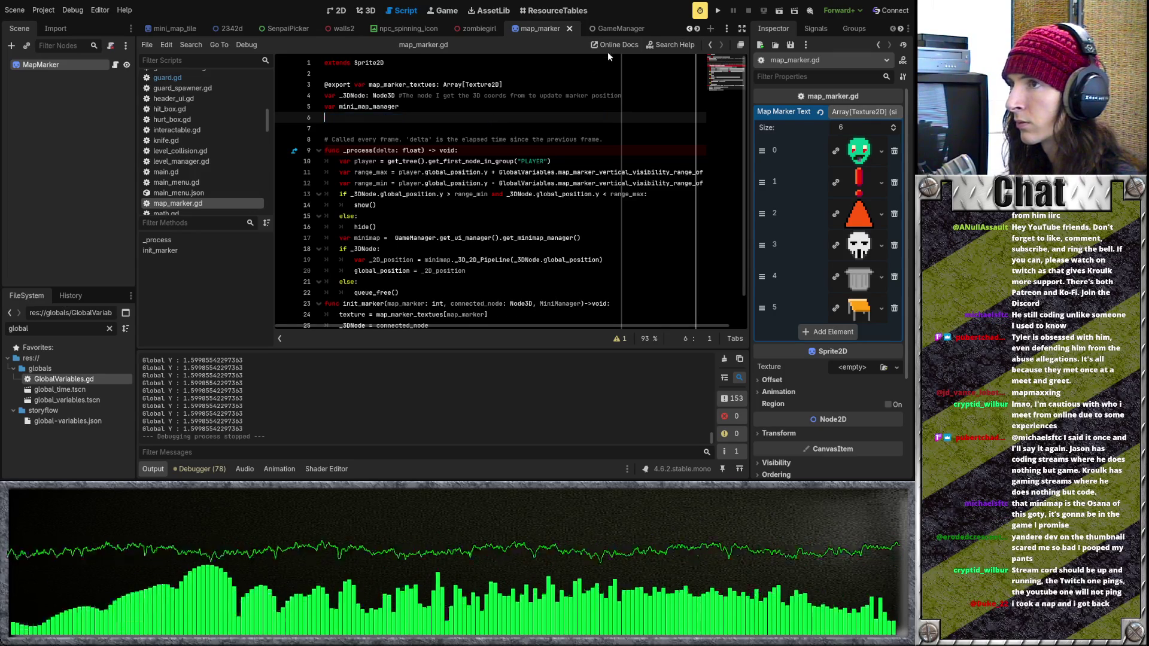
Paste the map_marker_icon enum into GlobalVariables.gd below the tile size constant
{"action": "left_click", "coordinate": [617, 28]}
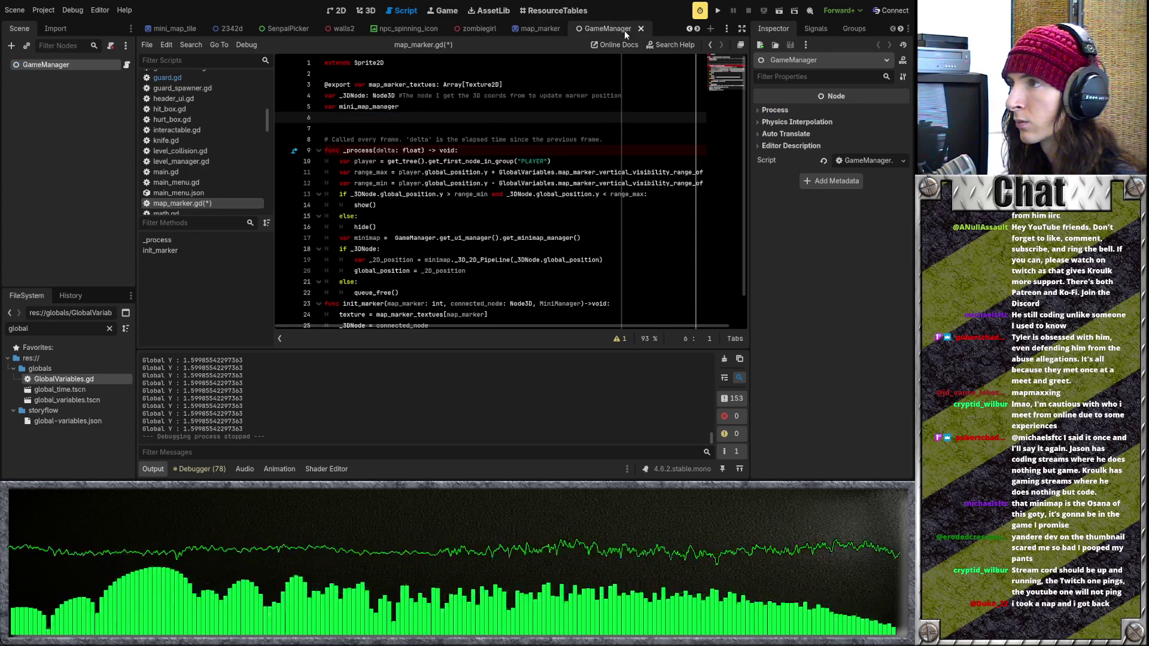
{"action": "double_click", "coordinate": [83, 380]}
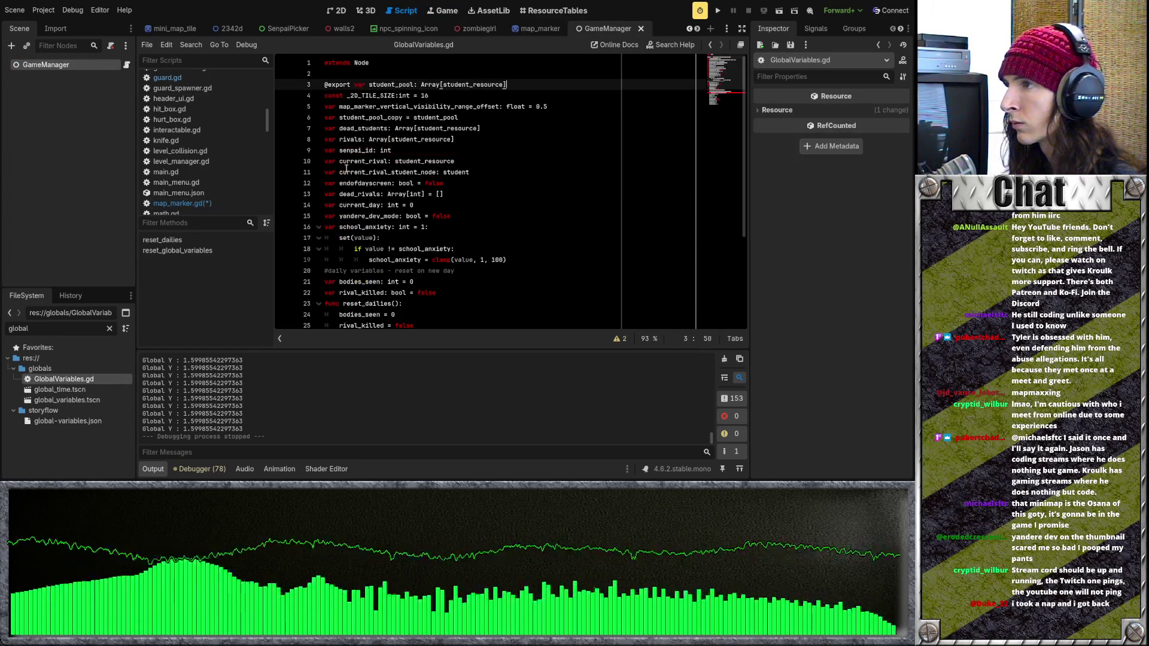
{"action": "left_click", "coordinate": [480, 222]}
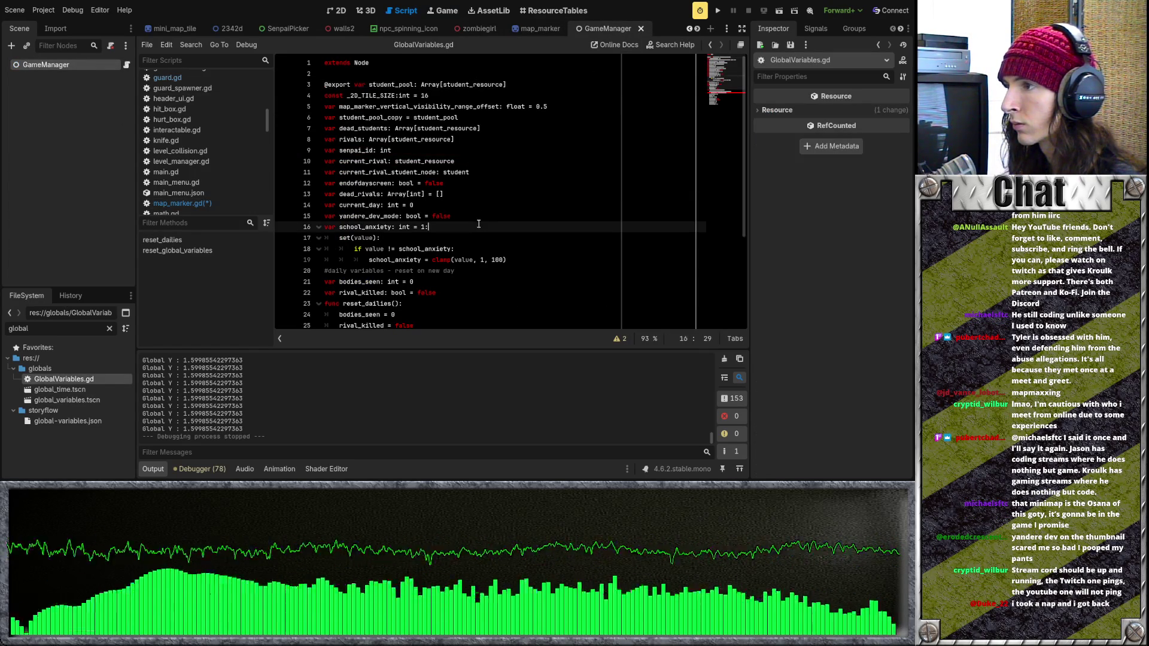
{"action": "left_click", "coordinate": [460, 91]}
{"action": "key", "text": "Return"}
{"action": "key", "text": "ctrl+v"}
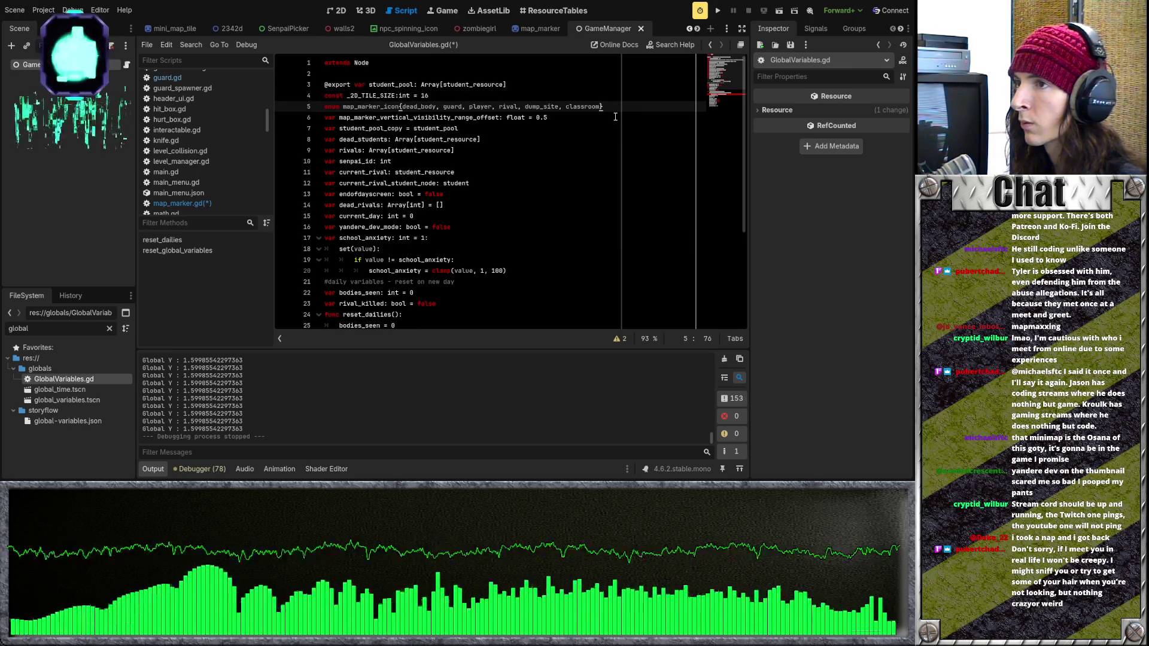
{"action": "key", "text": "Return"}
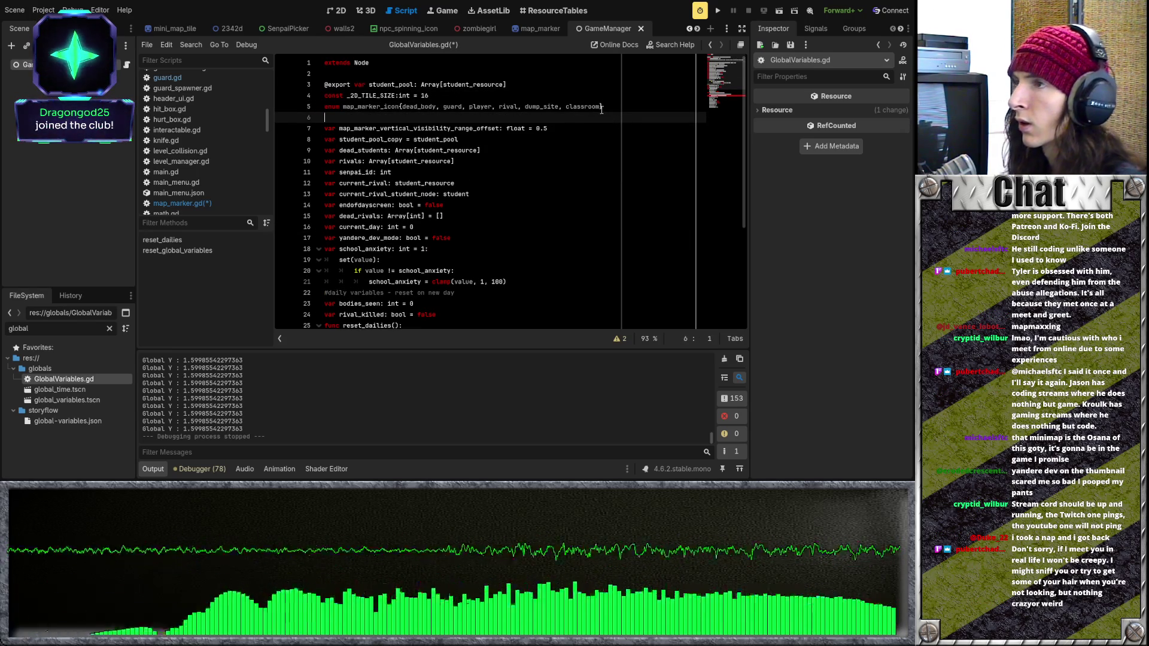
Cut the map_marker_textues export line from map_marker.gd, paste it into GlobalVariables.gd, and save
{"action": "left_click", "coordinate": [538, 28]}
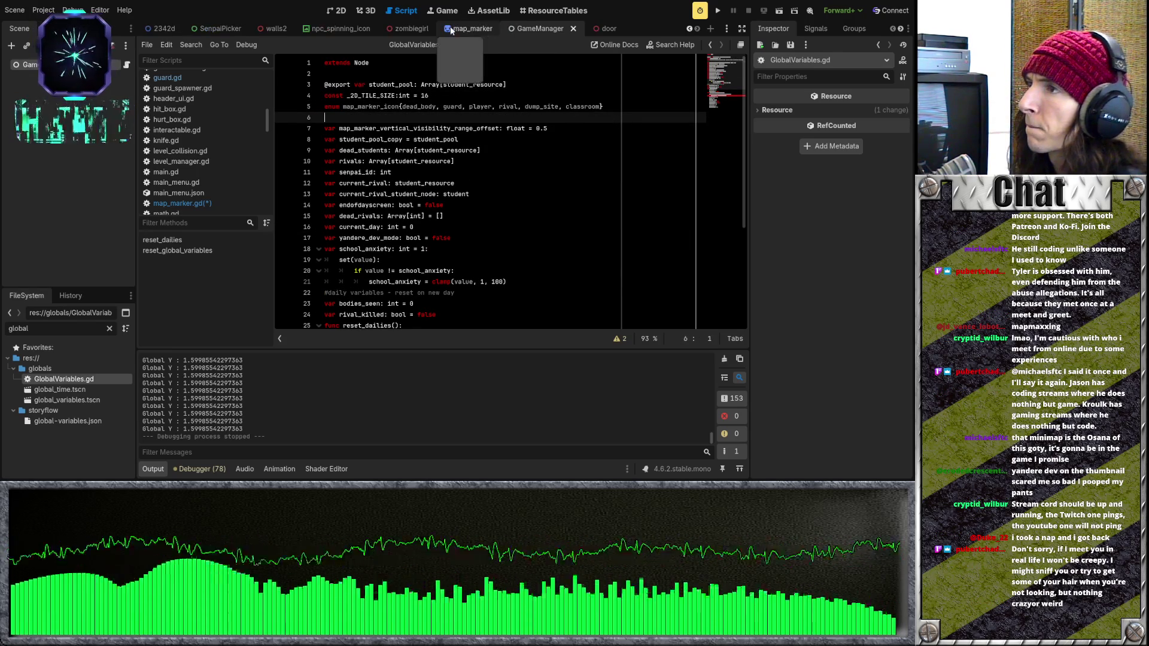
{"action": "left_click", "coordinate": [115, 65]}
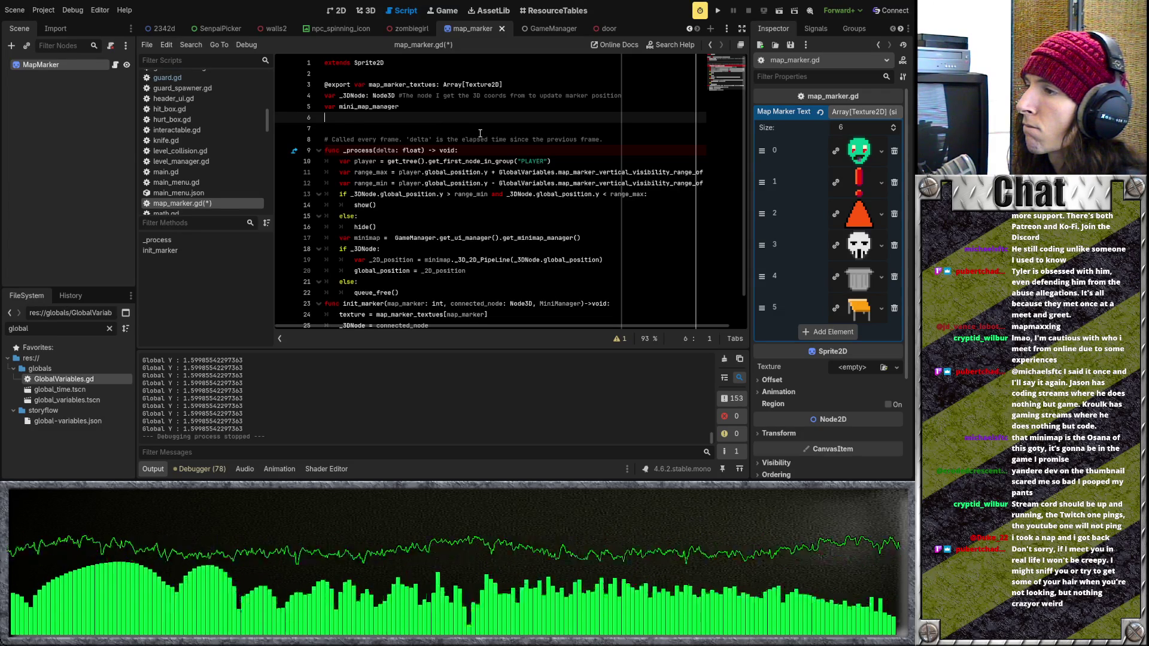
{"action": "left_click_drag", "start_coordinate": [505, 84], "coordinate": [323, 85]}
{"action": "key", "text": "ctrl+x"}
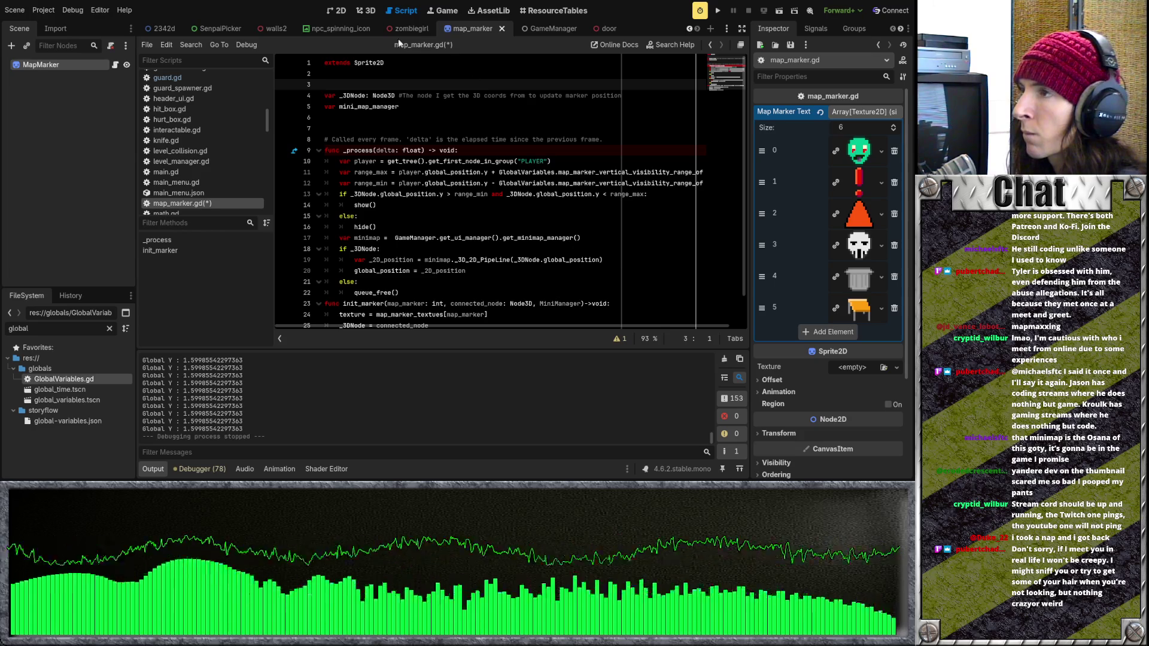
{"action": "left_click", "coordinate": [547, 31]}
{"action": "left_click", "coordinate": [384, 128]}
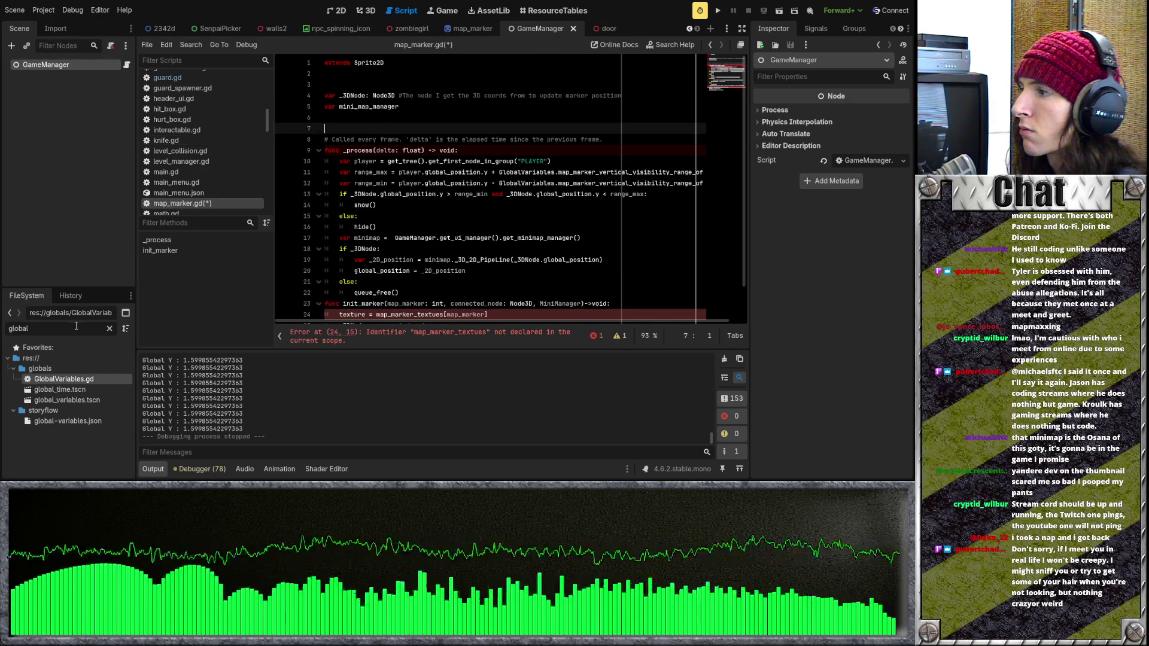
{"action": "double_click", "coordinate": [66, 383]}
{"action": "key", "text": "ctrl+v"}
{"action": "key", "text": "ctrl+s"}
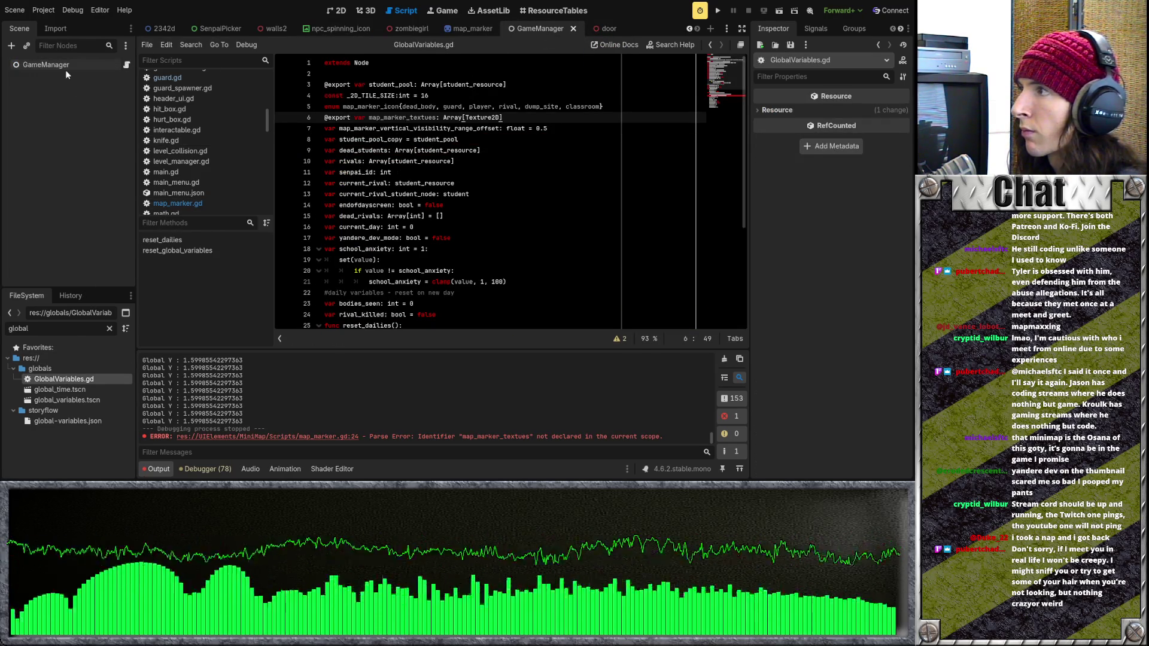
Move the map_marker_textues export line under student_pool, leaving a blank line before the constants
{"action": "left_click", "coordinate": [65, 69]}
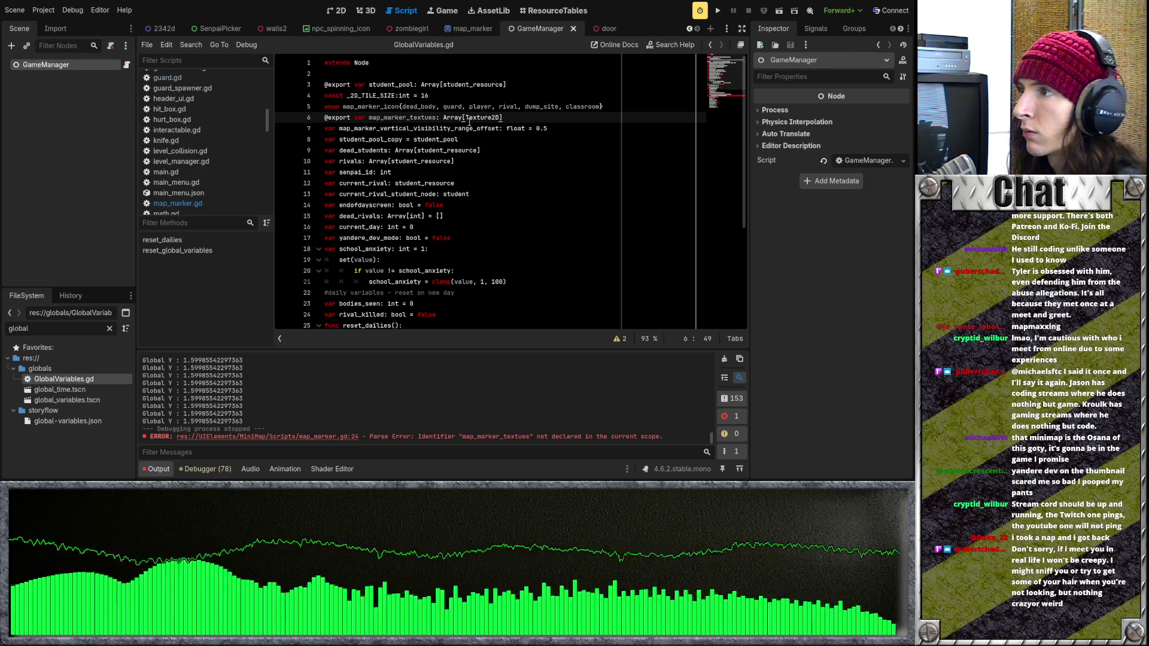
{"action": "left_click_drag", "start_coordinate": [502, 117], "coordinate": [311, 120]}
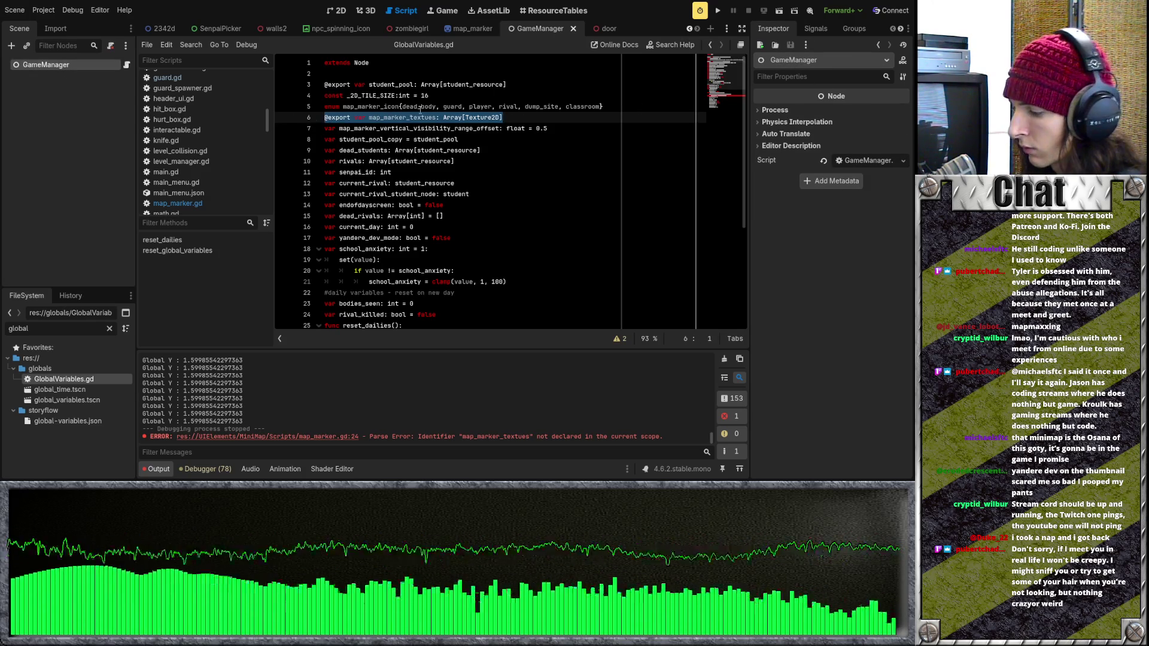
{"action": "key", "text": "BackSpace"}
{"action": "left_click", "coordinate": [540, 85]}
{"action": "key", "text": "Return"}
{"action": "key", "text": "ctrl+v"}
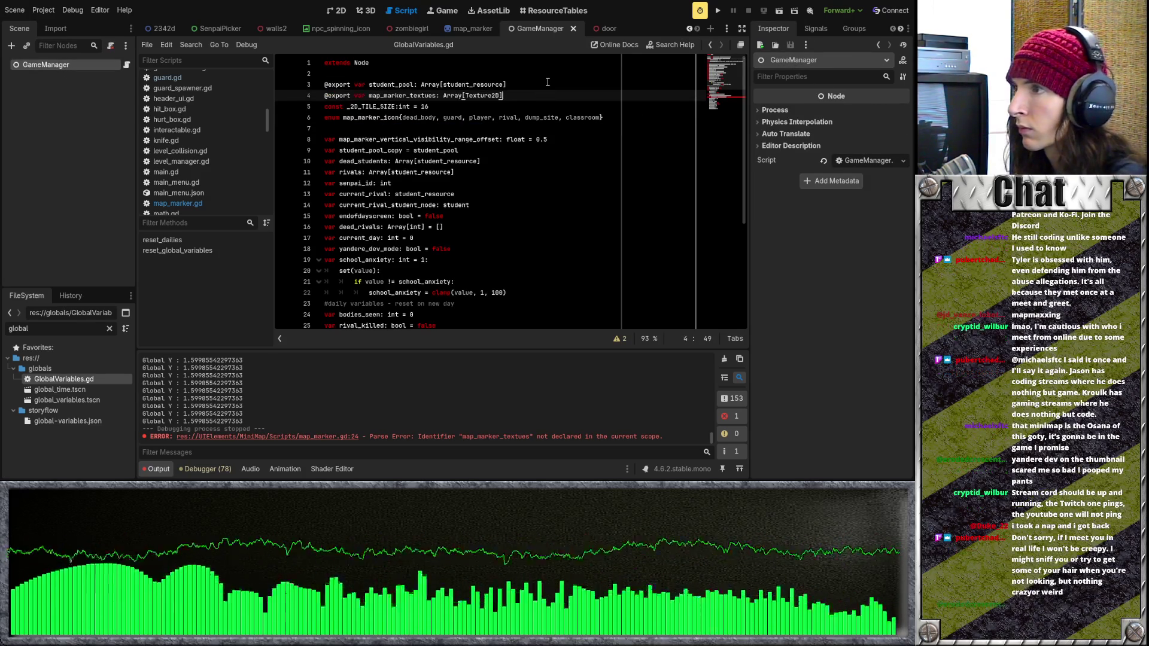
{"action": "left_click", "coordinate": [524, 102]}
{"action": "key", "text": "Up"}
{"action": "key", "text": "End"}
{"action": "key", "text": "Return"}
Check the GameManager node's properties, then open global_variables.tscn
{"action": "left_click", "coordinate": [87, 75]}
{"action": "left_click", "coordinate": [73, 62]}
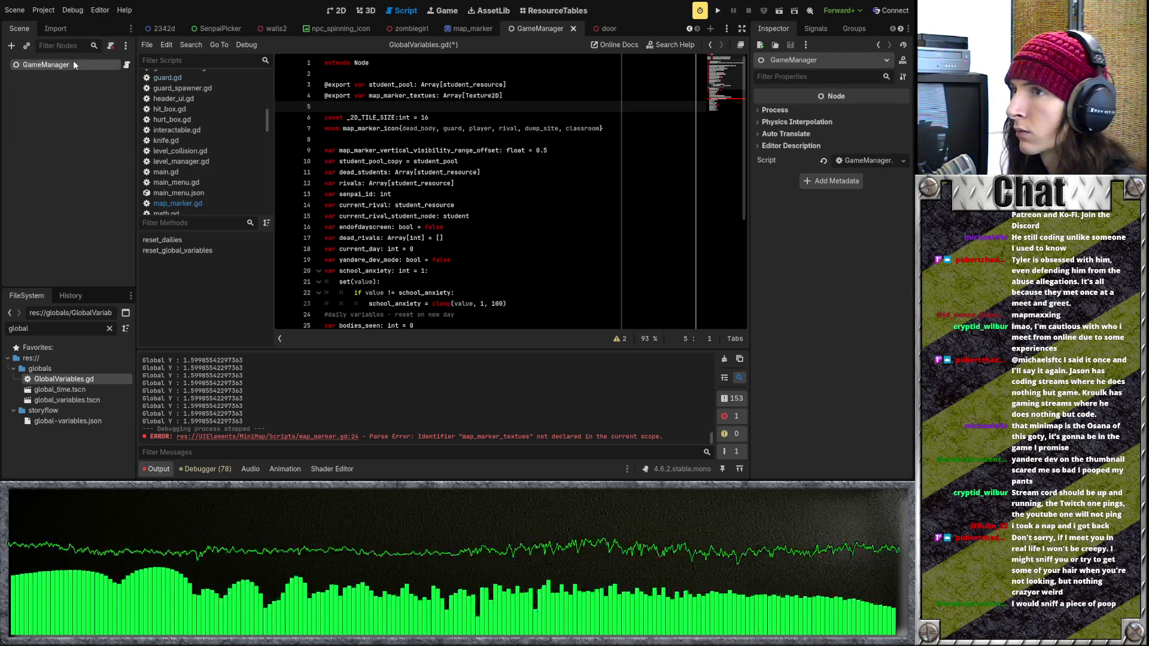
{"action": "left_click", "coordinate": [774, 110]}
{"action": "left_click", "coordinate": [775, 110]}
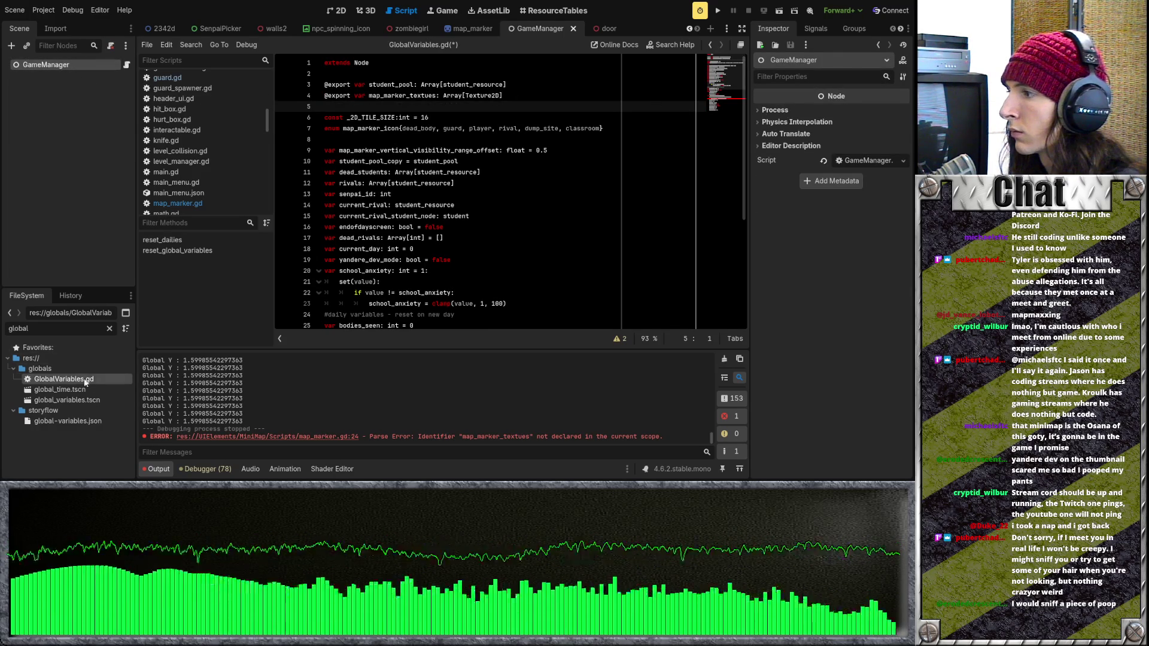
{"action": "left_click", "coordinate": [77, 399]}
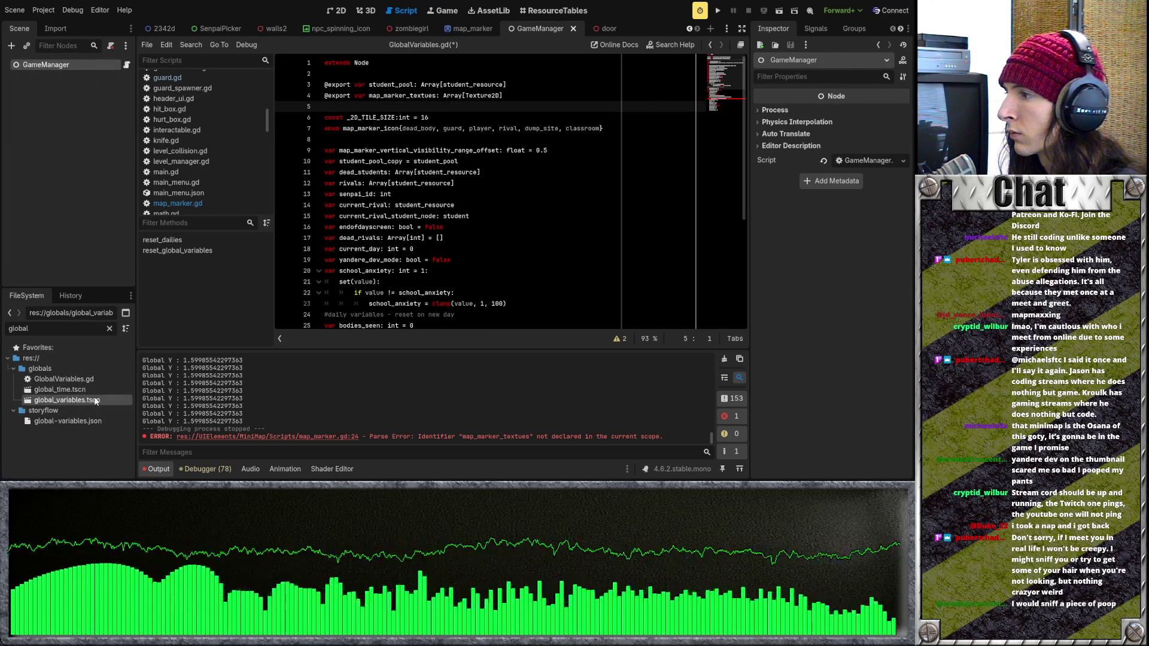
{"action": "double_click", "coordinate": [99, 400]}
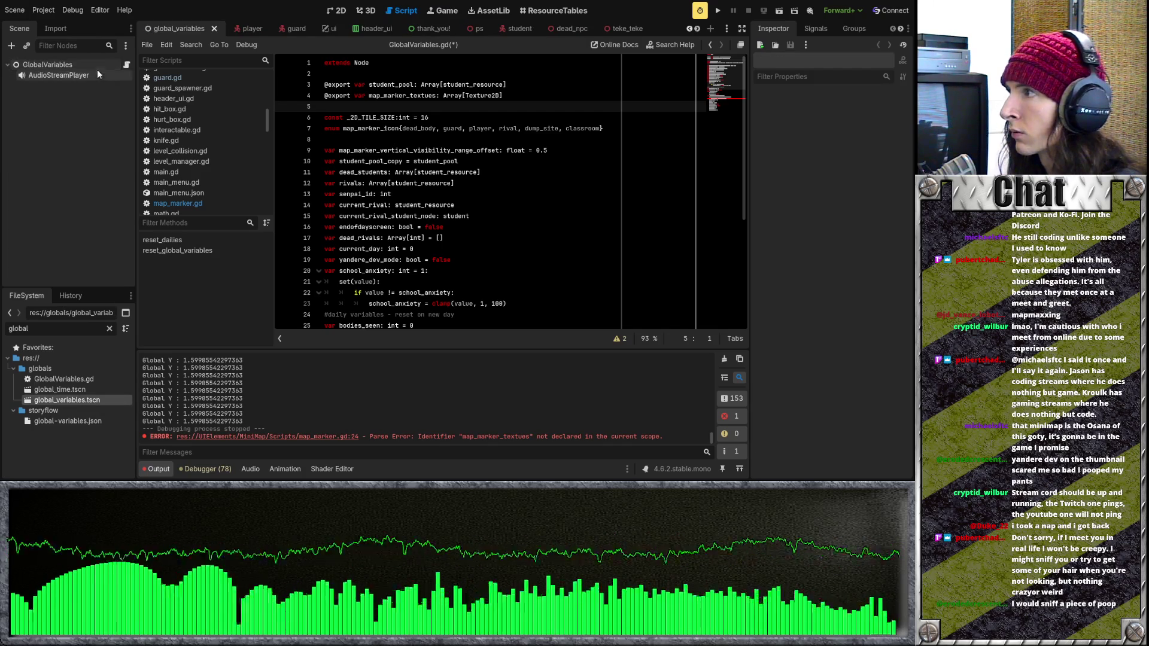
Select the GlobalVariables node and reset the FileSystem filter to 'map'
{"action": "left_click", "coordinate": [60, 64]}
{"action": "scroll", "coordinate": [833, 262], "scroll_direction": "down", "scroll_amount": 3}
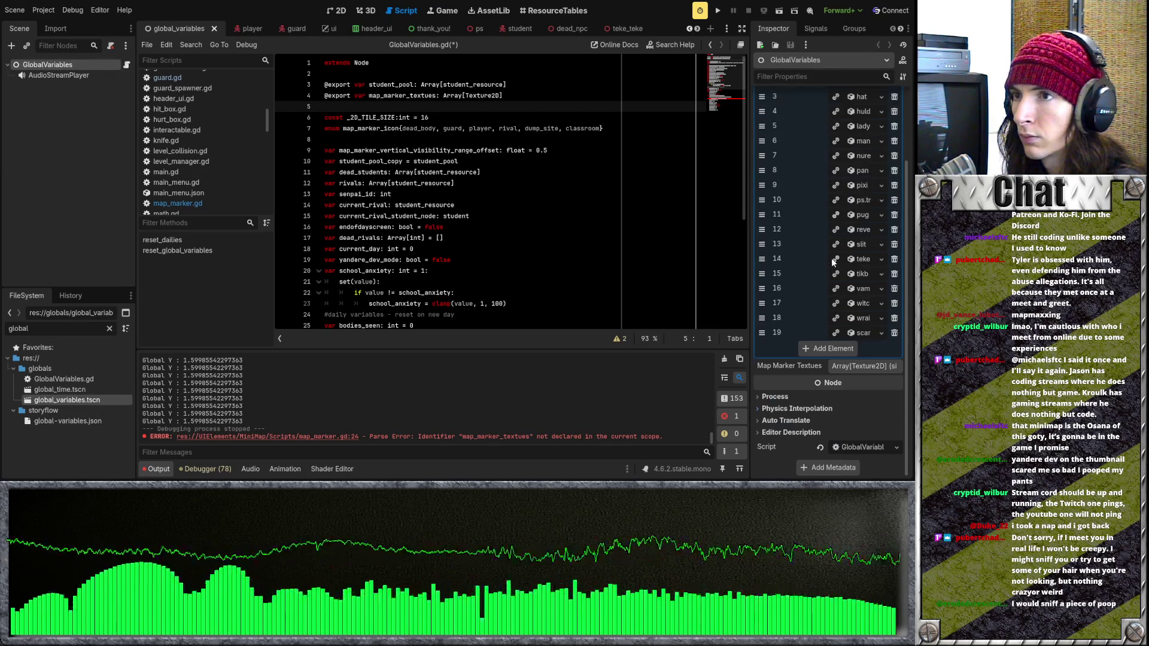
{"action": "left_click", "coordinate": [108, 328]}
{"action": "type", "text": "map"}
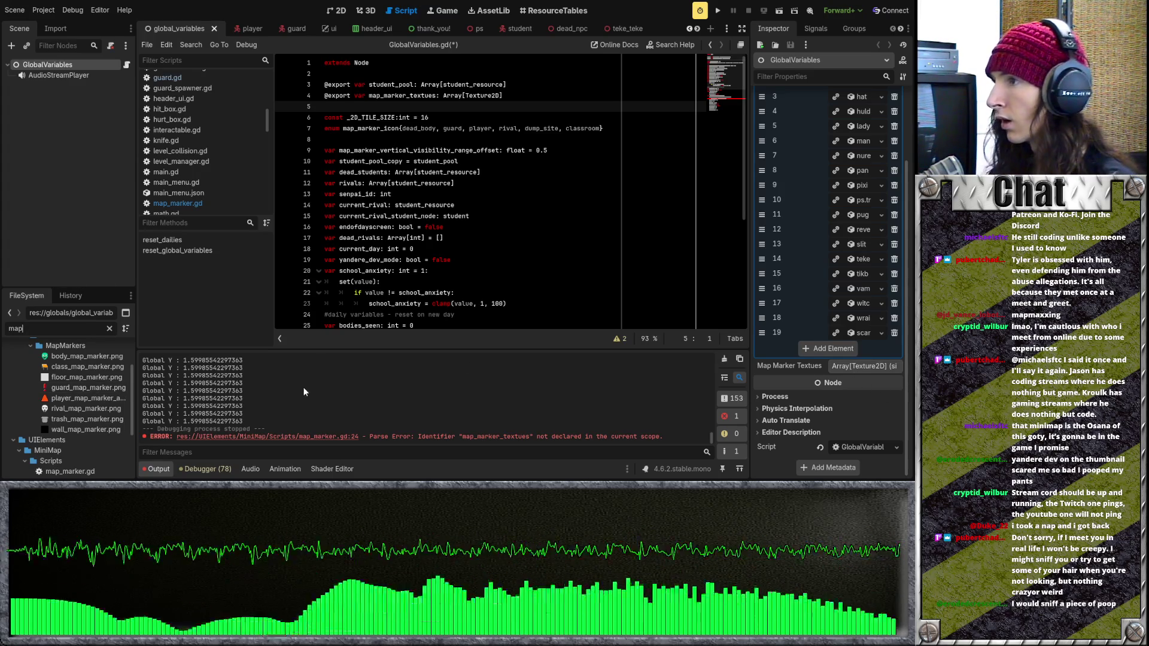
Drag the body, guard, player, rival, trash and class marker images into Map Marker Textues, then save
{"action": "left_click_drag", "start_coordinate": [71, 356], "coordinate": [846, 366]}
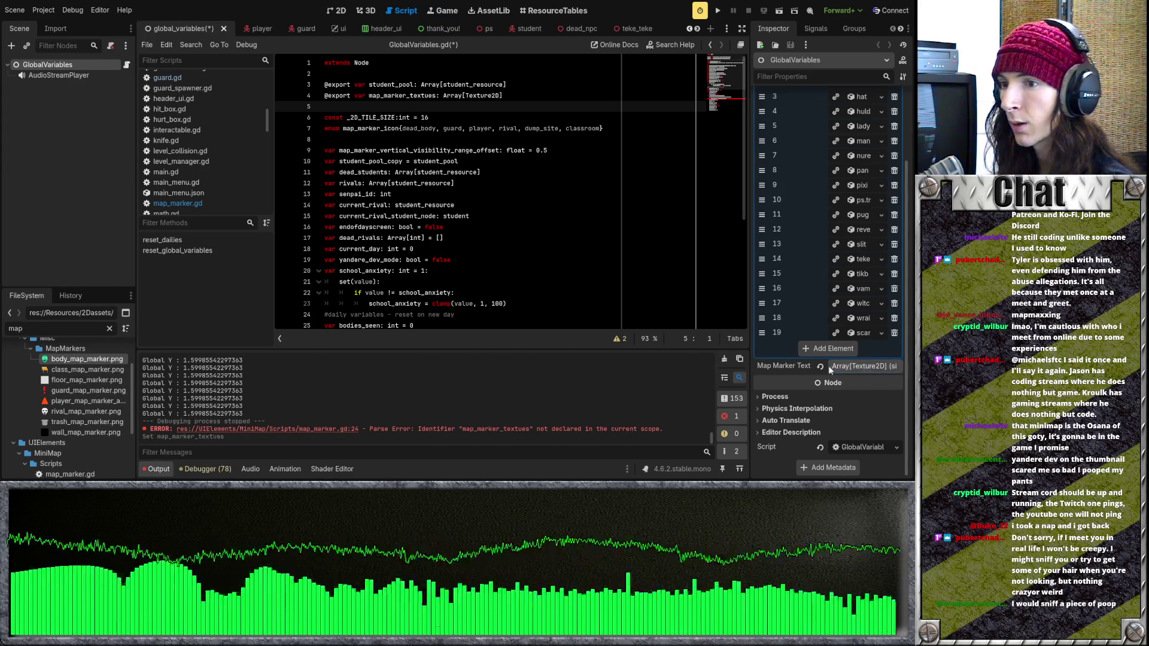
{"action": "left_click", "coordinate": [856, 363]}
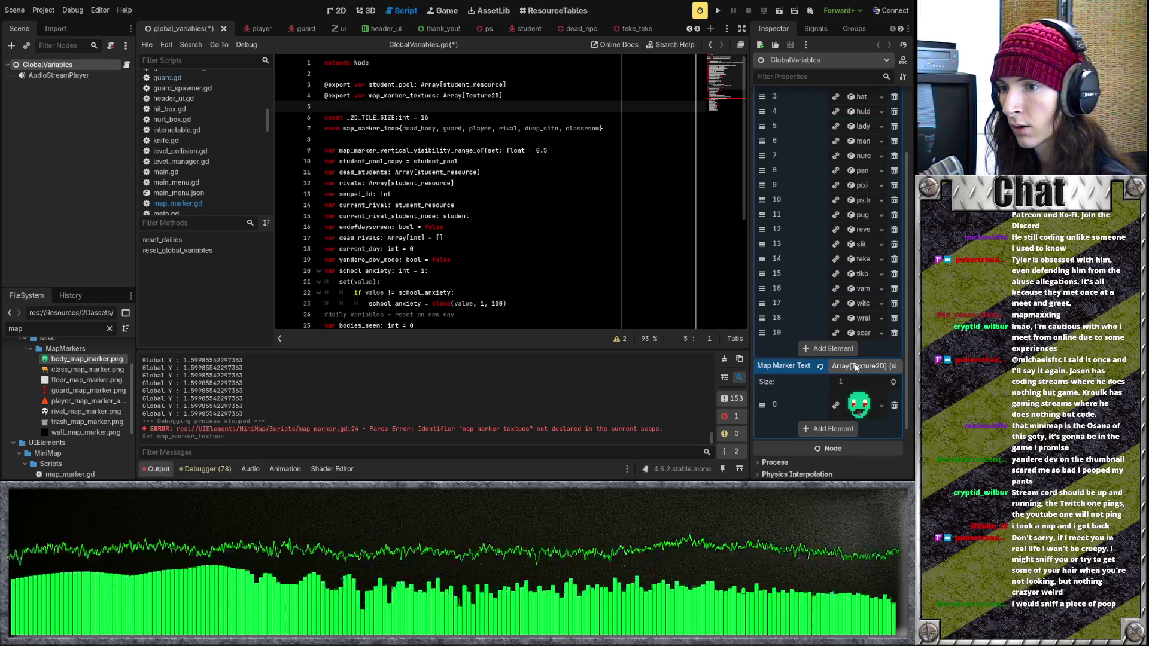
{"action": "left_click_drag", "start_coordinate": [80, 390], "coordinate": [833, 363]}
{"action": "left_click_drag", "start_coordinate": [84, 401], "coordinate": [835, 397]}
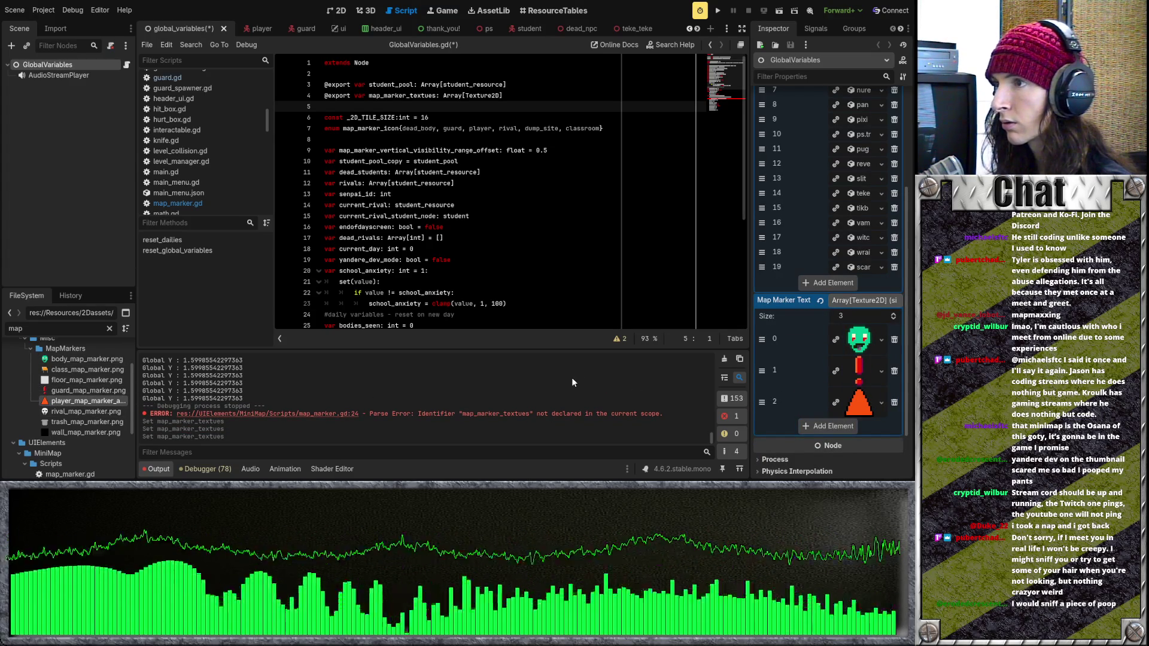
{"action": "mouse_move", "coordinate": [80, 411]}
{"action": "left_mouse_down"}
{"action": "mouse_move", "coordinate": [874, 419]}
{"action": "mouse_move", "coordinate": [801, 420]}
{"action": "left_mouse_up"}
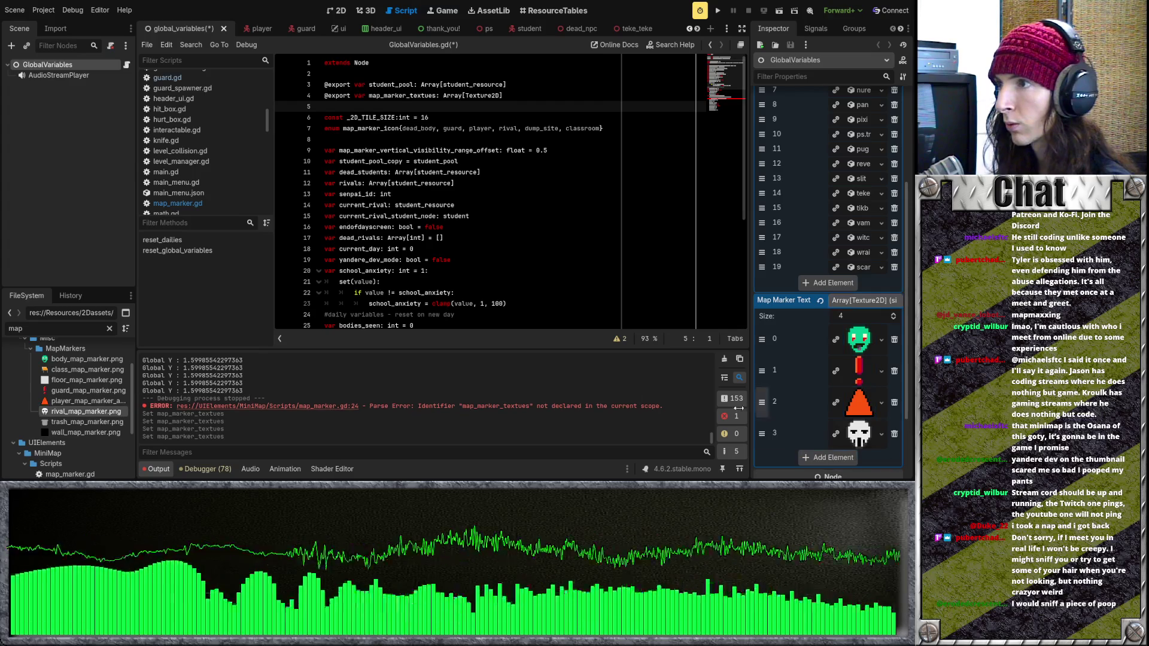
{"action": "mouse_move", "coordinate": [114, 421]}
{"action": "left_mouse_down"}
{"action": "mouse_move", "coordinate": [837, 418]}
{"action": "mouse_move", "coordinate": [837, 458]}
{"action": "left_mouse_up"}
{"action": "mouse_move", "coordinate": [83, 369]}
{"action": "left_mouse_down"}
{"action": "mouse_move", "coordinate": [766, 475]}
{"action": "mouse_move", "coordinate": [864, 423]}
{"action": "mouse_move", "coordinate": [817, 364]}
{"action": "left_mouse_up"}
{"action": "key", "text": "ctrl+s"}
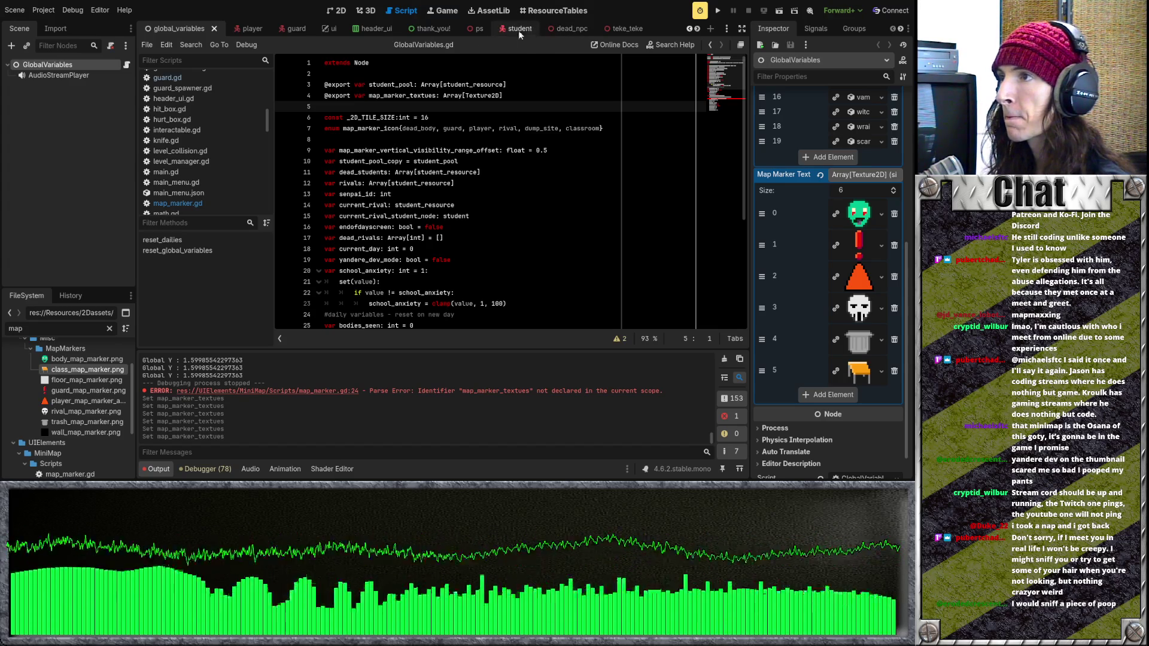
In guard.gd line 9, replace the emit's 1 with GlobalVariables.map_marker_icon.dead_body
{"action": "left_click", "coordinate": [301, 29]}
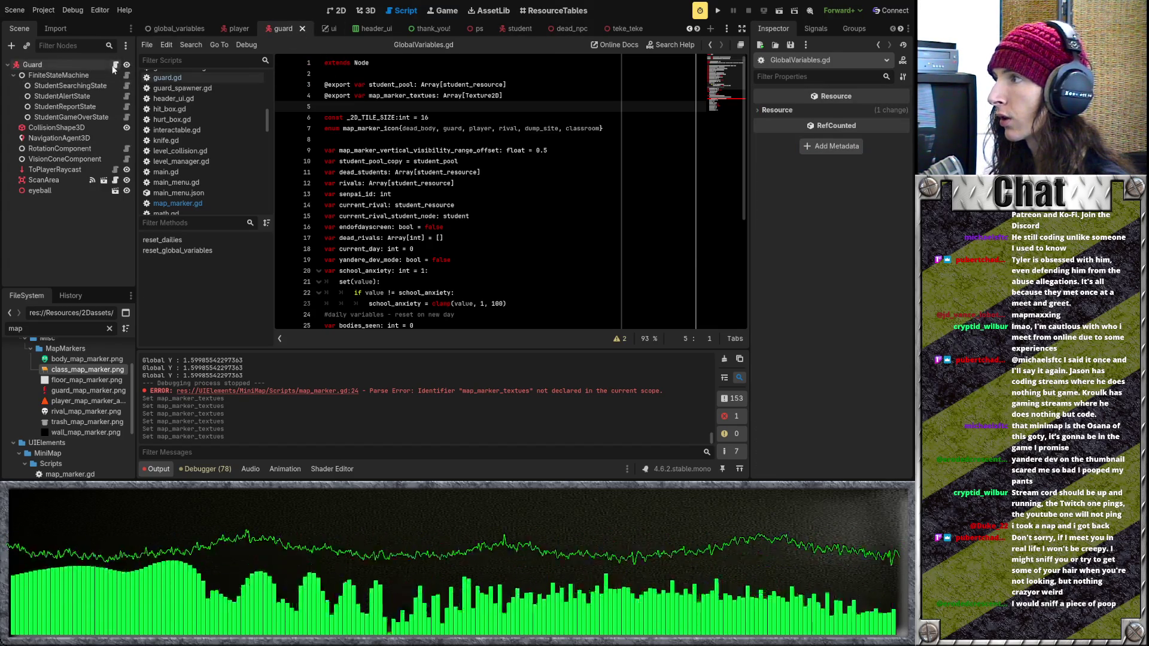
{"action": "scroll", "coordinate": [453, 188], "scroll_direction": "up", "scroll_amount": 2}
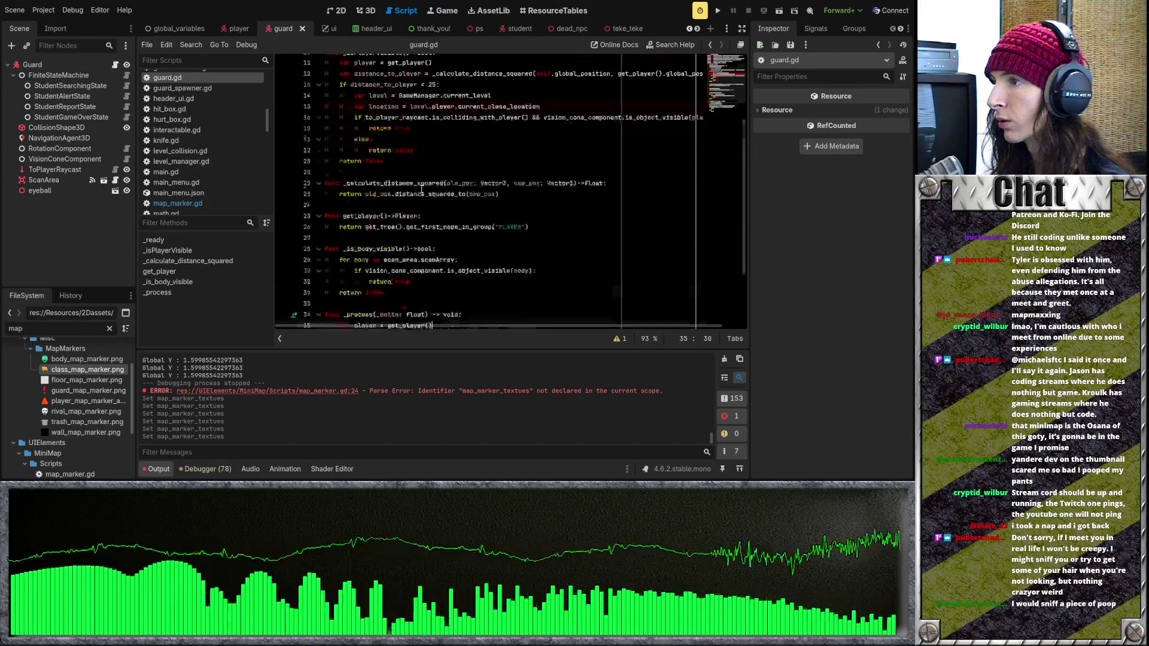
{"action": "scroll", "coordinate": [479, 193], "scroll_direction": "up", "scroll_amount": 5}
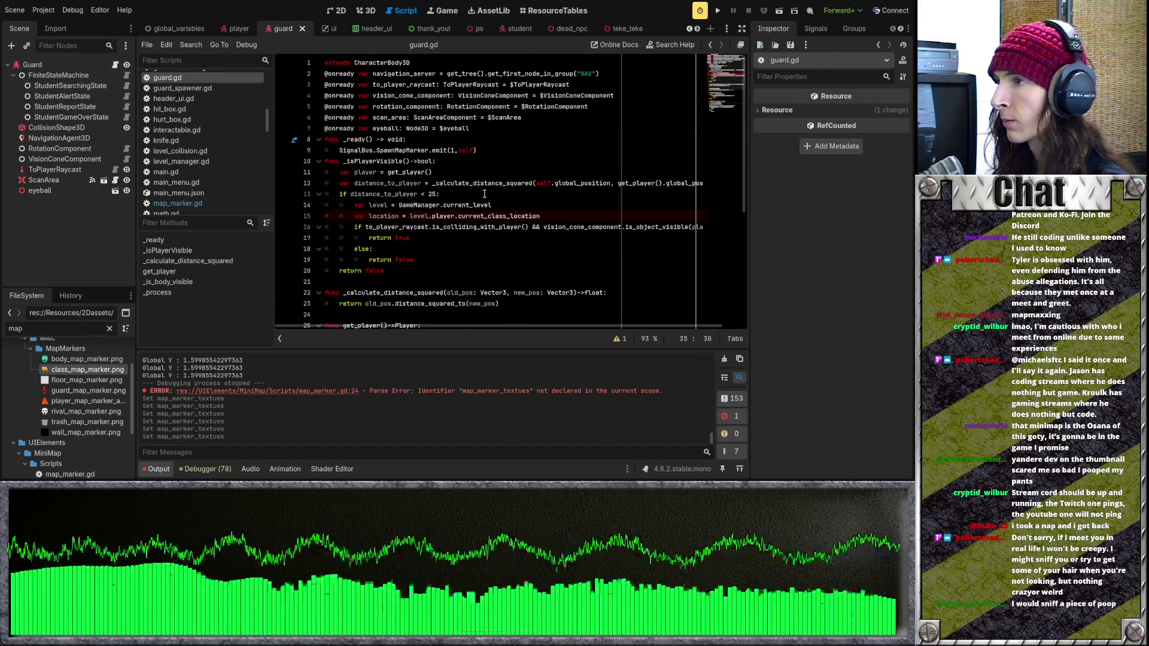
{"action": "left_click", "coordinate": [498, 150]}
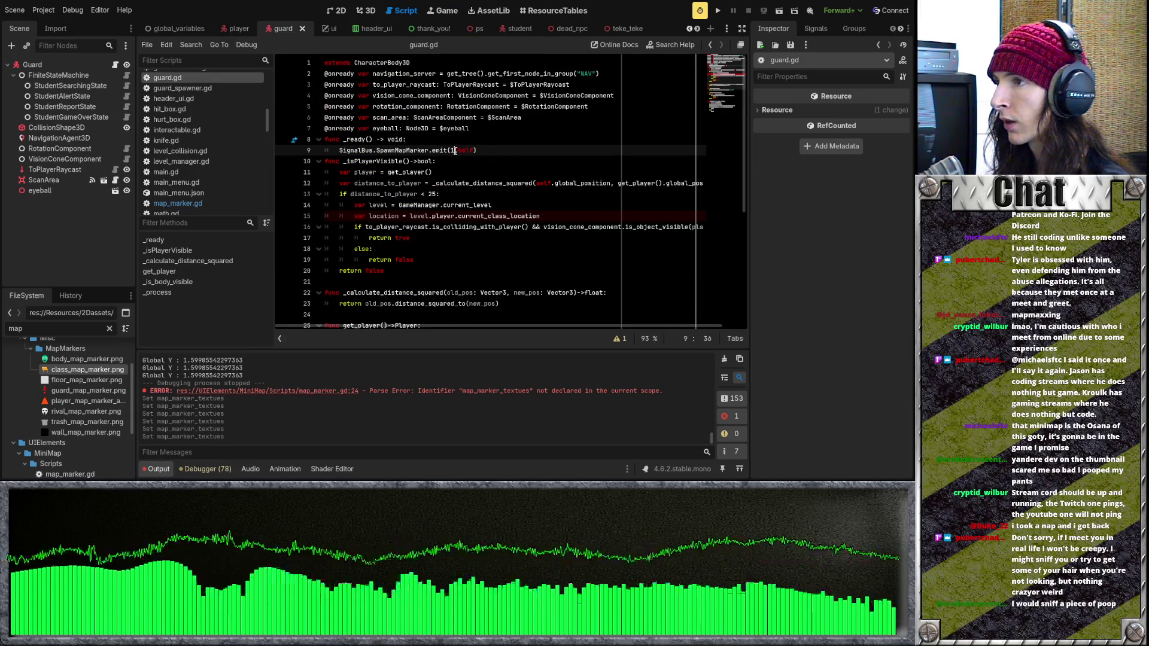
{"action": "key", "text": "Left"}
{"action": "key", "text": "Left"}
{"action": "key", "text": "Left"}
{"action": "type", "text": "global"}
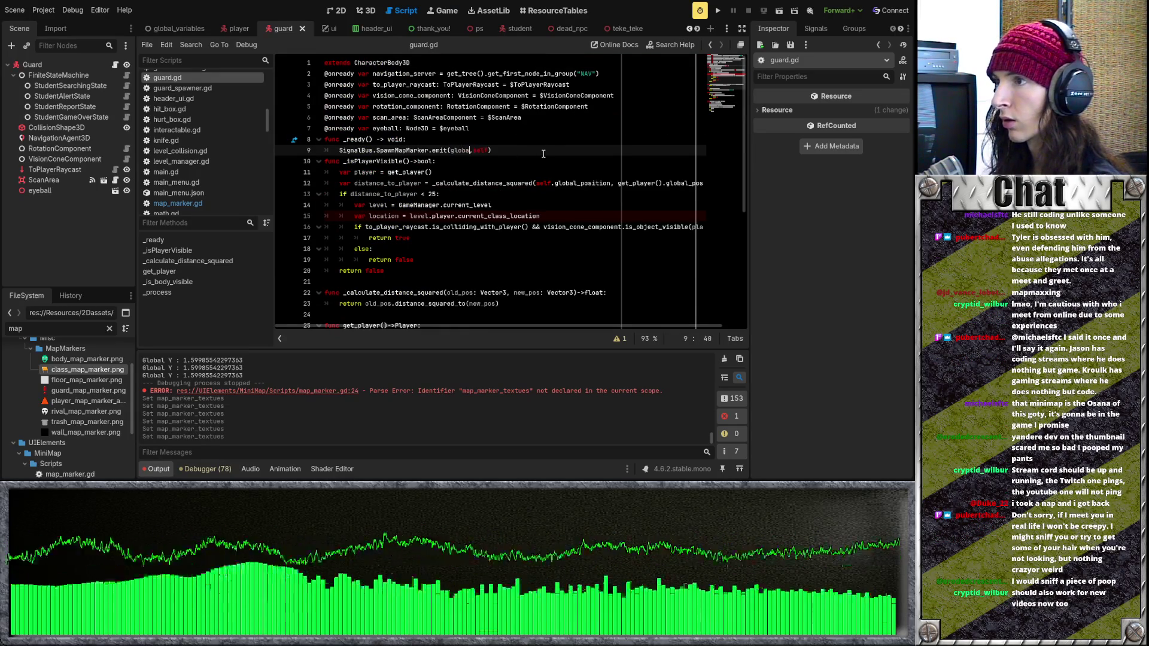
{"action": "key", "text": "BackSpace"}
{"action": "key", "text": "BackSpace"}
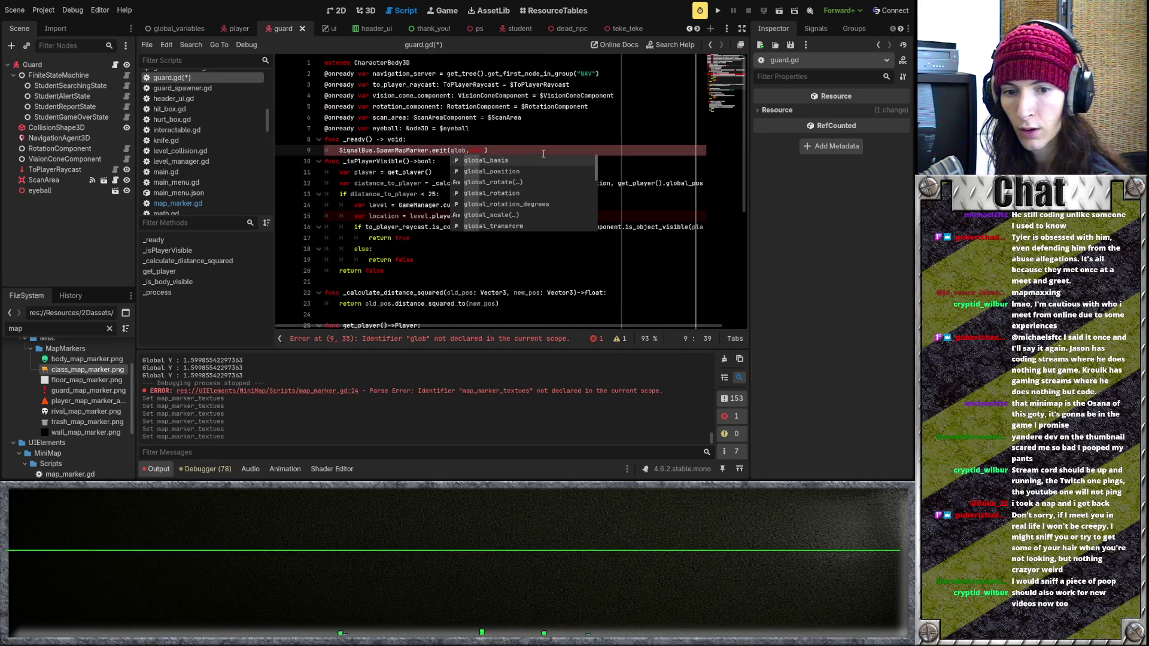
{"action": "key", "text": "BackSpace"}
{"action": "key", "text": "BackSpace"}
{"action": "key", "text": "BackSpace"}
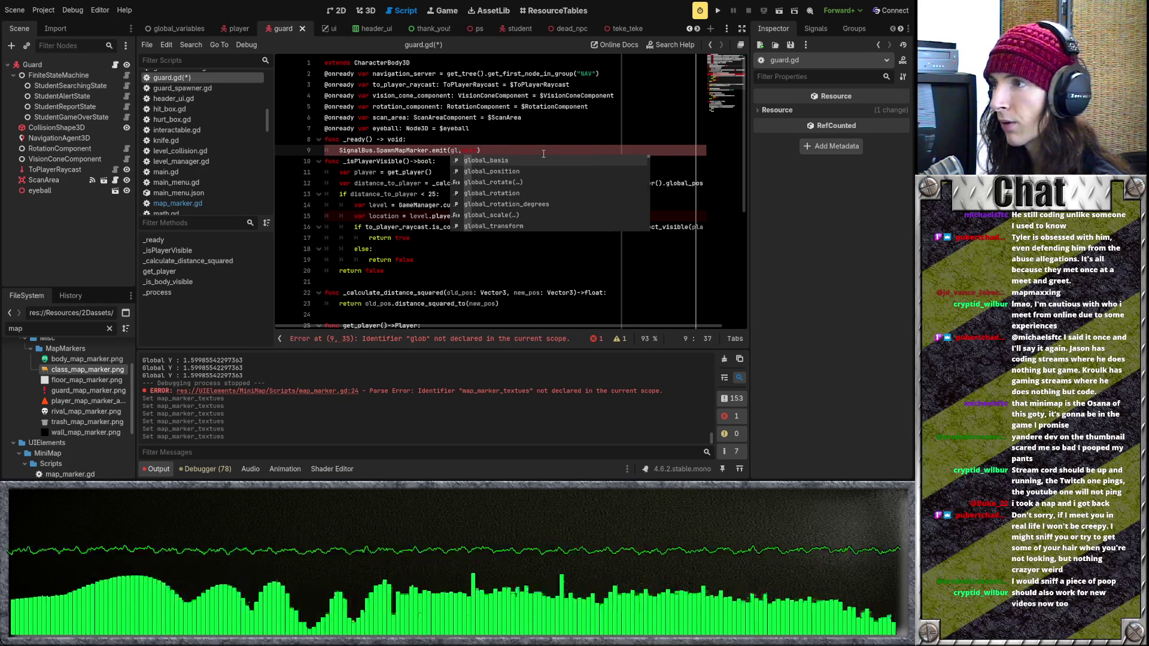
{"action": "key", "text": "BackSpace"}
{"action": "type", "text": "G"}
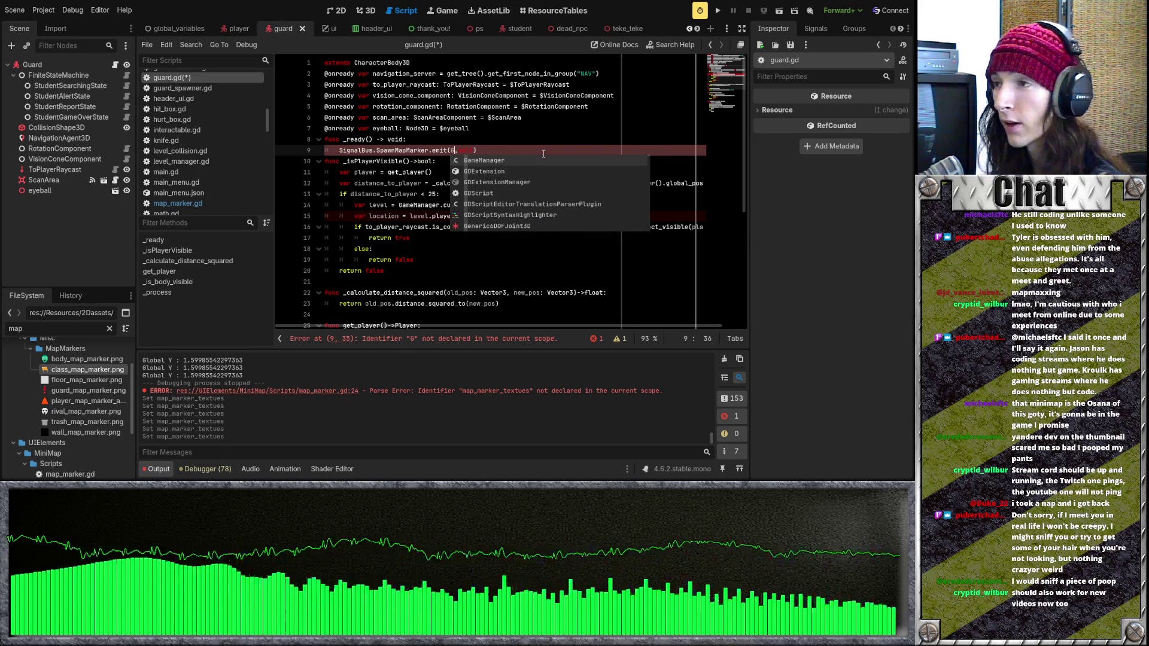
{"action": "type", "text": "lobalVariables."}
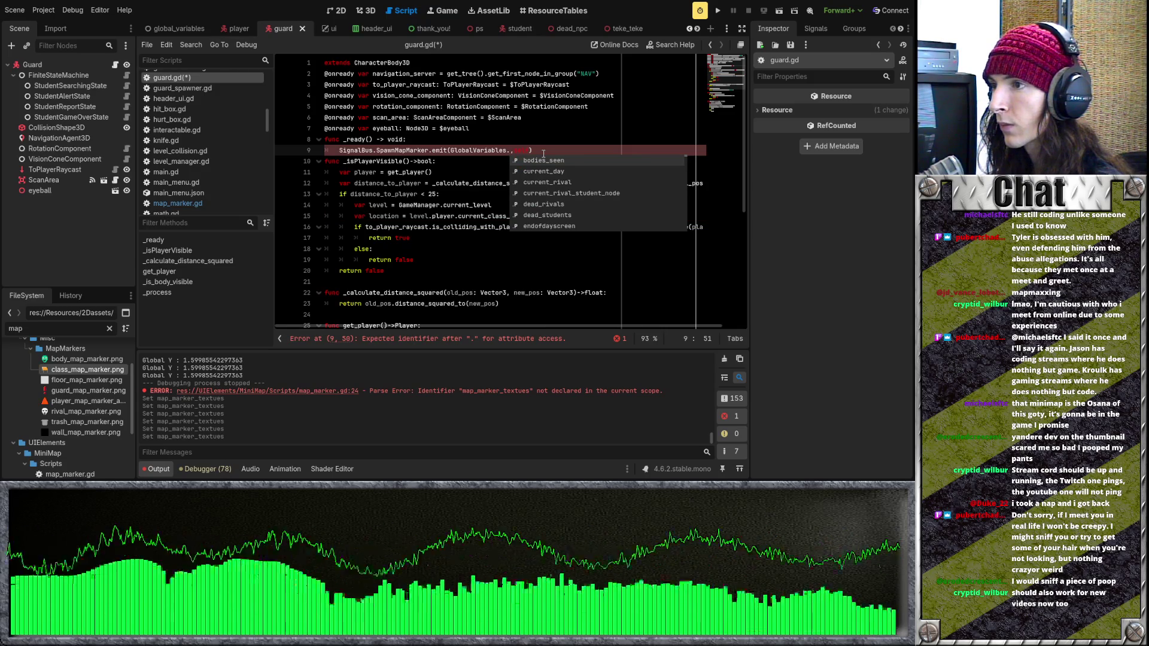
{"action": "type", "text": "map_marker_icon."}
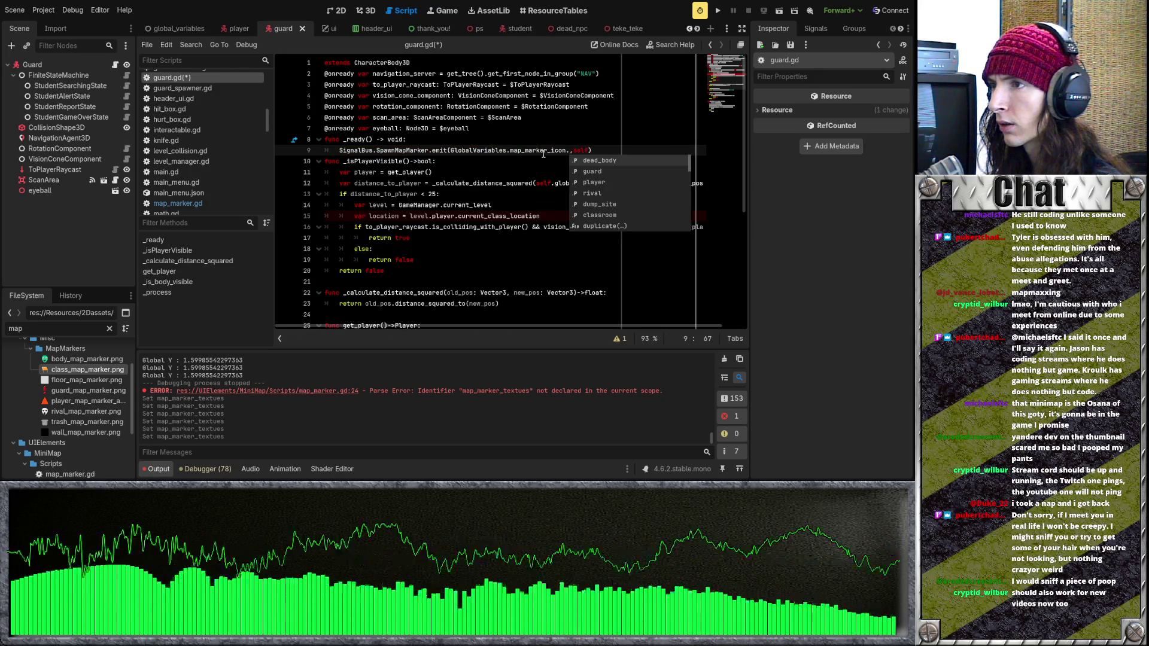
{"action": "key", "text": "Return"}
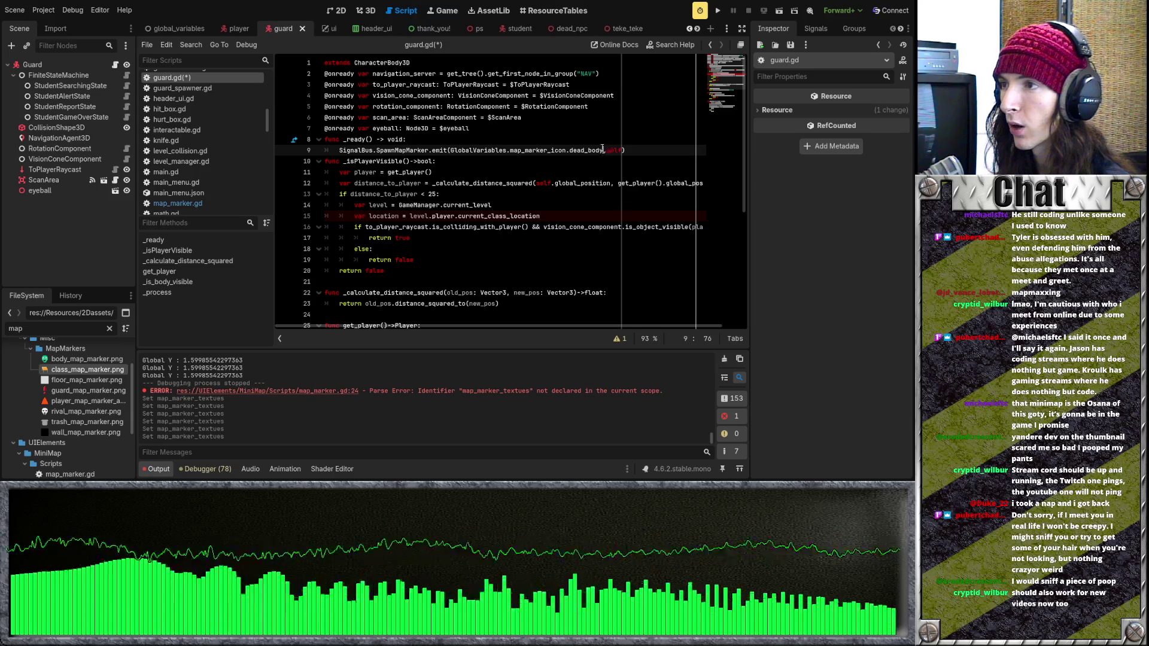
Check the new dead_body argument on line 9 and save guard.gd
{"action": "key", "text": "ctrl+shift+Left"}
{"action": "key", "text": "ctrl+shift+Left"}
{"action": "key", "text": "ctrl+shift+Left"}
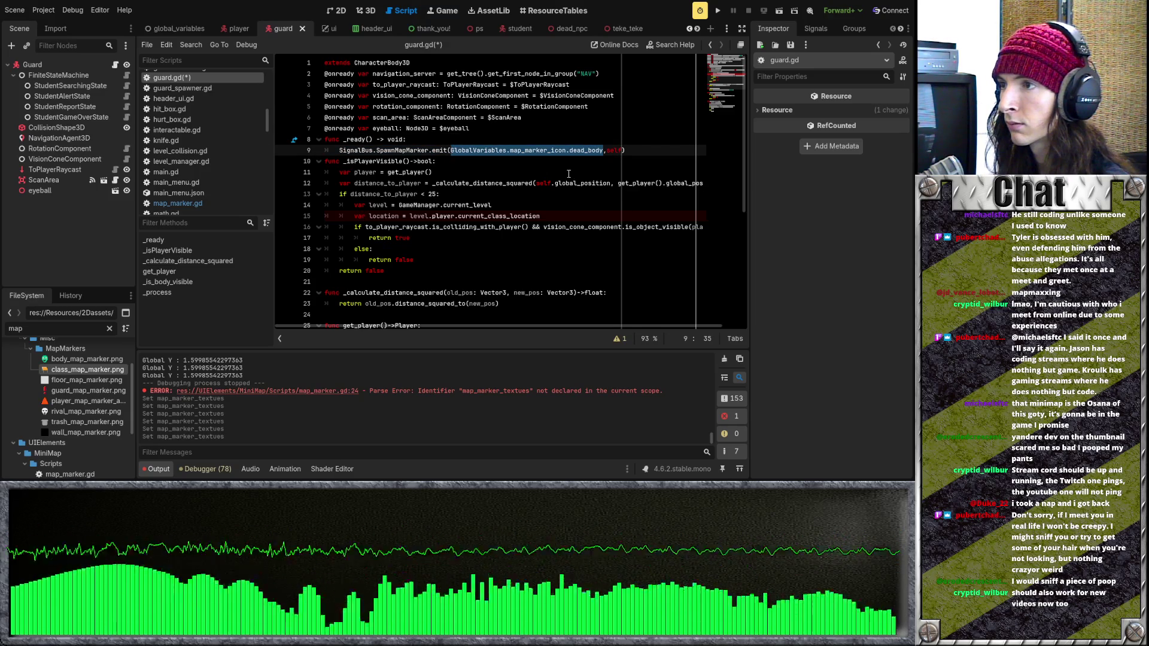
{"action": "left_click", "coordinate": [569, 173]}
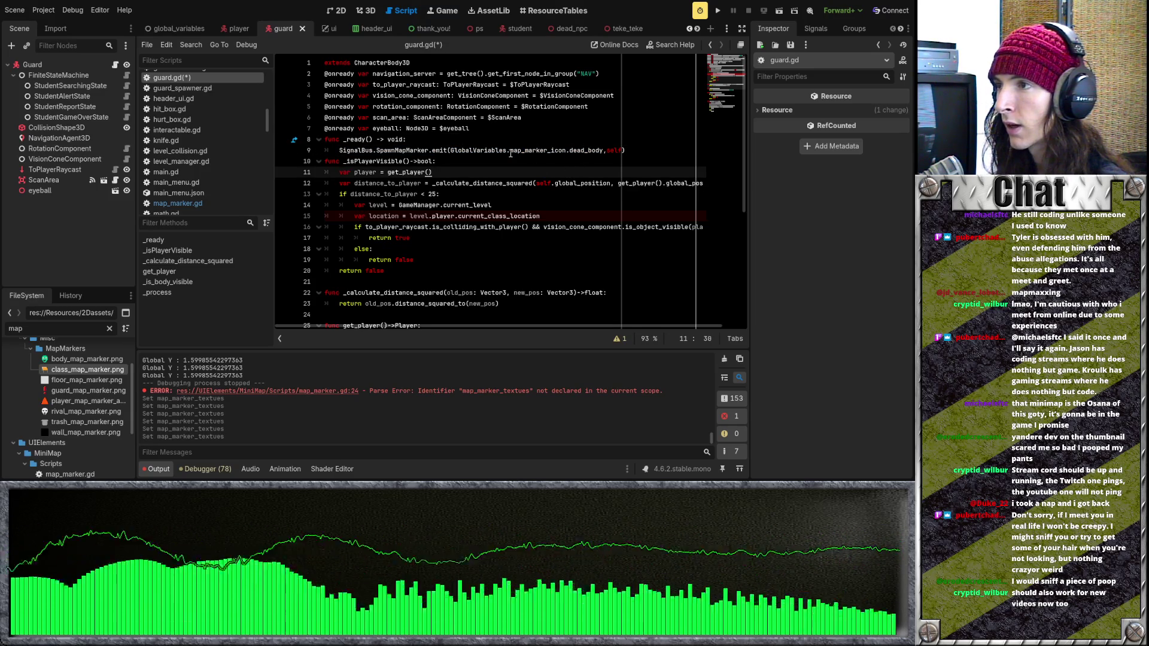
{"action": "double_click", "coordinate": [508, 150]}
{"action": "left_click", "coordinate": [508, 150]}
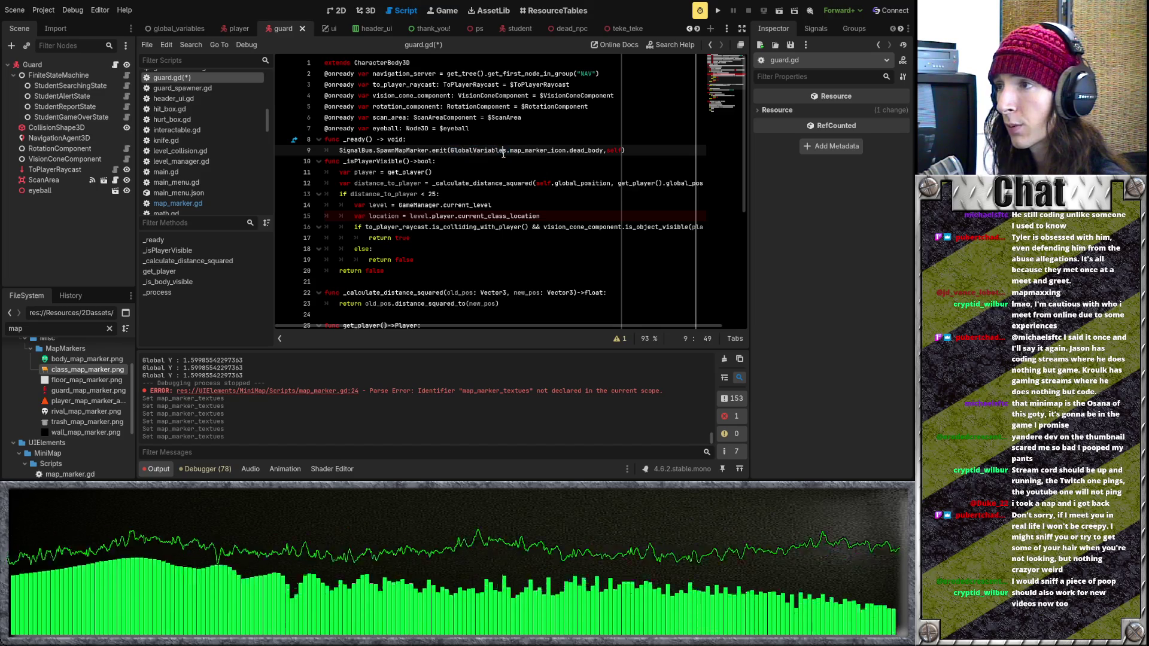
{"action": "left_click_drag", "start_coordinate": [508, 150], "coordinate": [453, 151]}
{"action": "left_click", "coordinate": [553, 161]}
{"action": "left_click_drag", "start_coordinate": [603, 150], "coordinate": [457, 151]}
{"action": "left_click", "coordinate": [575, 150]}
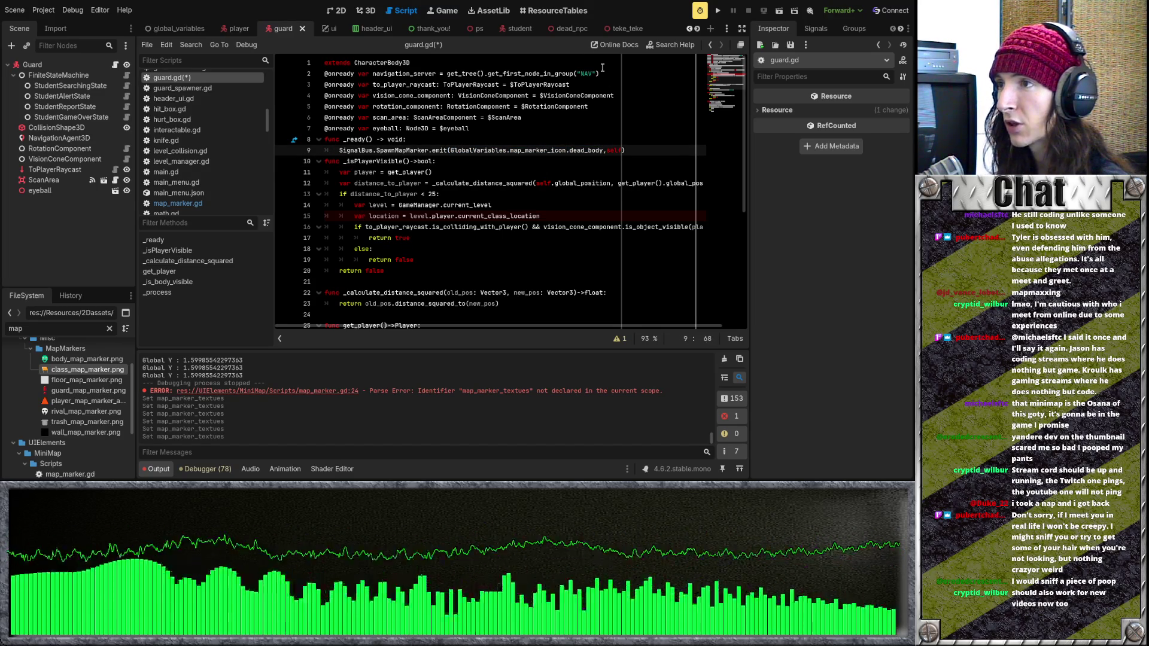
{"action": "left_click_drag", "start_coordinate": [603, 150], "coordinate": [450, 150]}
{"action": "left_click", "coordinate": [498, 137]}
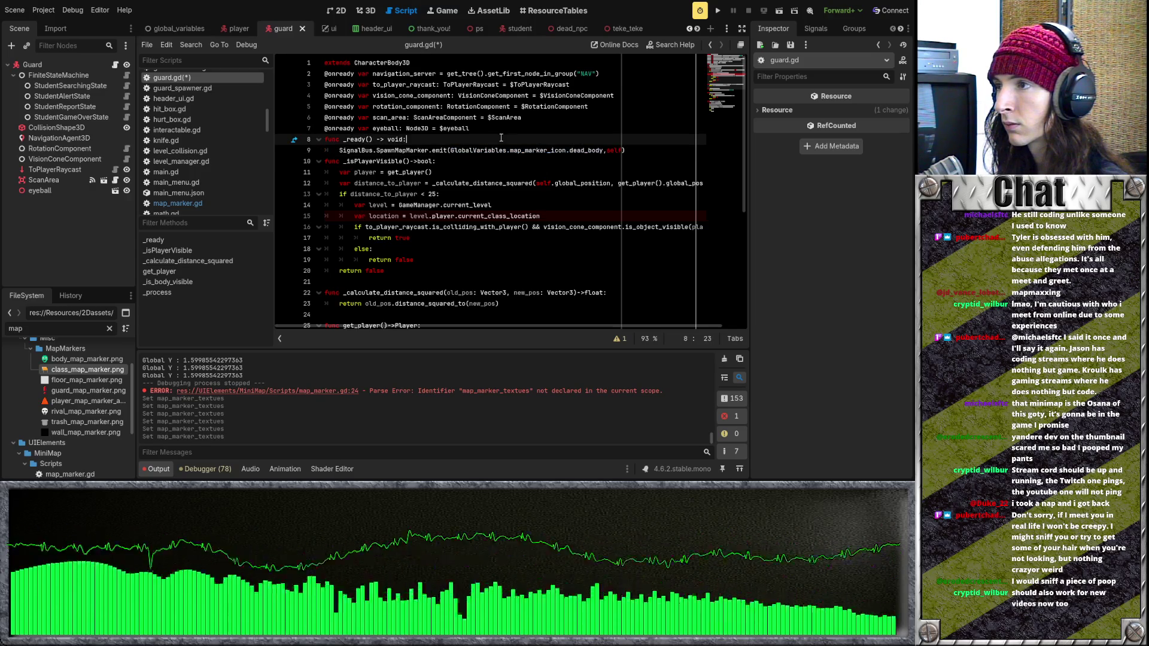
{"action": "left_click", "coordinate": [604, 150]}
{"action": "scroll", "coordinate": [541, 30], "scroll_direction": "down", "scroll_amount": 5}
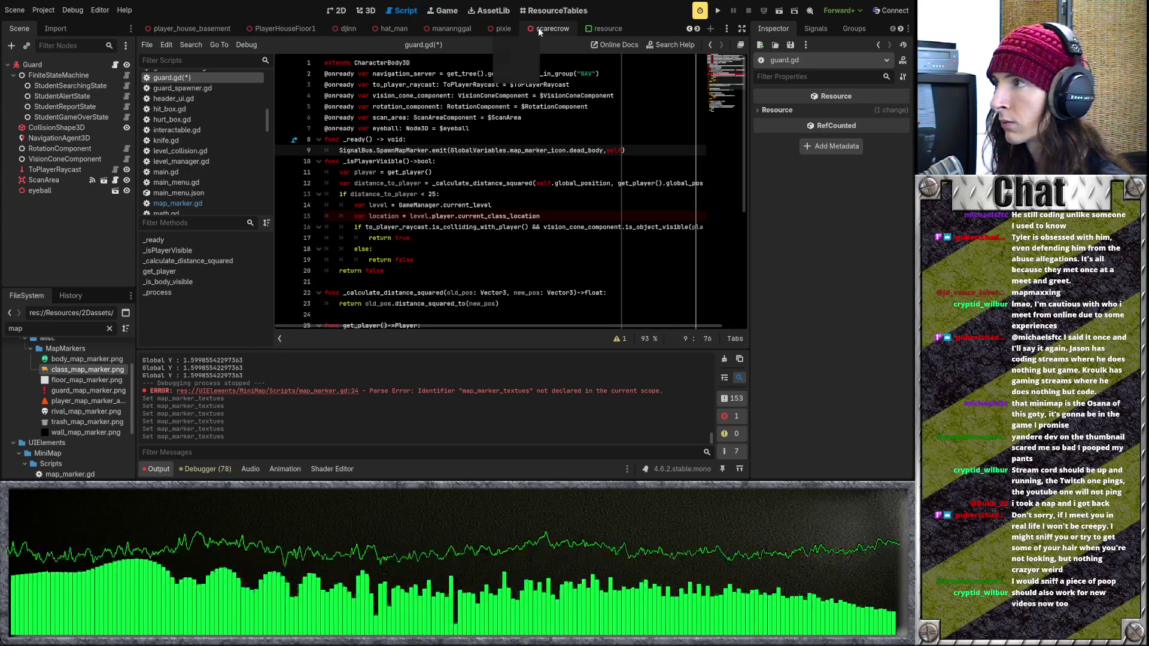
{"action": "key", "text": "ctrl+s"}
{"action": "left_click", "coordinate": [84, 333]}
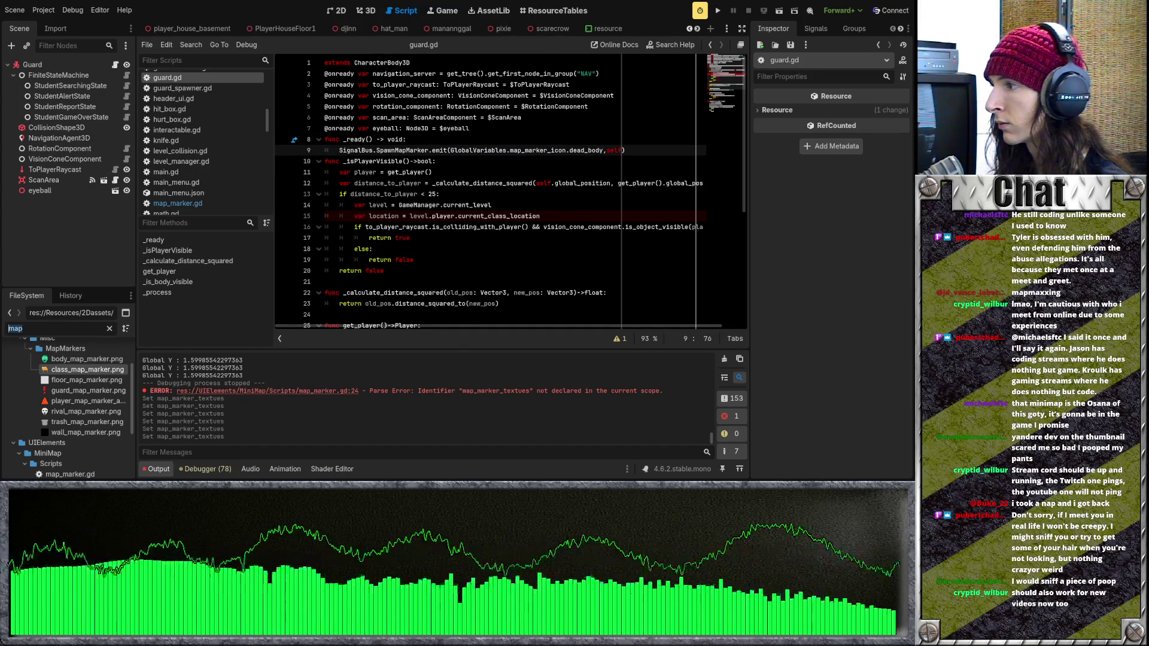
Filter files by 'global' and open GlobalVariables.gd
{"action": "type", "text": "global"}
{"action": "left_click", "coordinate": [94, 379]}
{"action": "double_click", "coordinate": [95, 379]}
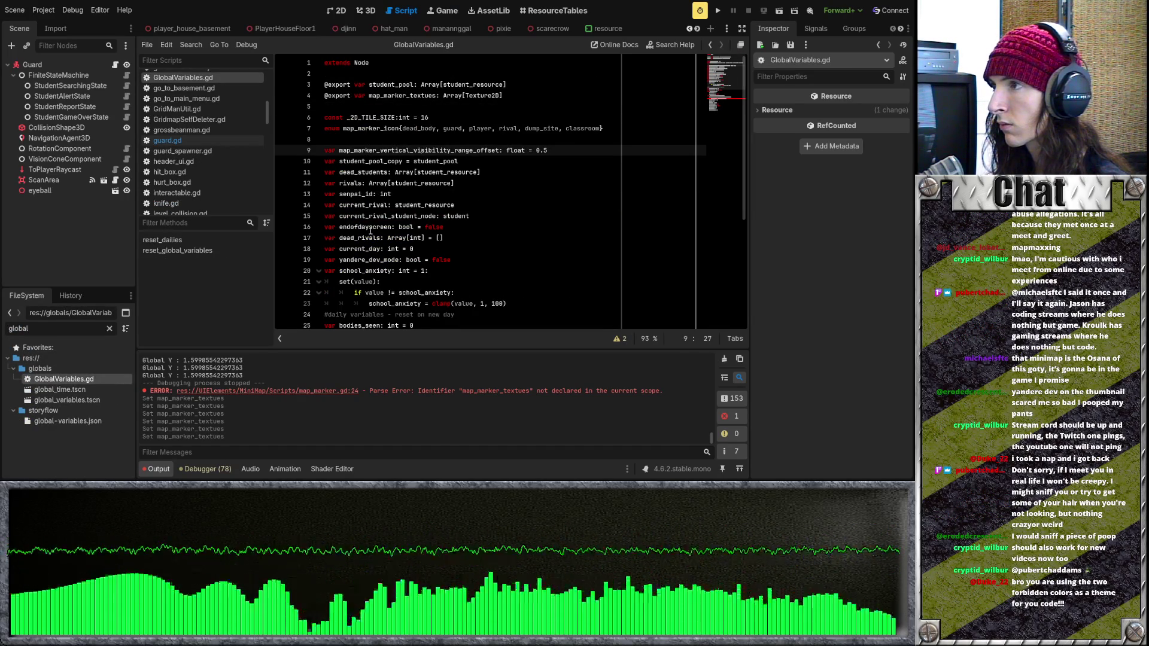
Review GlobalVariables.gd's map_marker_textues array, student pool variables and school_anxiety setter
{"action": "double_click", "coordinate": [370, 95]}
{"action": "left_click", "coordinate": [443, 108]}
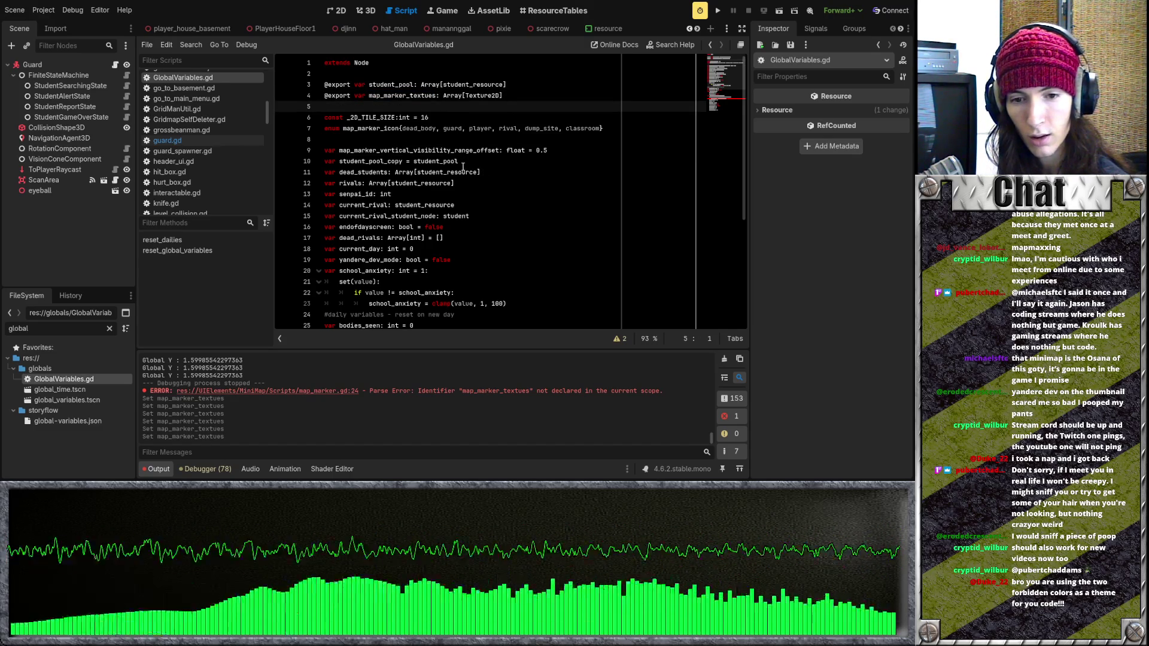
{"action": "left_click", "coordinate": [419, 161]}
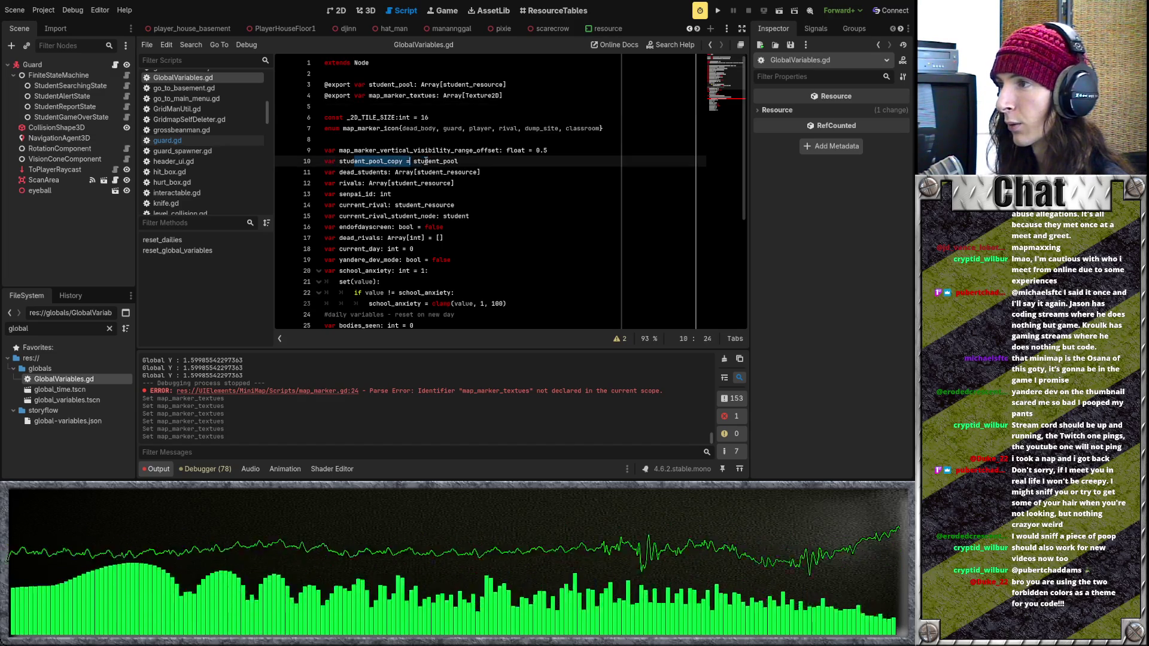
{"action": "left_click", "coordinate": [526, 172]}
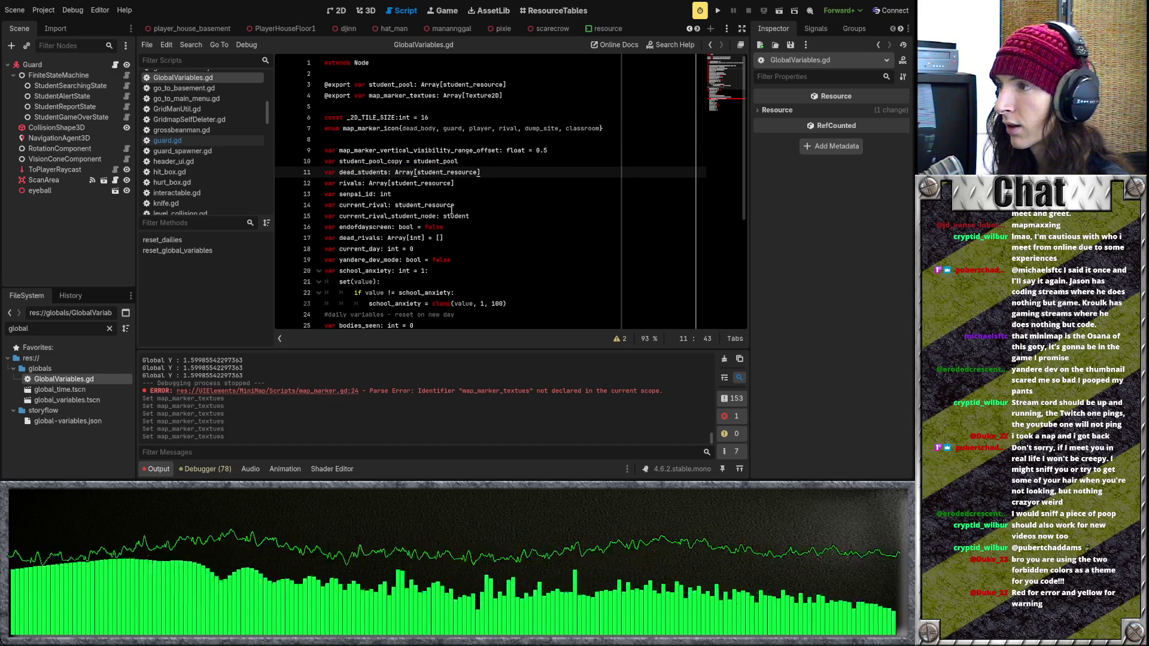
{"action": "left_click_drag", "start_coordinate": [335, 162], "coordinate": [325, 161]}
{"action": "scroll", "coordinate": [421, 202], "scroll_direction": "down", "scroll_amount": 1}
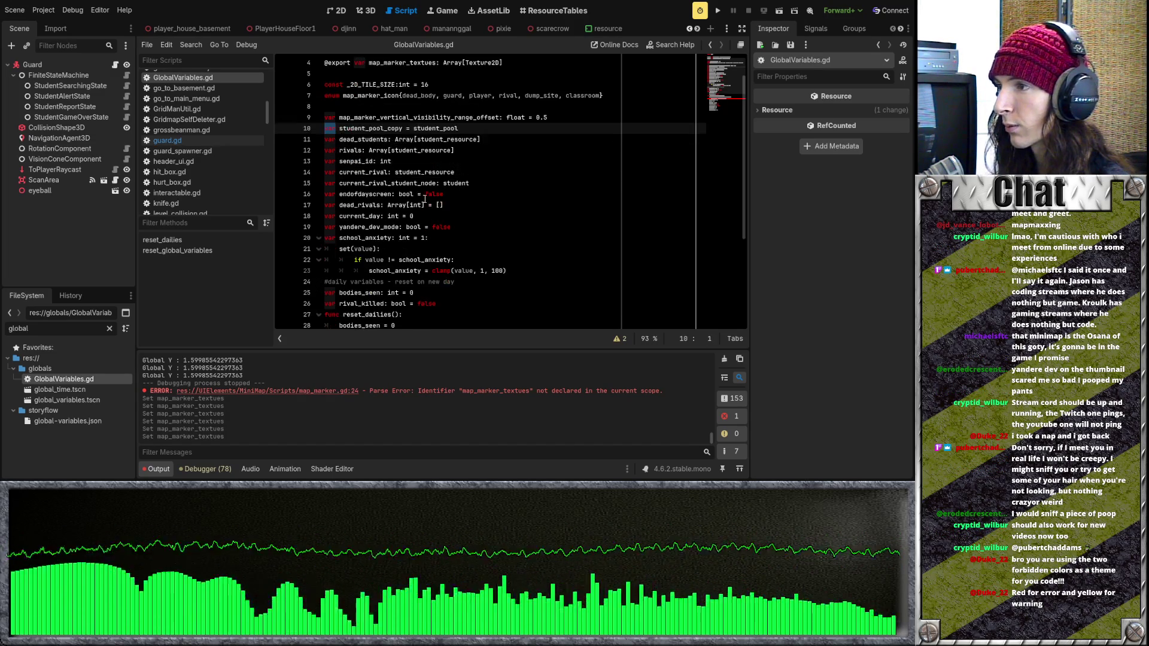
{"action": "double_click", "coordinate": [358, 261]}
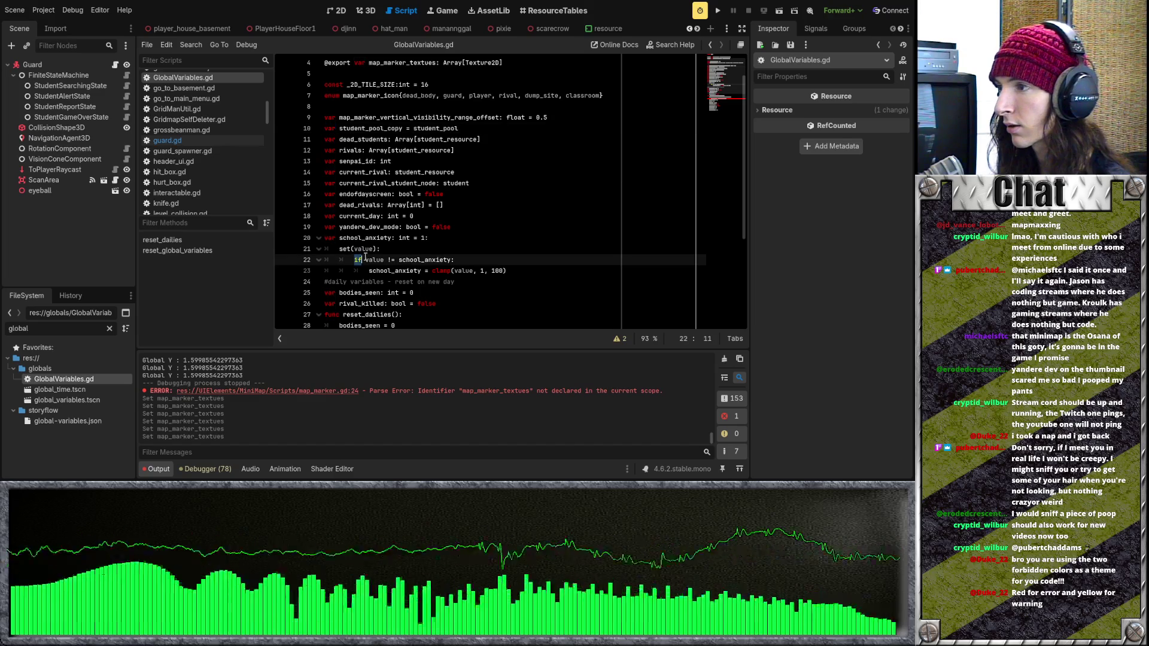
{"action": "left_click", "coordinate": [457, 245]}
{"action": "scroll", "coordinate": [457, 245], "scroll_direction": "down", "scroll_amount": 4}
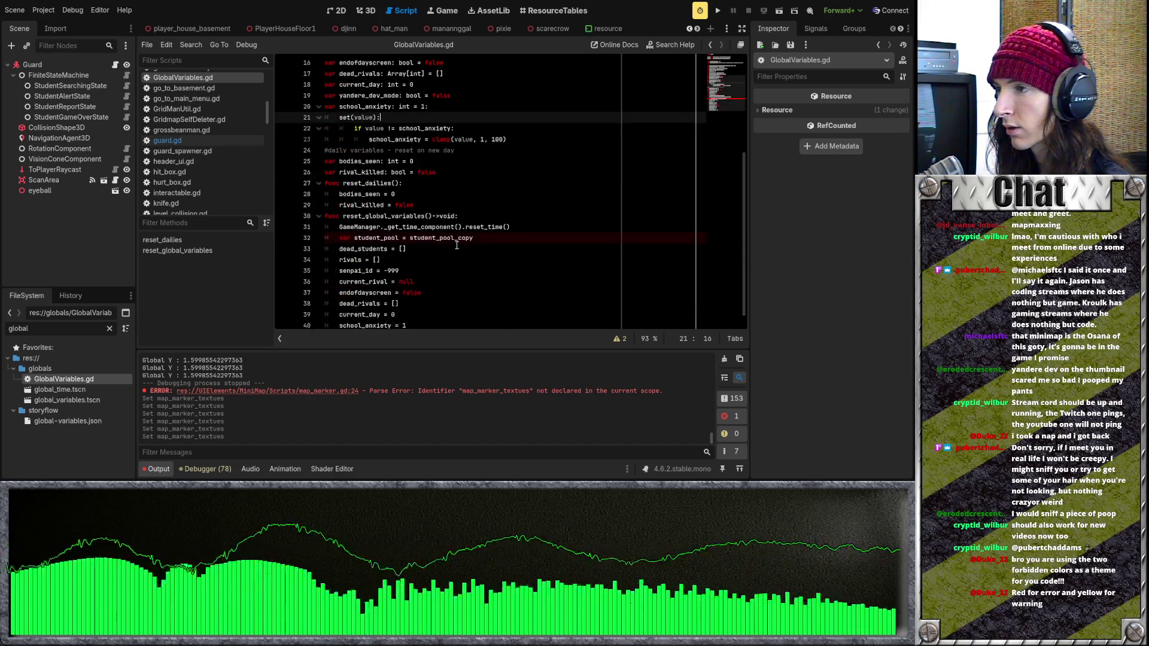
{"action": "scroll", "coordinate": [457, 244], "scroll_direction": "up", "scroll_amount": 5}
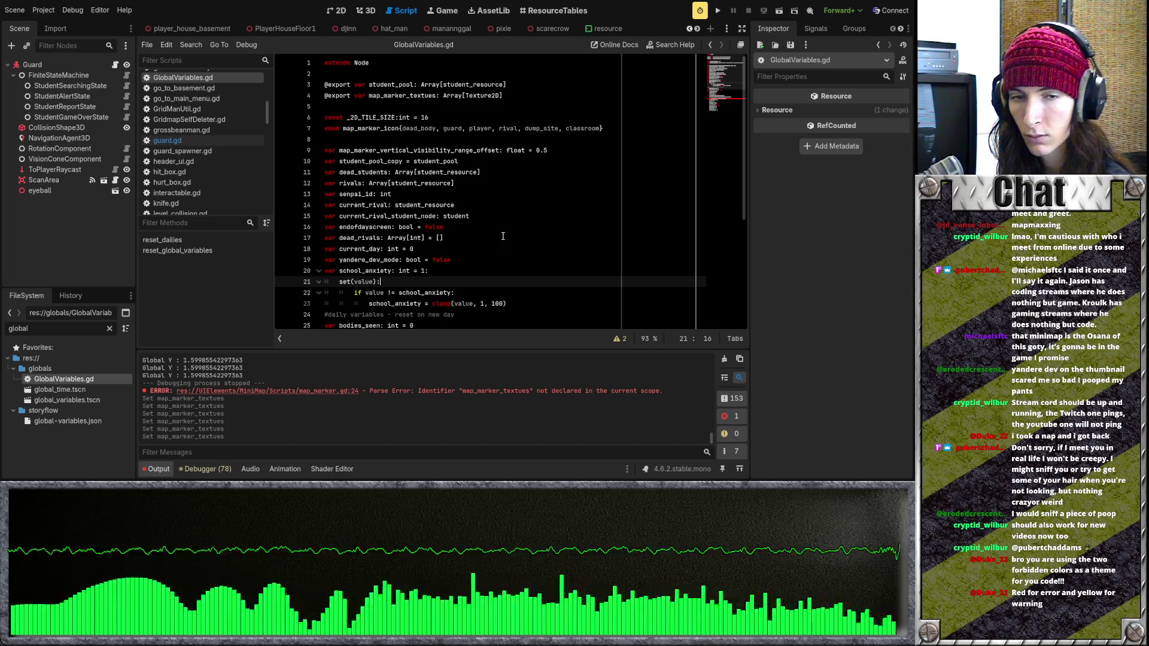
Delete the _textues suffix so line 4 of GlobalVariables.gd exports map_marker, and save
{"action": "left_click", "coordinate": [474, 232]}
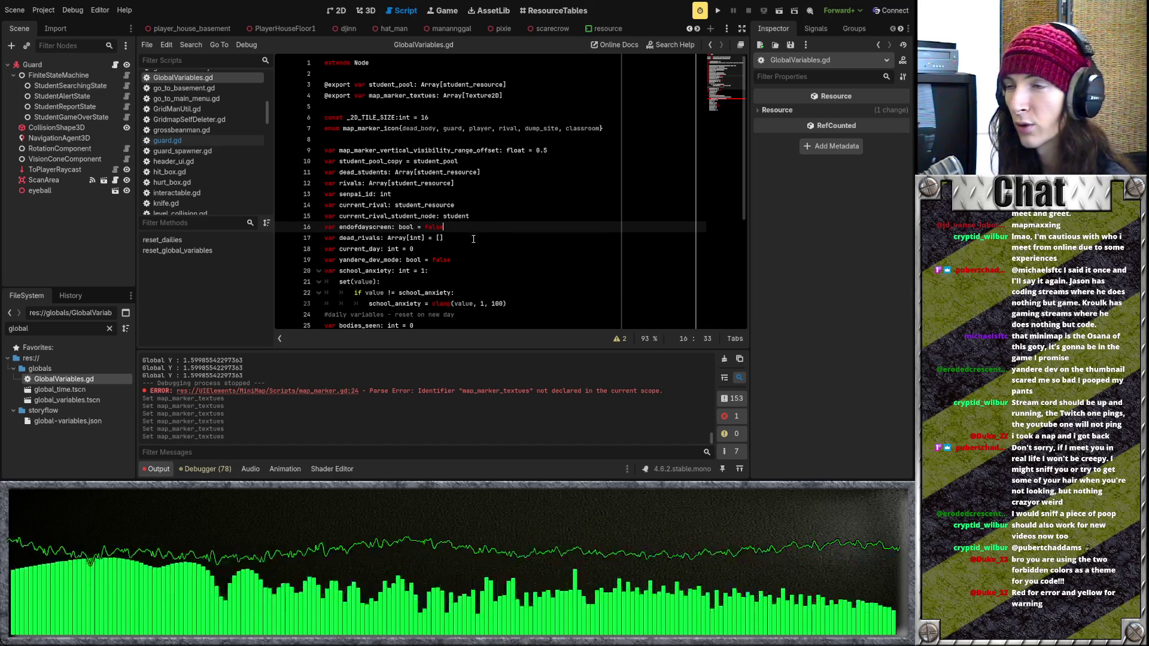
{"action": "left_click", "coordinate": [493, 207]}
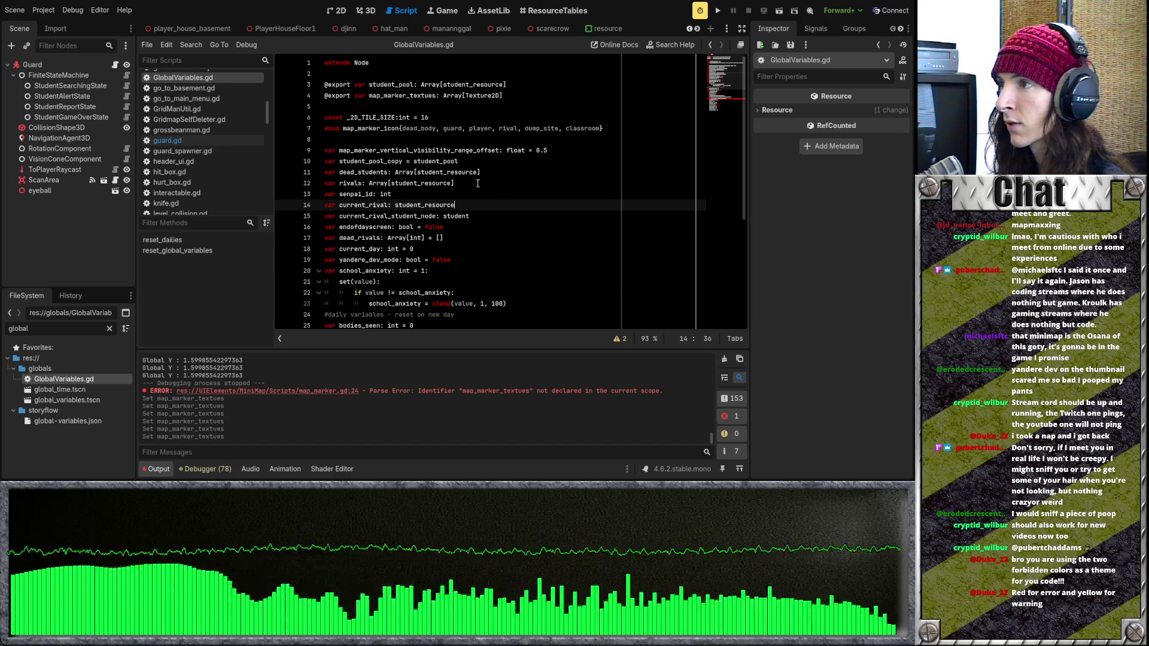
{"action": "double_click", "coordinate": [342, 128]}
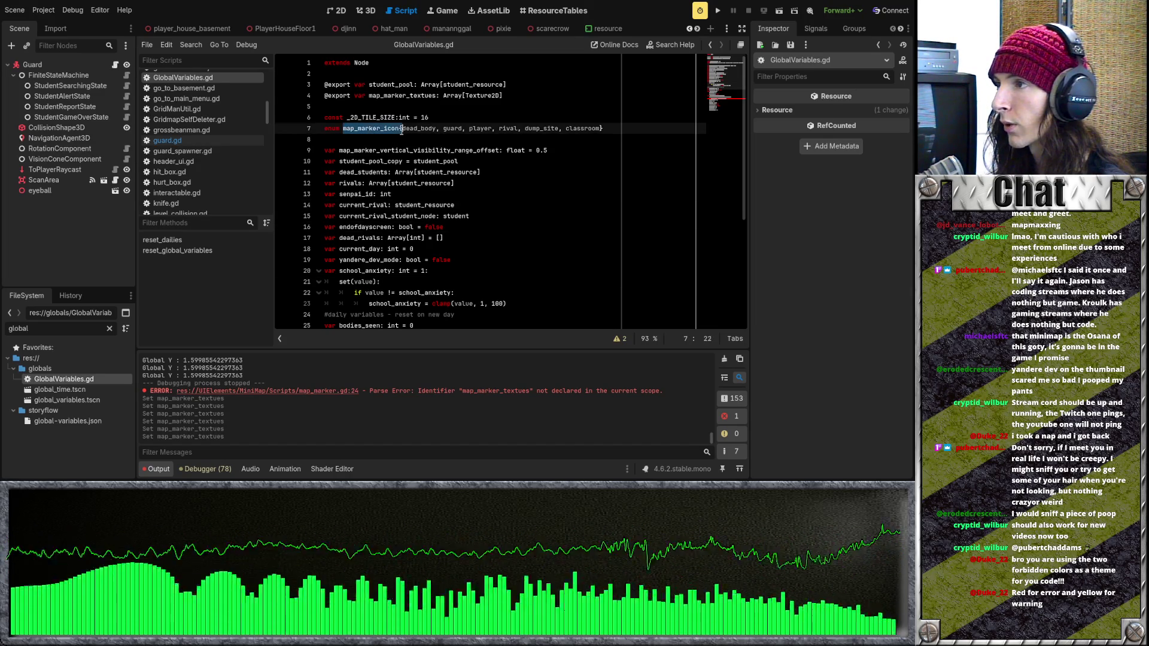
{"action": "left_click", "coordinate": [414, 106]}
{"action": "left_click", "coordinate": [413, 96]}
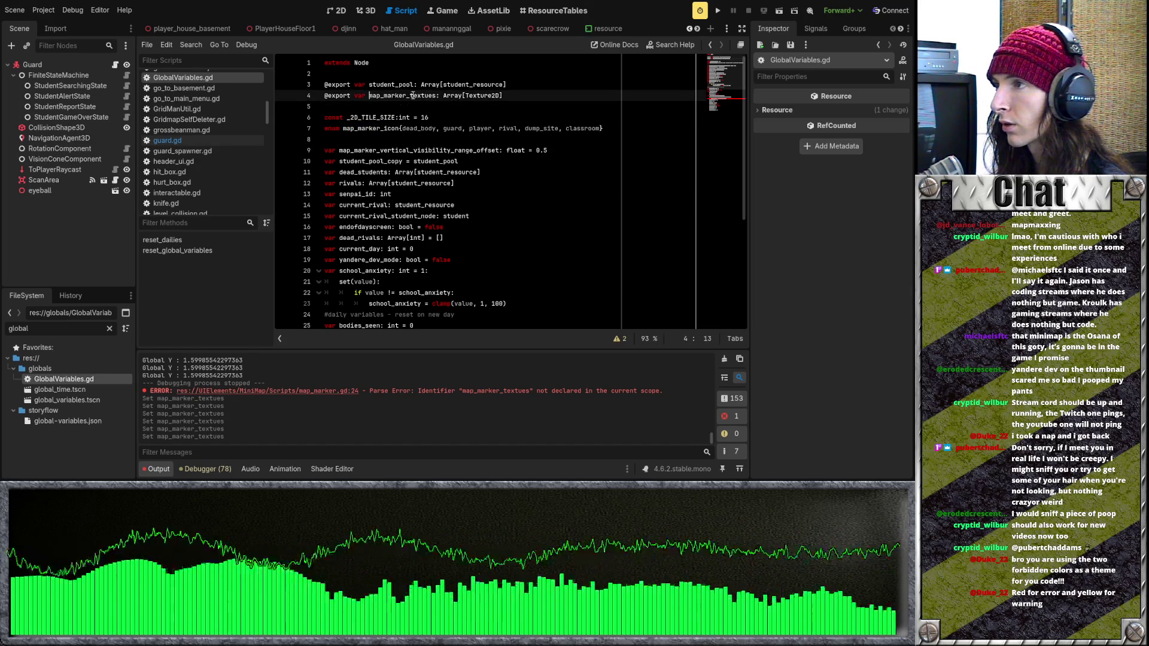
{"action": "left_click_drag", "start_coordinate": [407, 96], "coordinate": [437, 96]}
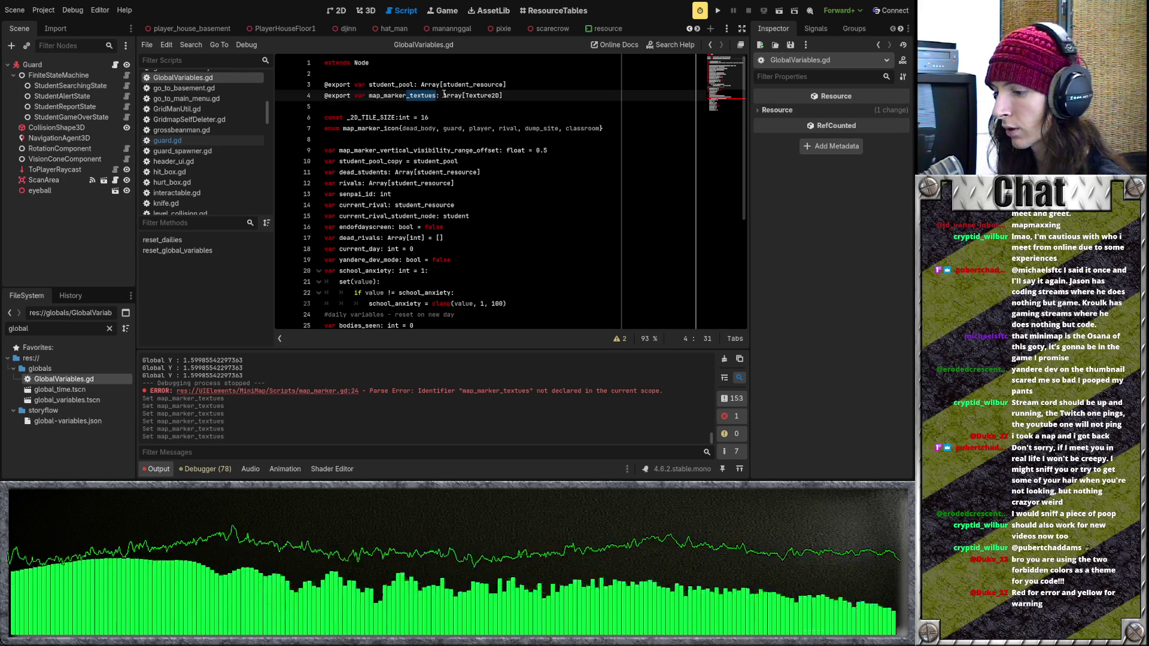
{"action": "key", "text": "BackSpace"}
{"action": "key", "text": "ctrl+s"}
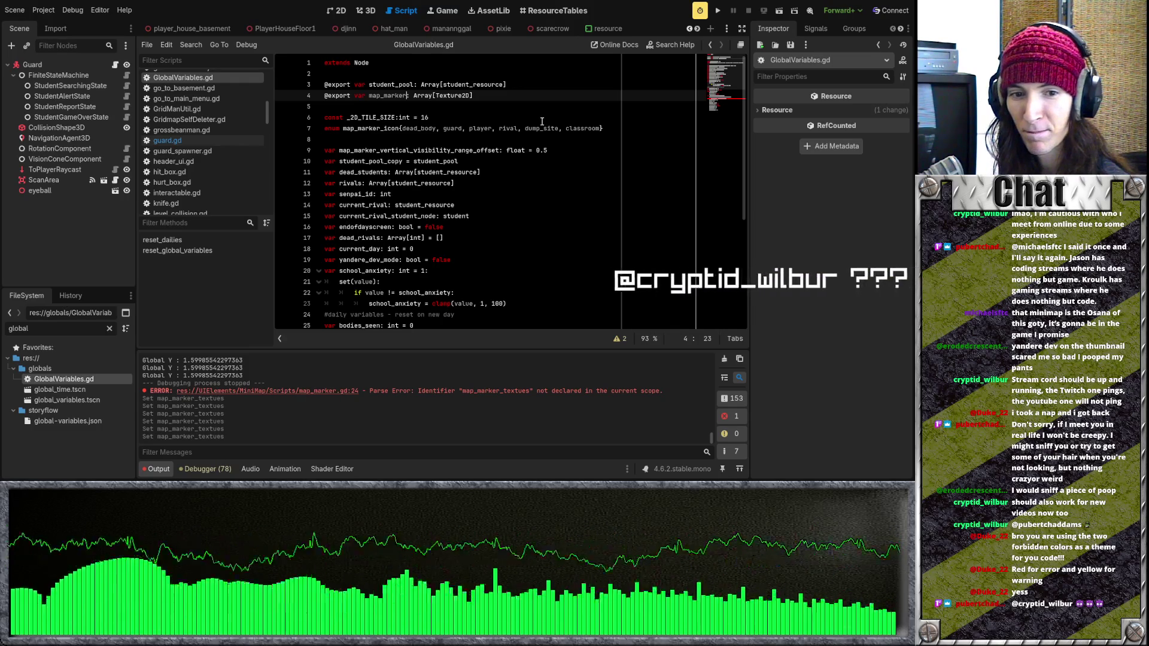
{"action": "scroll", "coordinate": [544, 29], "scroll_direction": "down", "scroll_amount": 5}
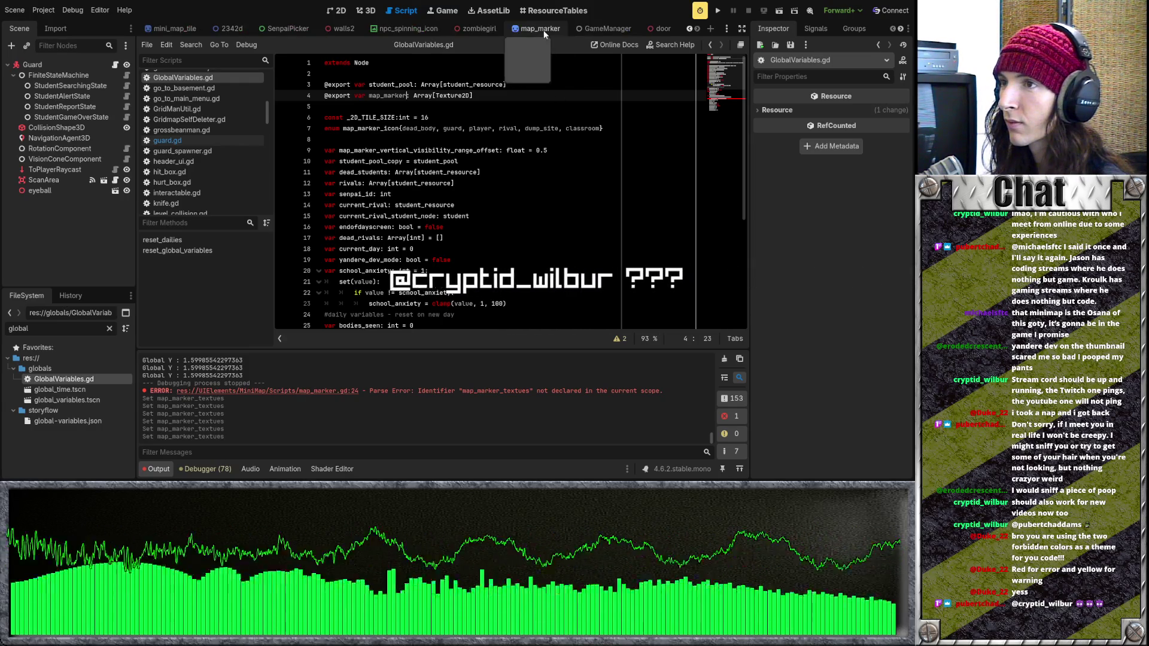
Bring up the map_marker scene and its script
{"action": "left_click", "coordinate": [661, 28]}
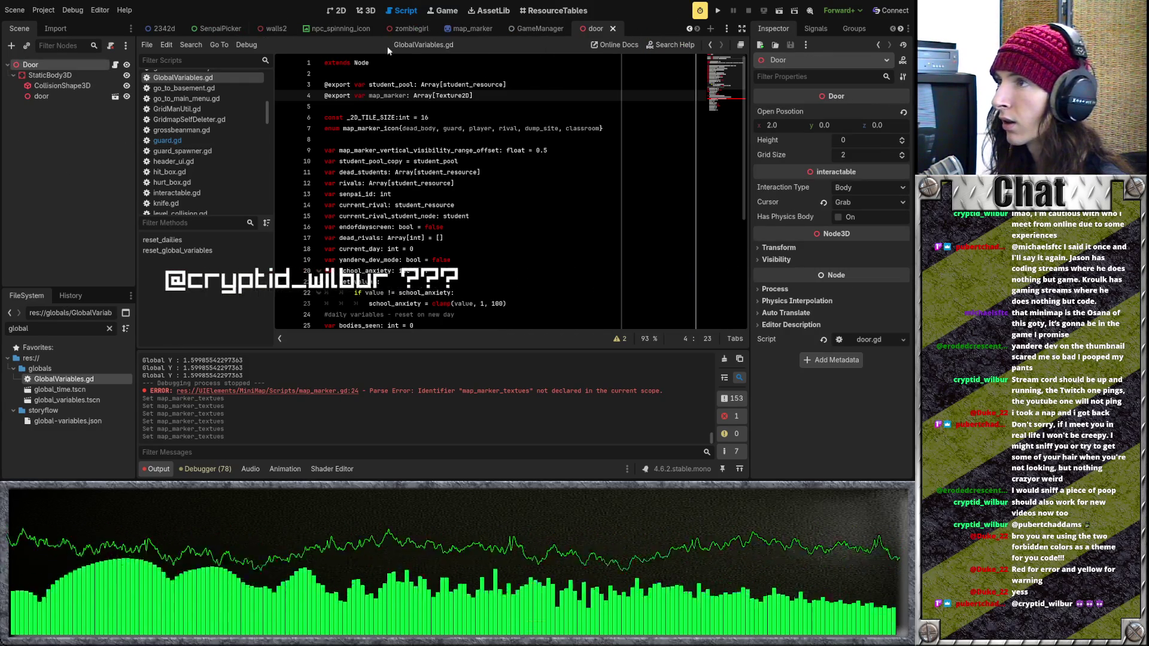
{"action": "scroll", "coordinate": [504, 31], "scroll_direction": "up", "scroll_amount": 2}
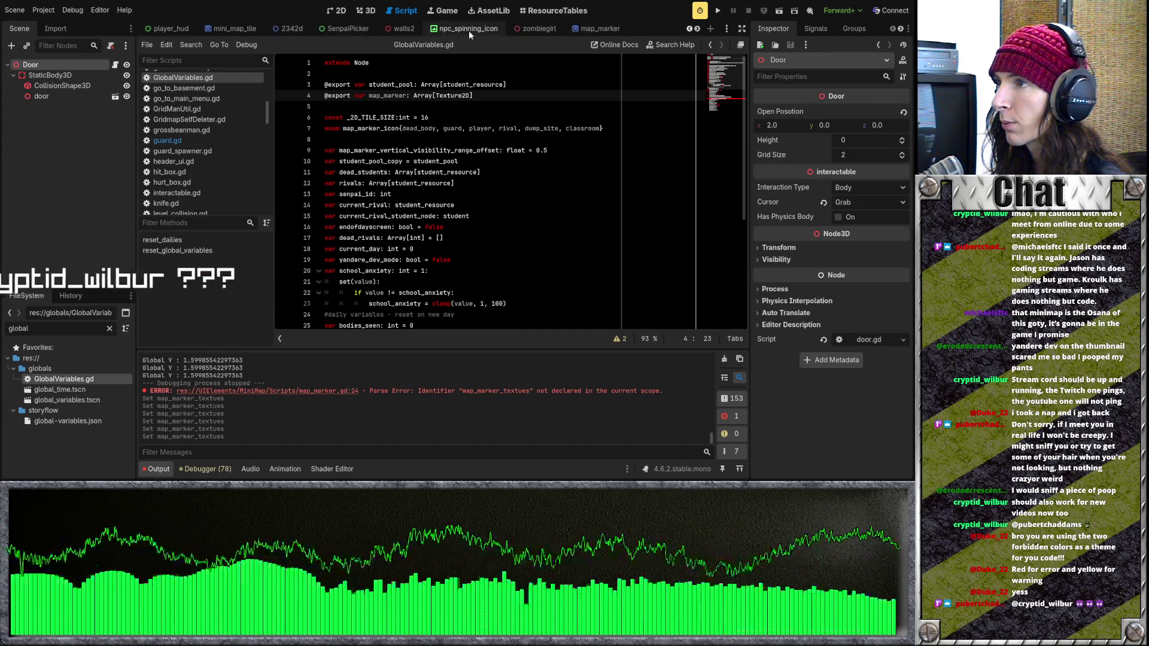
{"action": "left_click", "coordinate": [443, 30]}
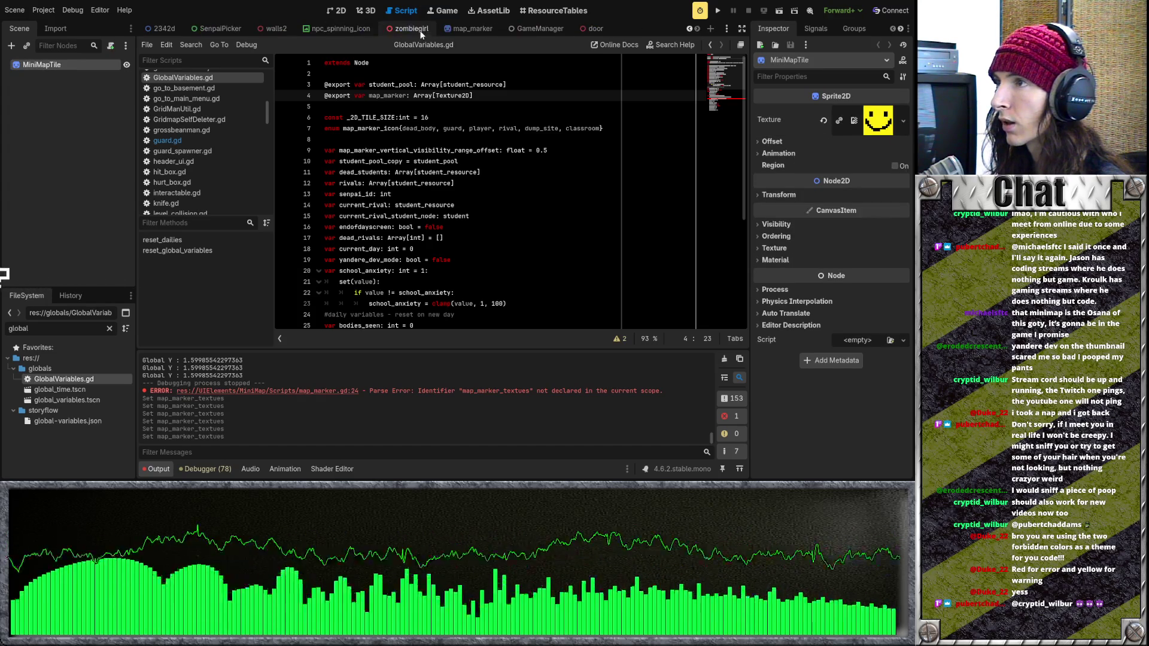
{"action": "left_click", "coordinate": [461, 31]}
{"action": "left_click", "coordinate": [508, 140]}
{"action": "left_click", "coordinate": [520, 150]}
{"action": "scroll", "coordinate": [520, 150], "scroll_direction": "down", "scroll_amount": 1}
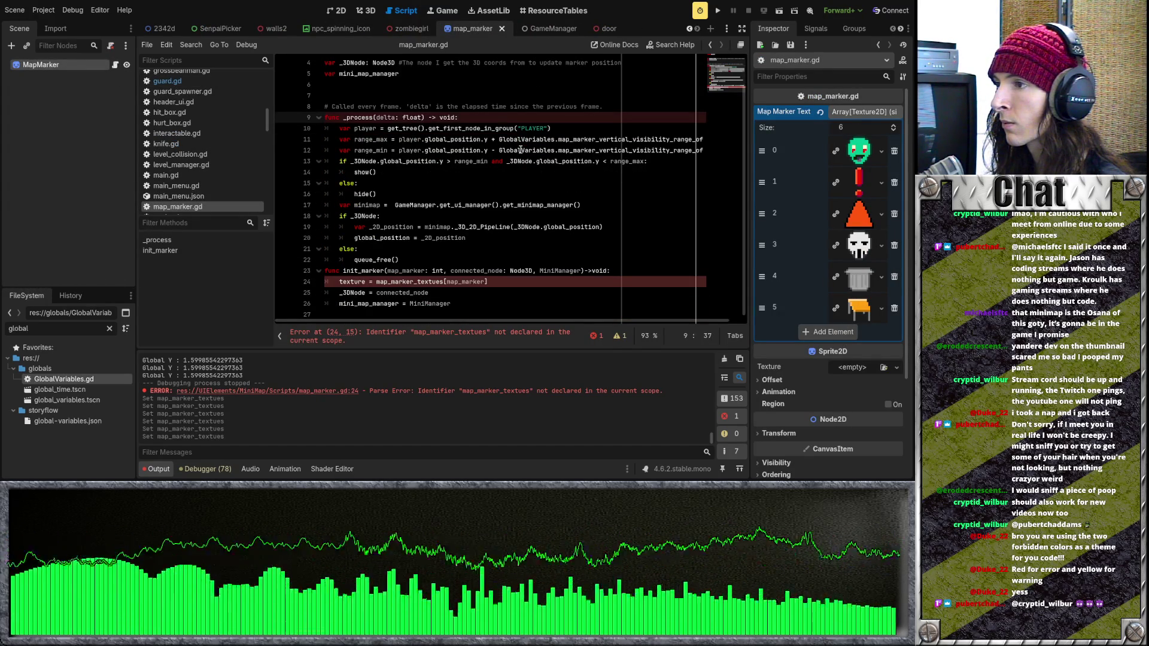
Change line 24's texture source to GlobalVariables.map_marker
{"action": "left_click_drag", "start_coordinate": [443, 281], "coordinate": [413, 282]}
{"action": "key", "text": "BackSpace"}
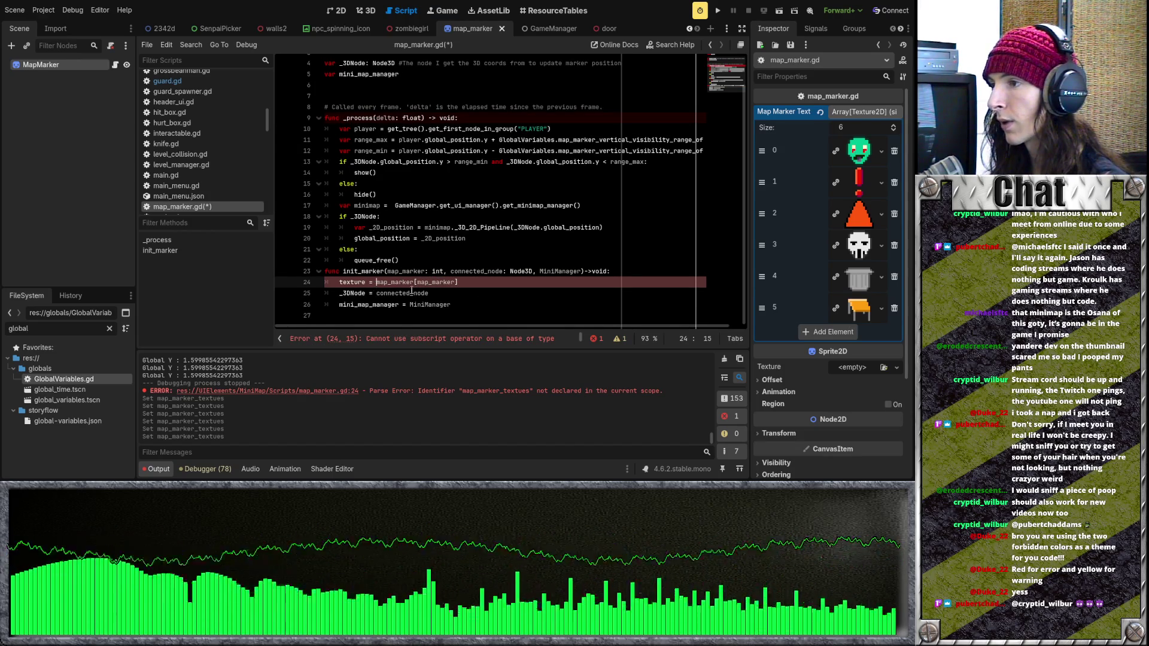
{"action": "type", "text": "j"}
{"action": "key", "text": "BackSpace"}
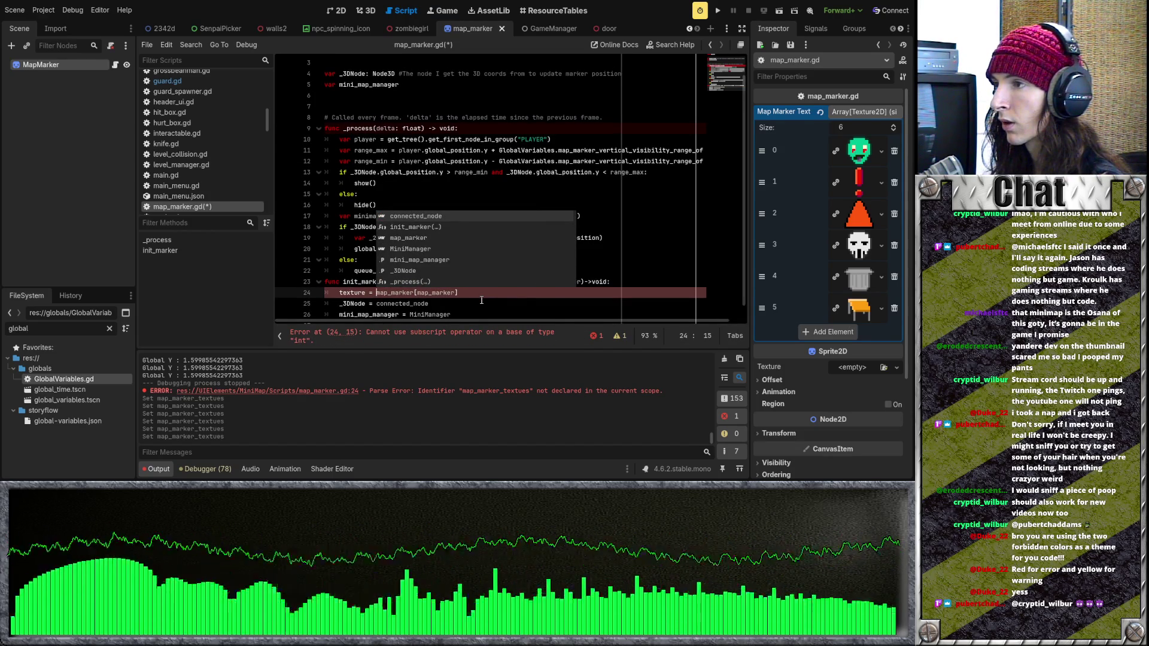
{"action": "type", "text": "GlobalVariables."}
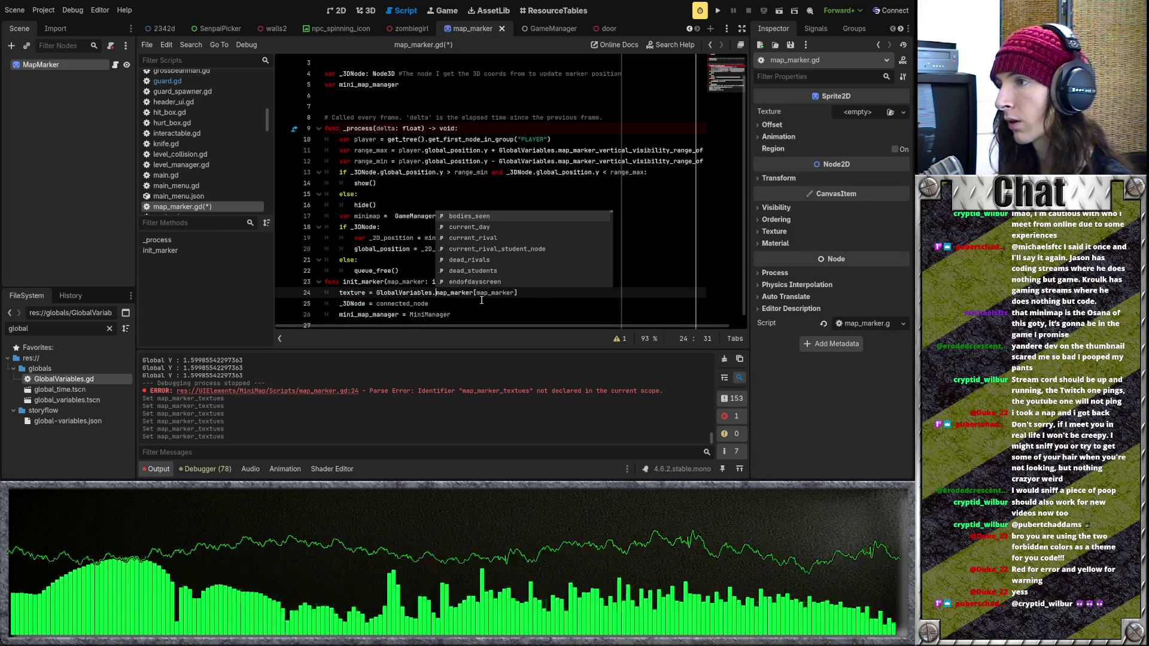
{"action": "left_click", "coordinate": [481, 300]}
{"action": "double_click", "coordinate": [497, 292]}
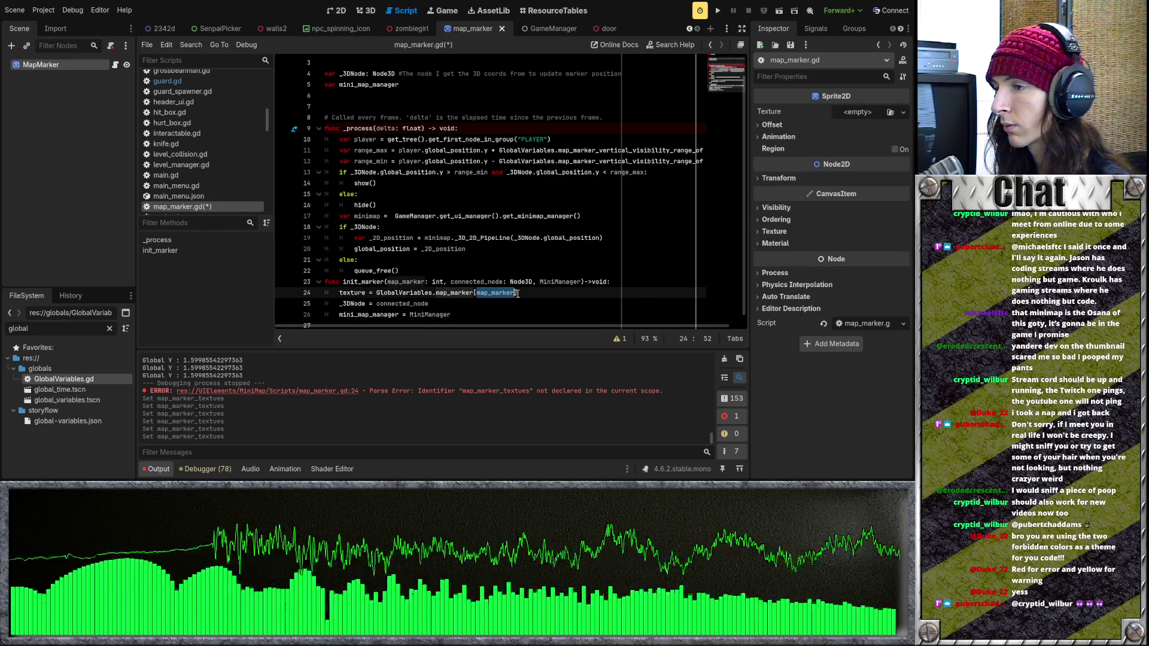
{"action": "left_click", "coordinate": [545, 300]}
Rename the init_marker parameter to map_marker_icon, use it as the array index, and save
{"action": "left_click", "coordinate": [426, 281]}
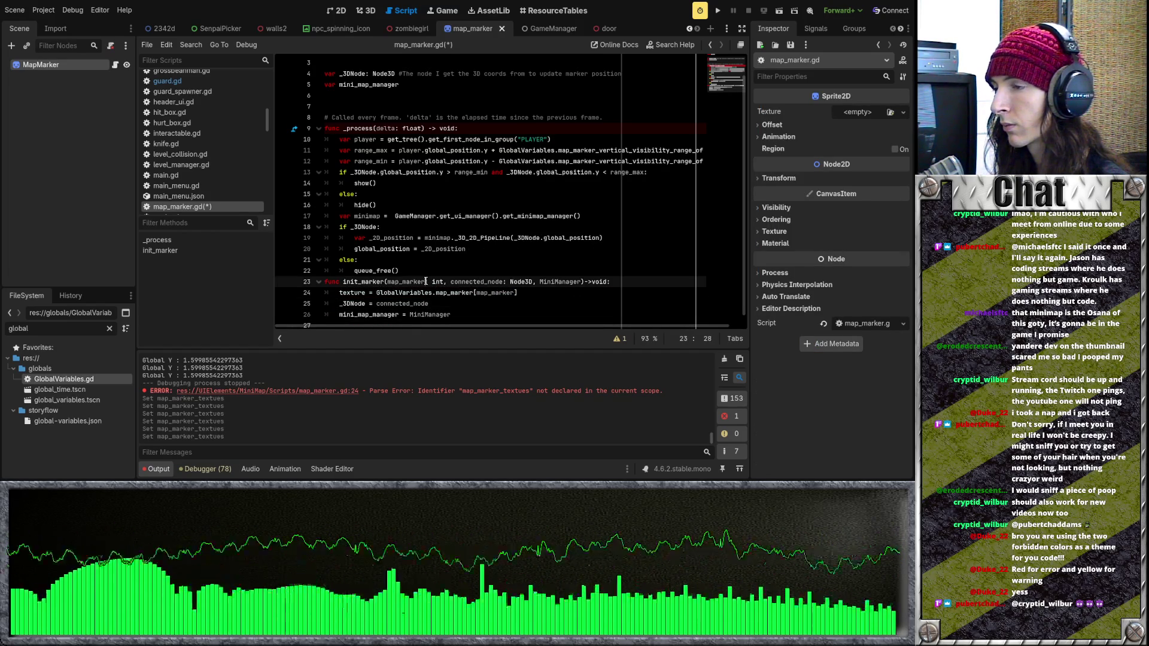
{"action": "type", "text": "_icon"}
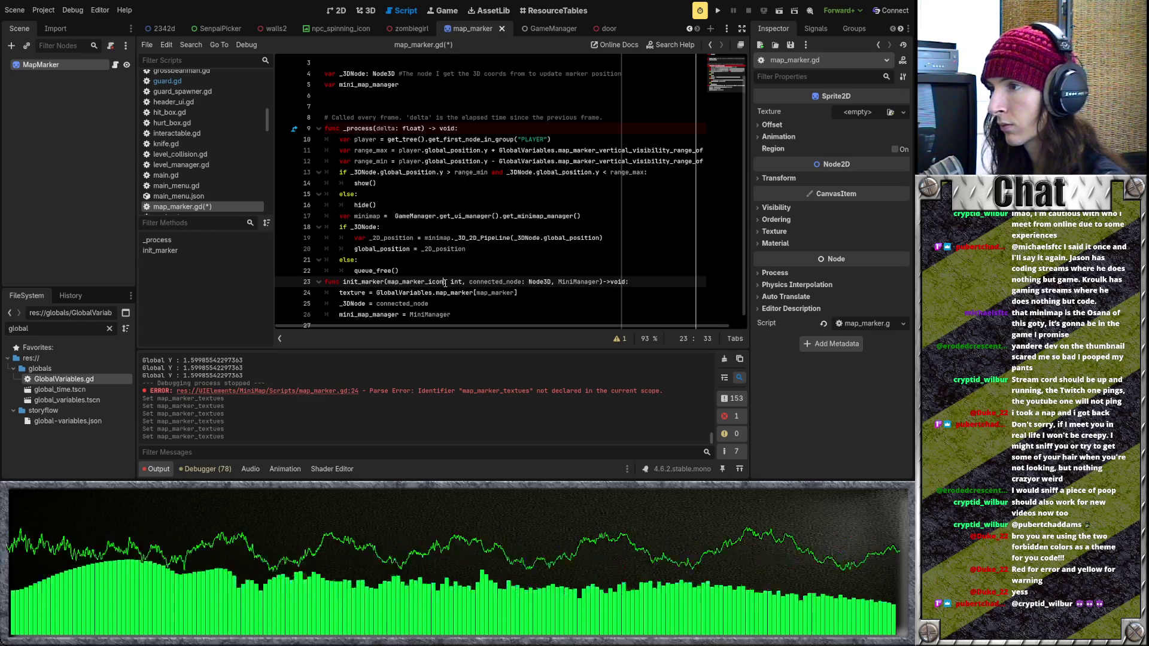
{"action": "left_click", "coordinate": [515, 293]}
{"action": "type", "text": "_icon"}
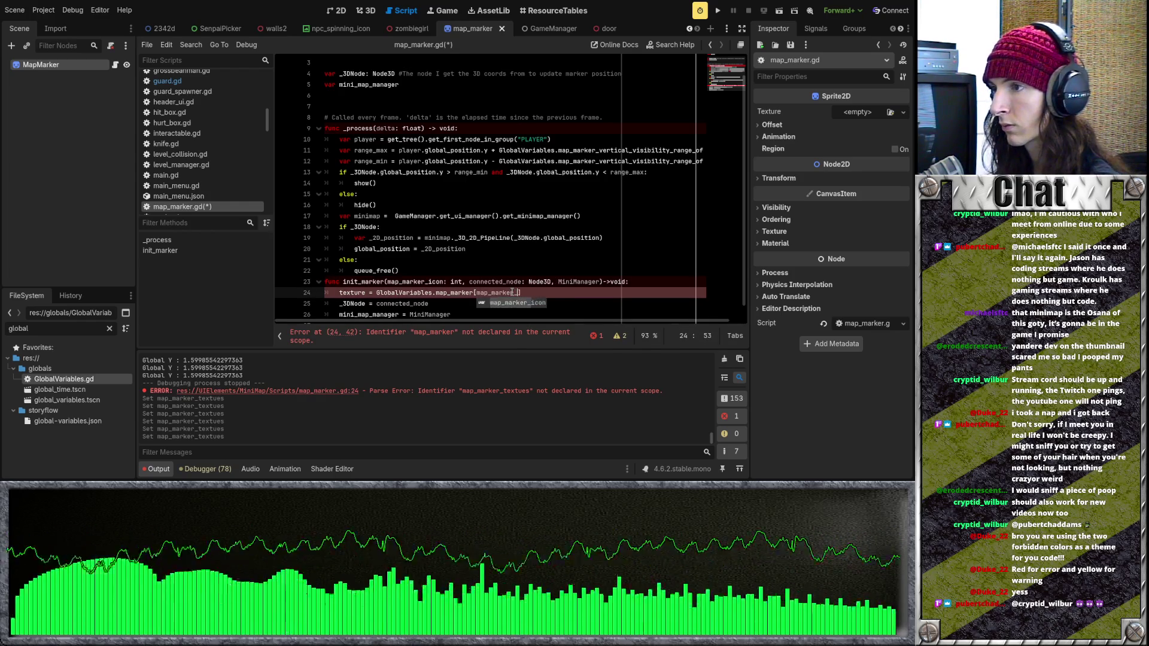
{"action": "key", "text": "ctrl+s"}
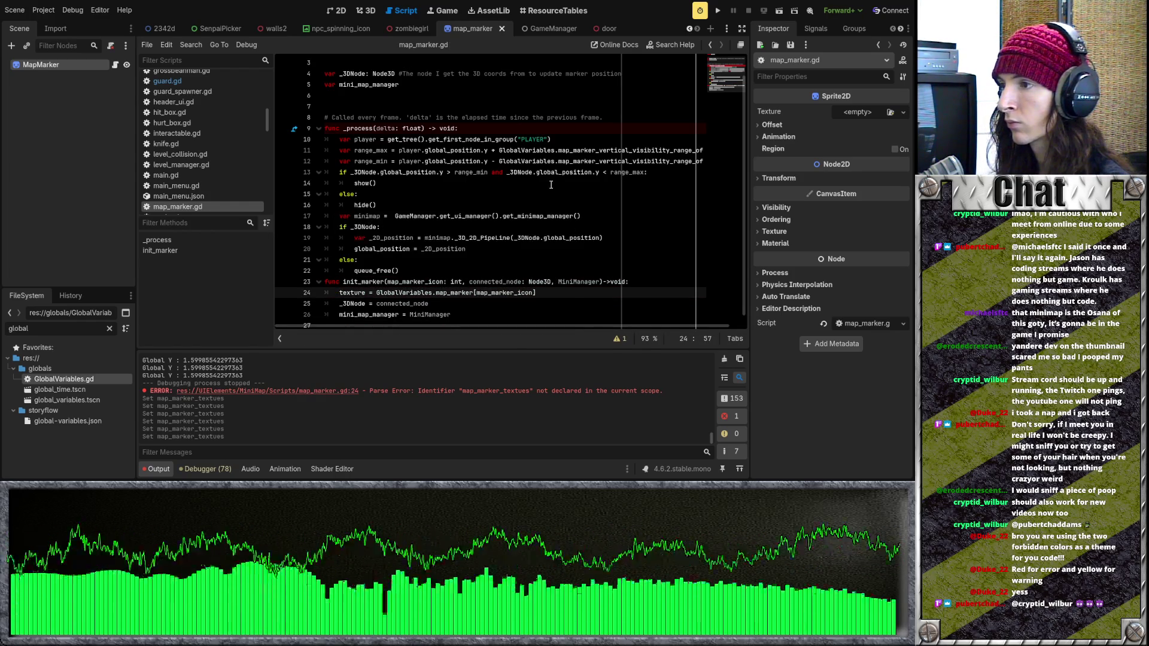
Run the game and jump to the debugger frame of the out-of-bounds index 3 error
{"action": "left_click", "coordinate": [549, 184]}
{"action": "key", "text": "F5"}
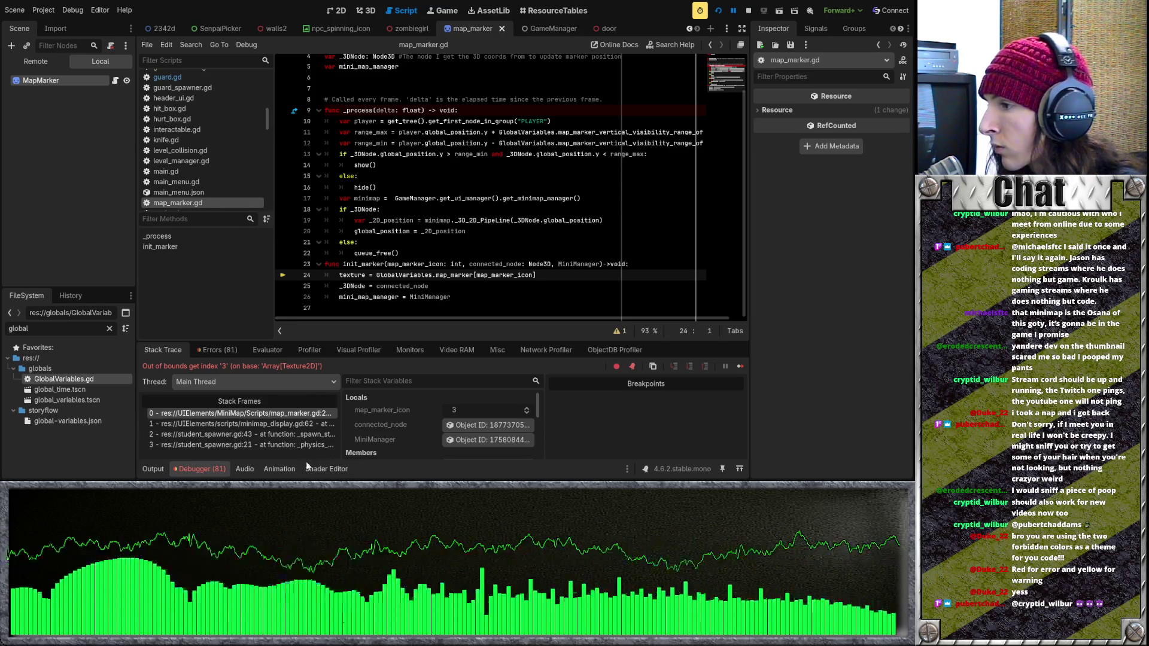
{"action": "left_click", "coordinate": [274, 423]}
Replace the hardcoded 3 on student_spawner.gd line 43 with GlobalVariables.map_marker_icon.rival and rerun
{"action": "left_click", "coordinate": [276, 433]}
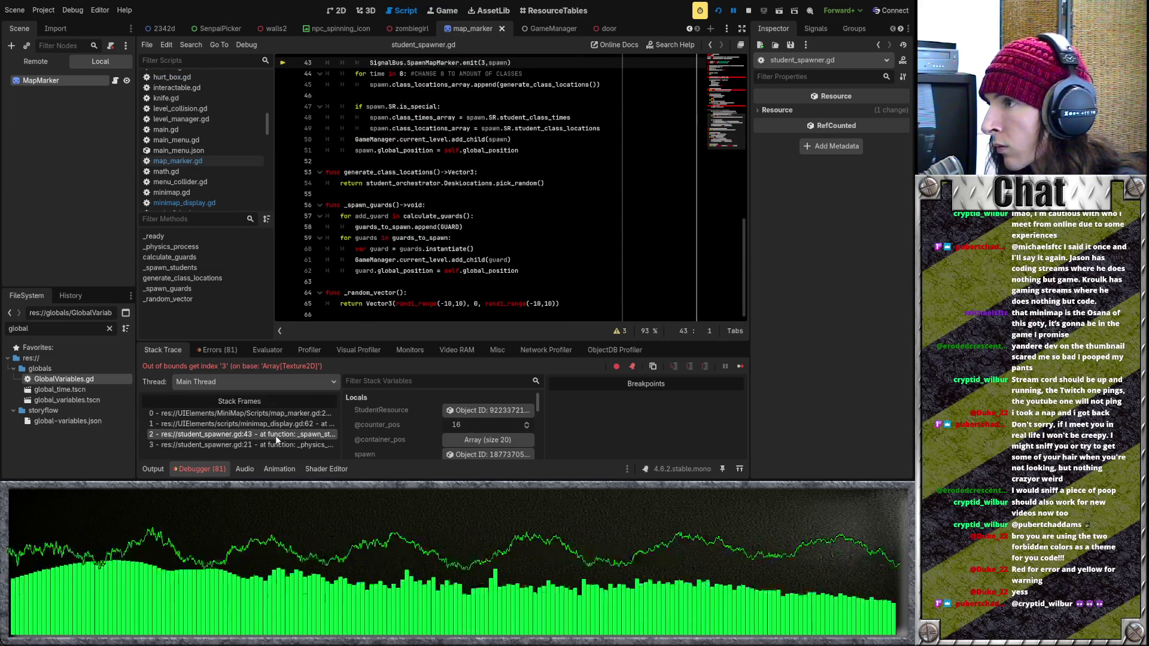
{"action": "scroll", "coordinate": [487, 205], "scroll_direction": "up", "scroll_amount": 4}
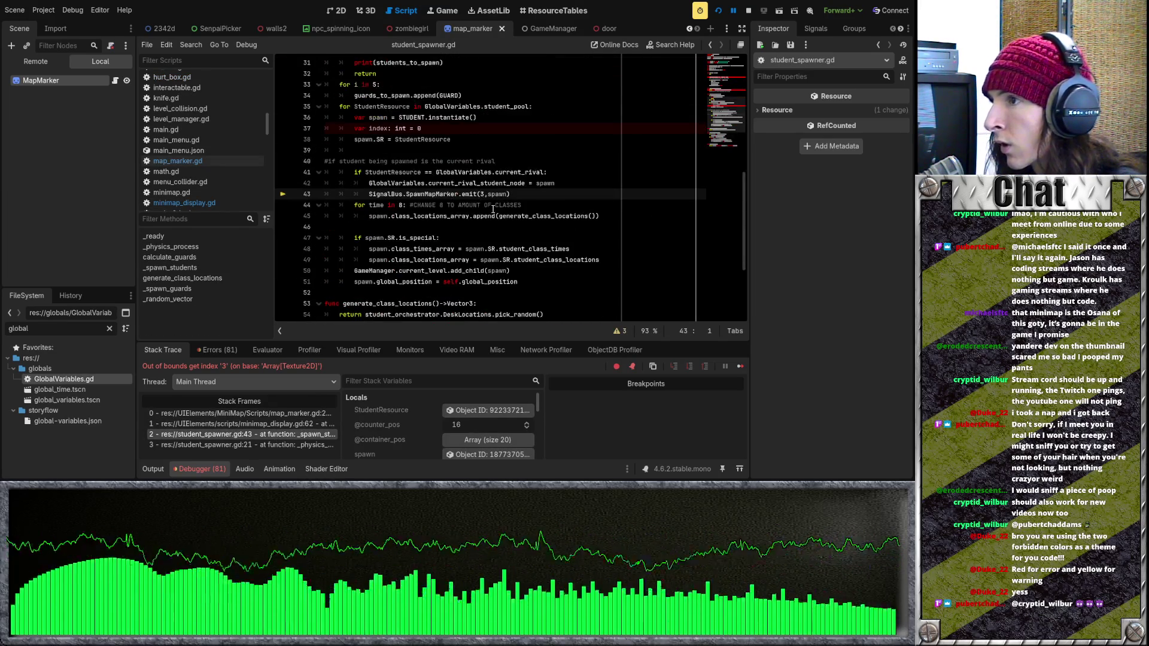
{"action": "left_click", "coordinate": [482, 195]}
{"action": "key", "text": "Delete"}
{"action": "type", "text": "GlobalVariables"}
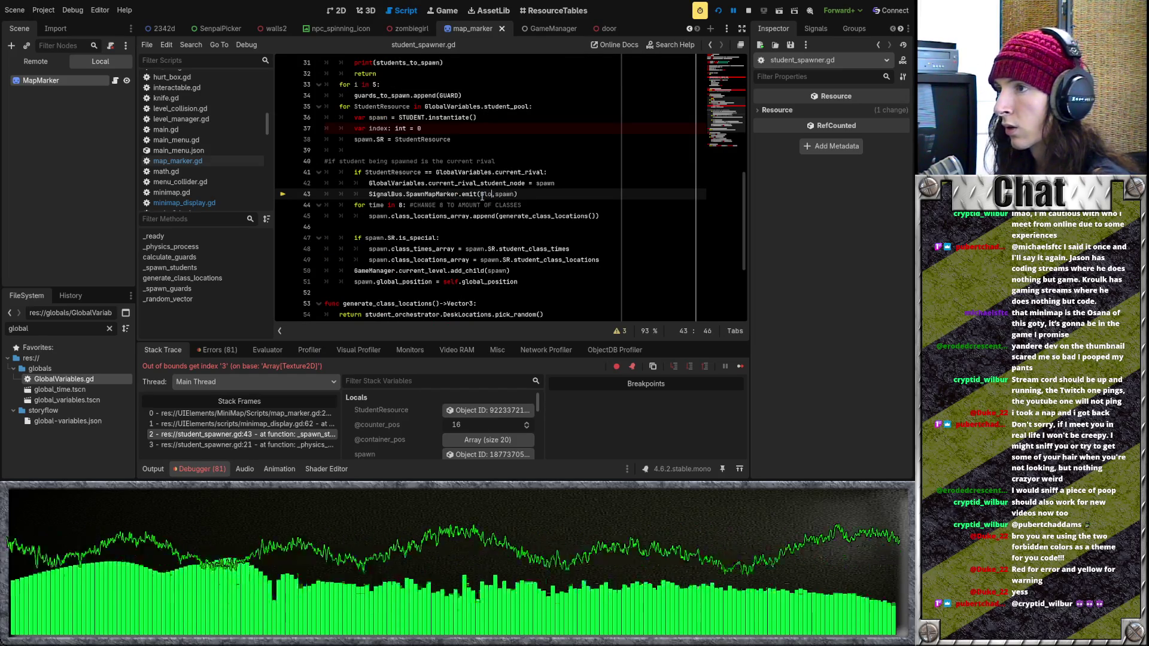
{"action": "type", "text": ".map"}
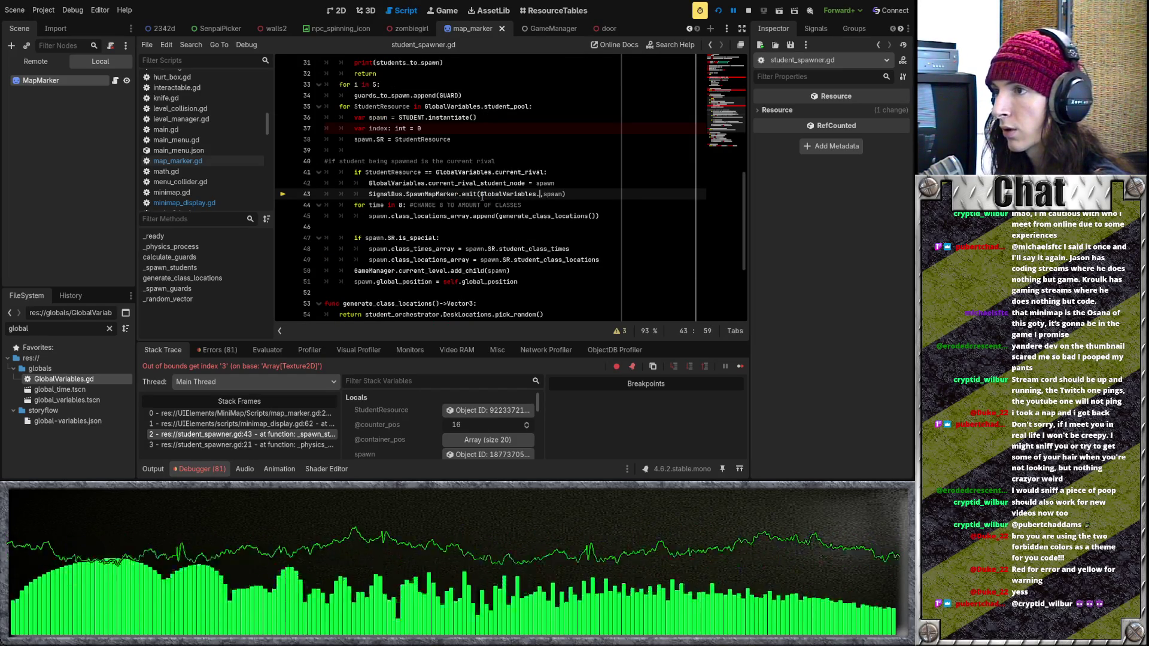
{"action": "key", "text": "Down"}
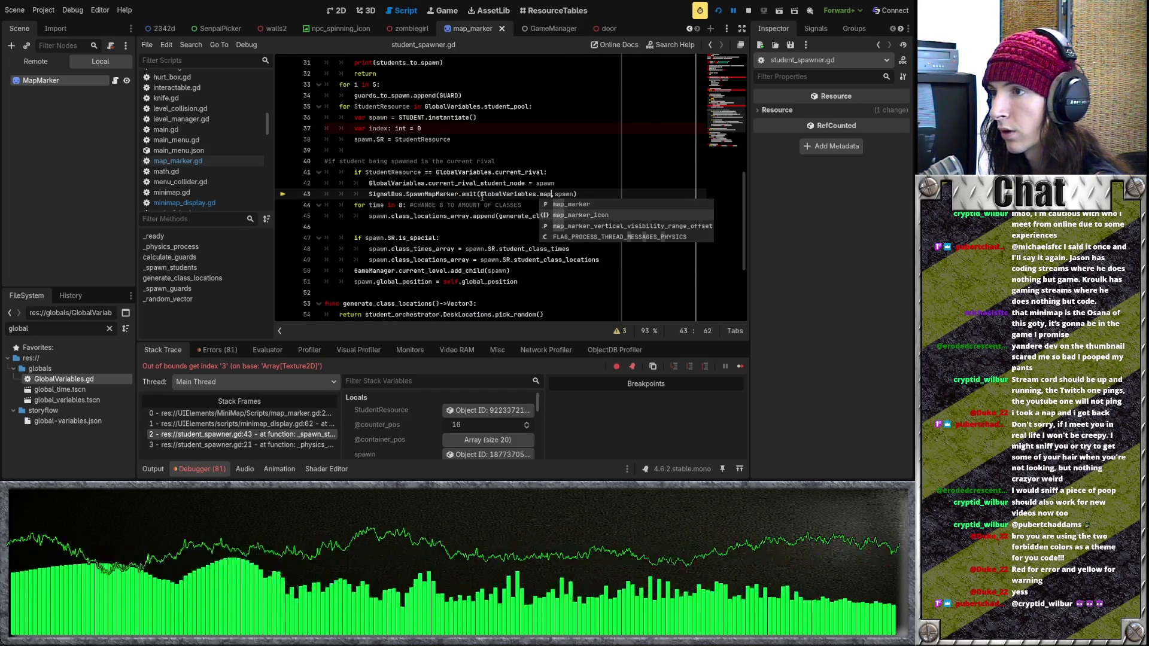
{"action": "key", "text": "Return"}
{"action": "type", "text": "."}
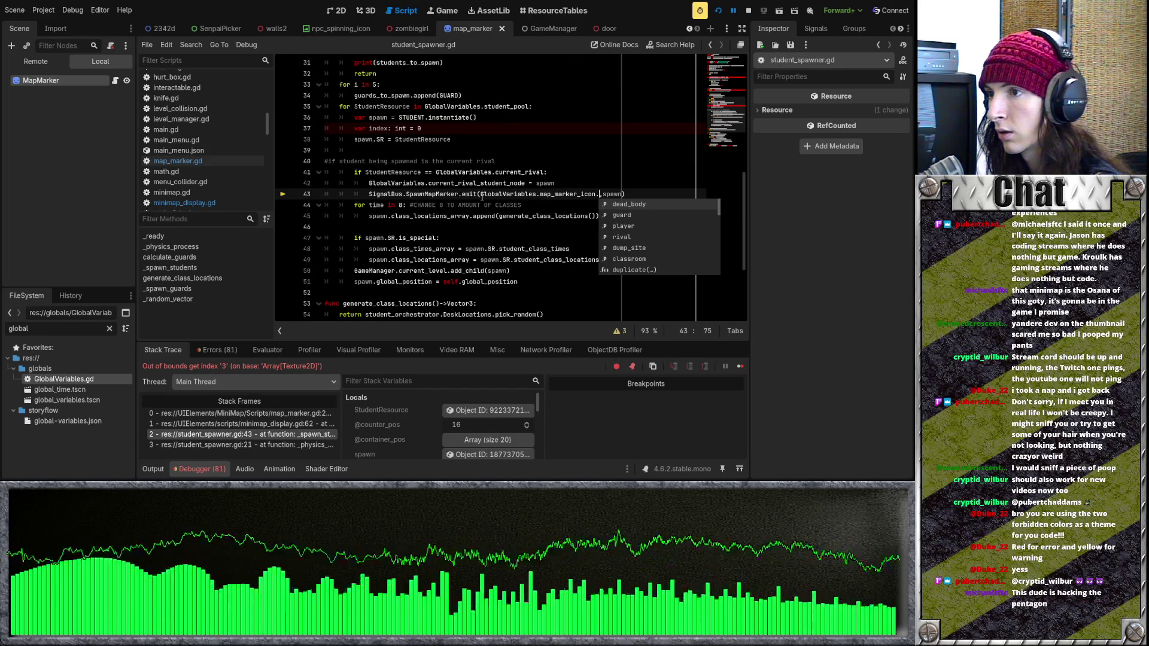
{"action": "key", "text": "Down"}
{"action": "key", "text": "Down"}
{"action": "key", "text": "Down"}
{"action": "key", "text": "Return"}
{"action": "key", "text": "F5"}
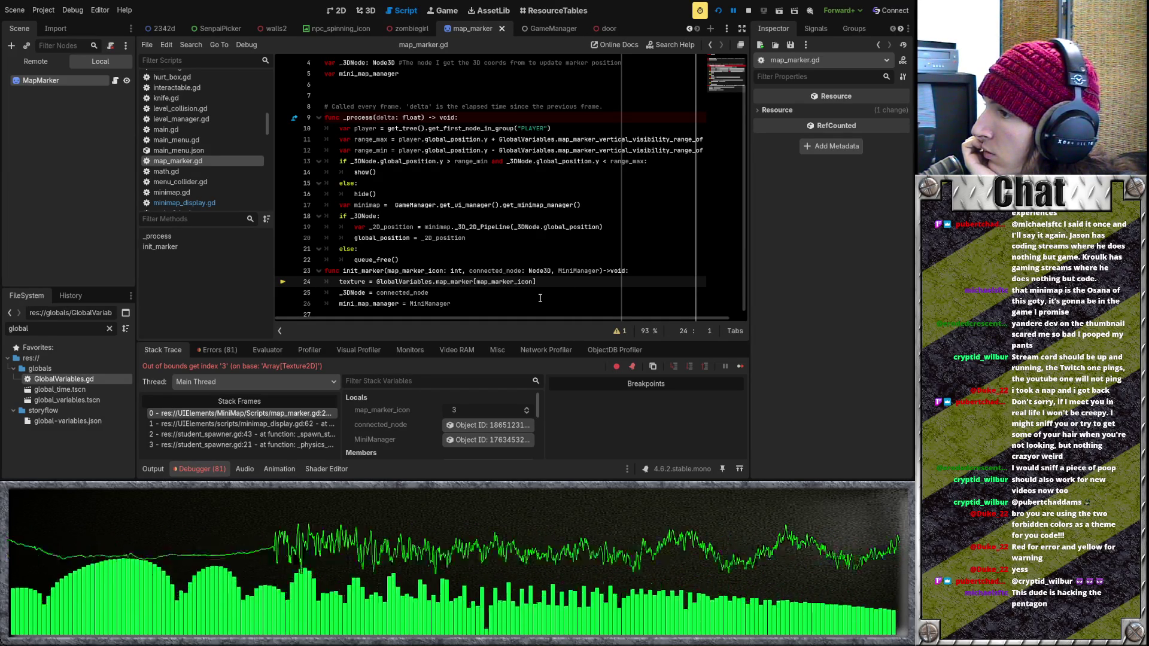
Rename the GlobalVariables texture array to map_markers, save, and return to map_marker.gd's failing line
{"action": "scroll", "coordinate": [540, 298], "scroll_direction": "down", "scroll_amount": 1}
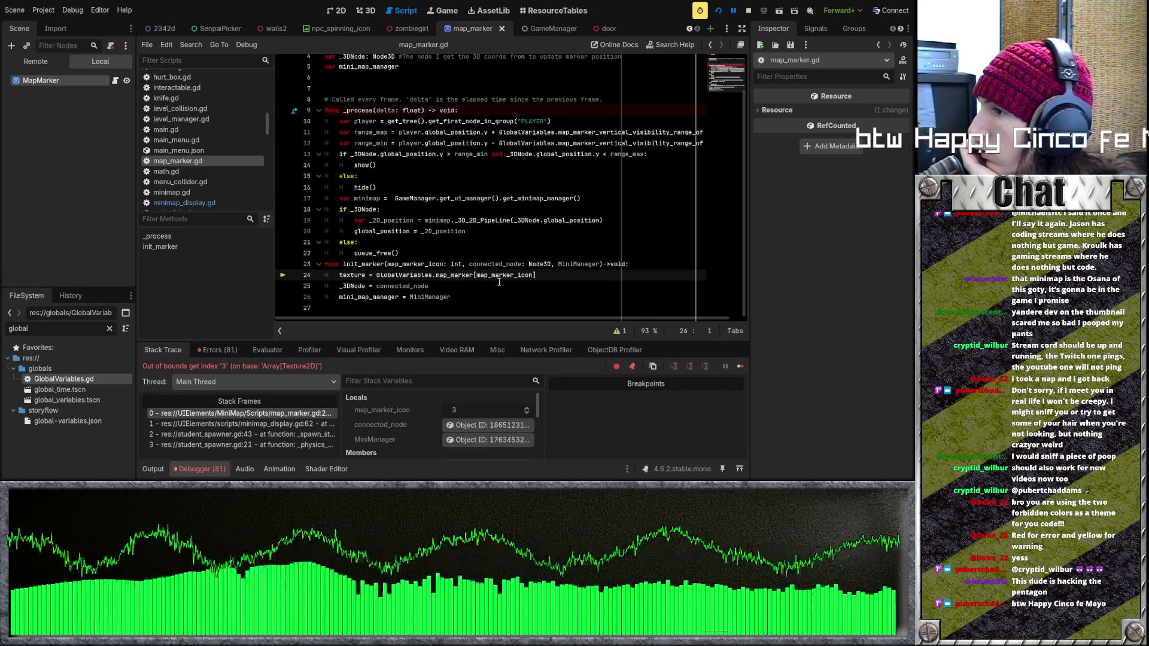
{"action": "left_click", "coordinate": [475, 275]}
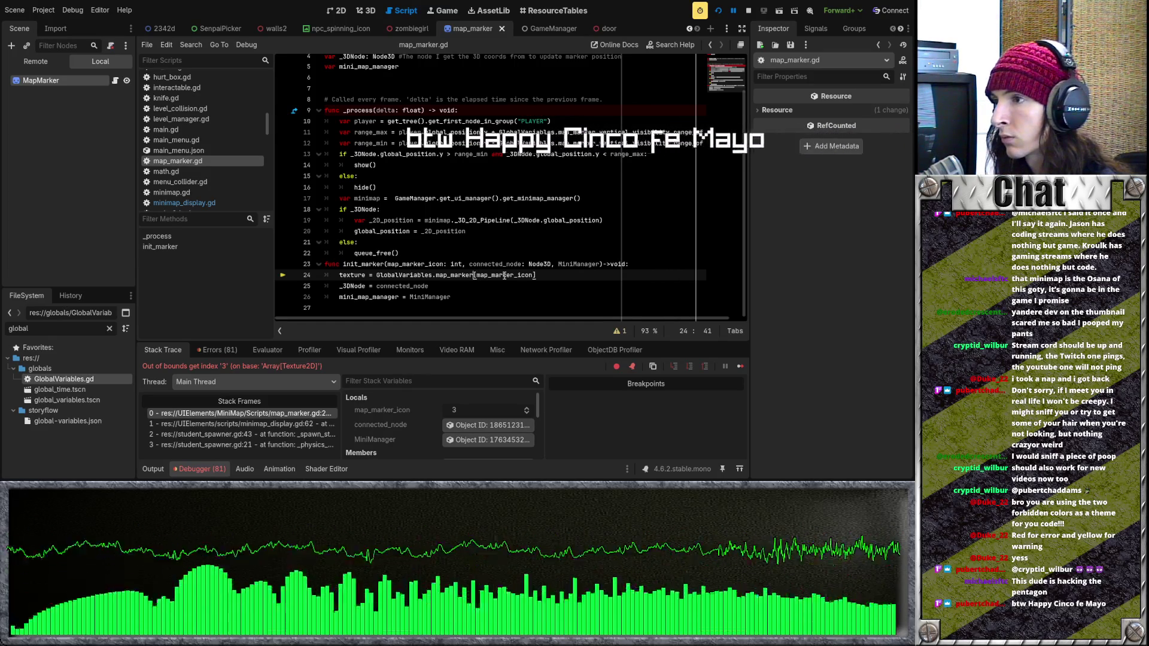
{"action": "double_click", "coordinate": [96, 378]}
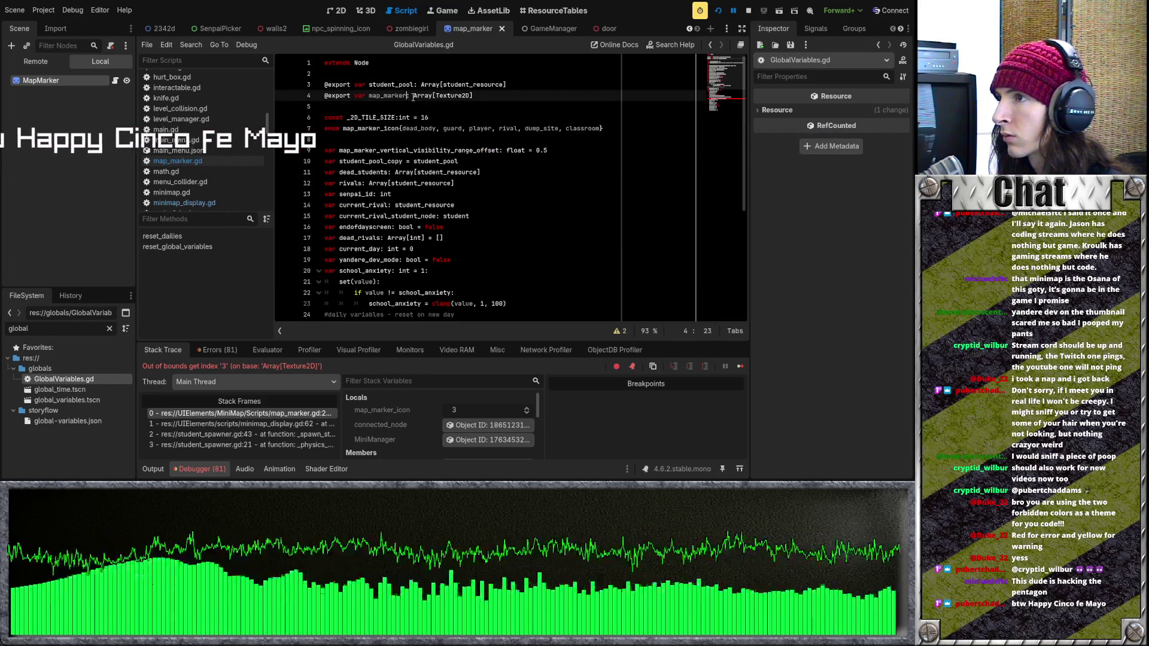
{"action": "type", "text": "s"}
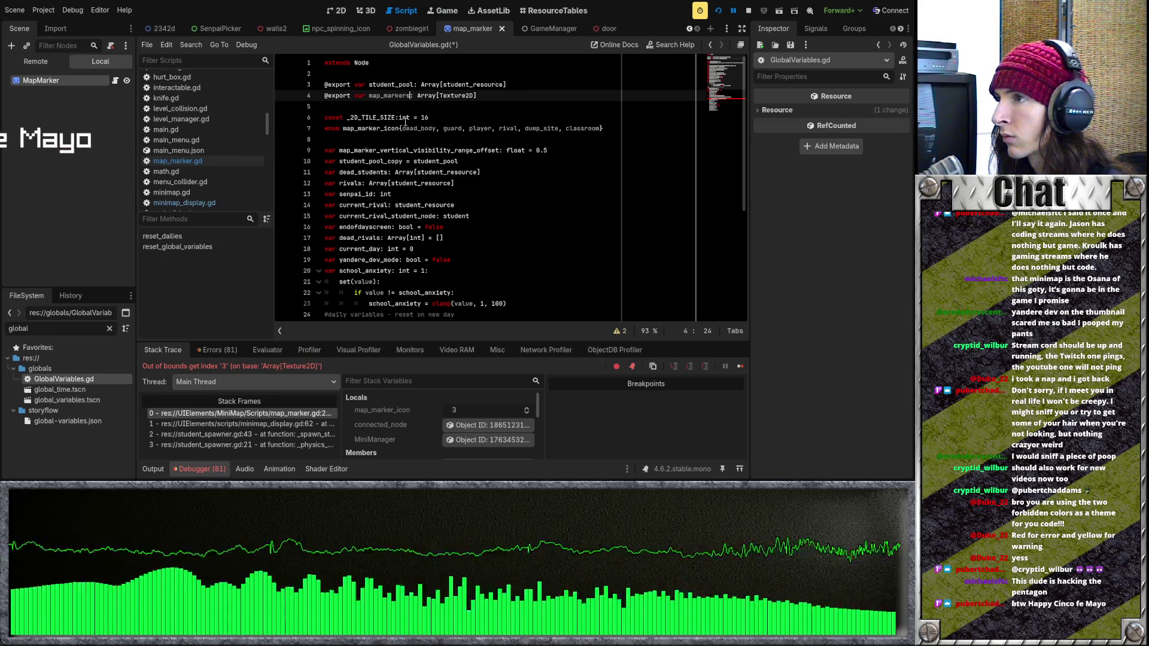
{"action": "key", "text": "ctrl+s"}
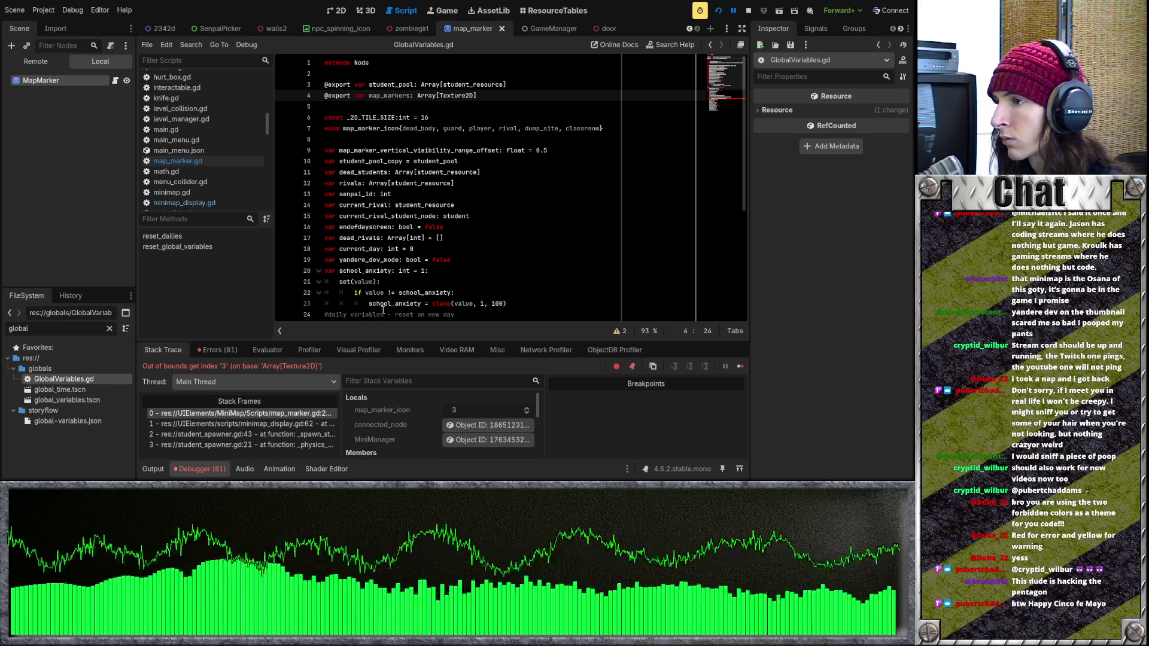
{"action": "left_click", "coordinate": [253, 414]}
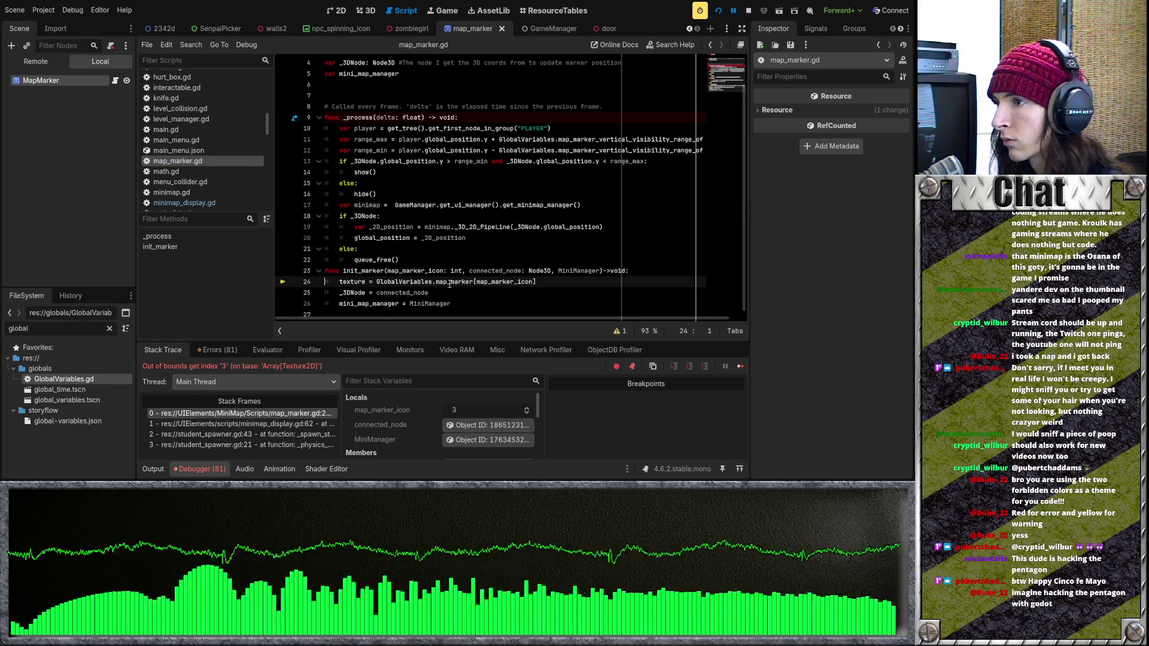
Change line 24 of map_marker.gd to read GlobalVariables.map_markers and run the game again
{"action": "left_click", "coordinate": [476, 281]}
{"action": "type", "text": "s"}
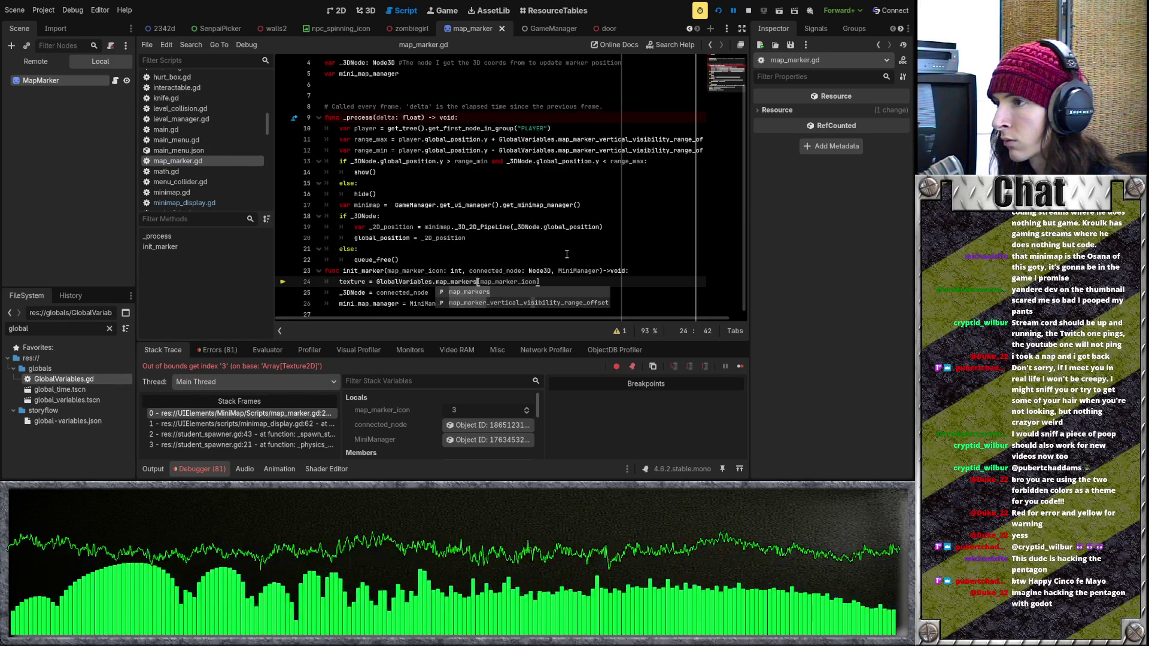
{"action": "left_click", "coordinate": [573, 250]}
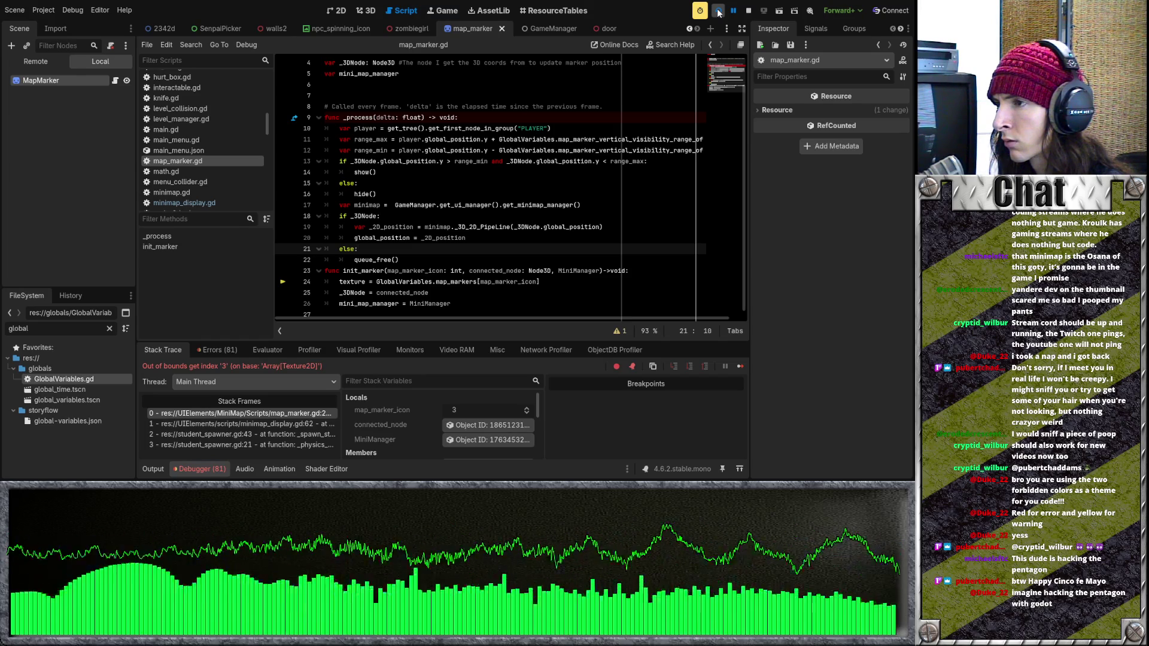
{"action": "left_click", "coordinate": [718, 12]}
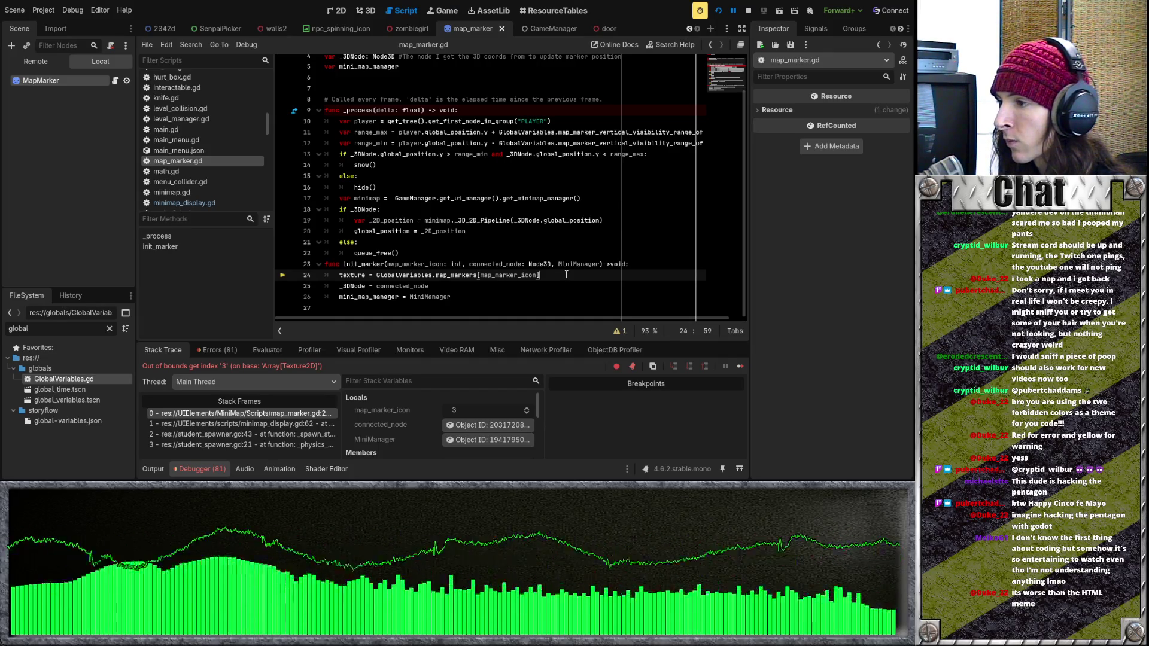
{"action": "scroll", "coordinate": [562, 274], "scroll_direction": "up", "scroll_amount": 2}
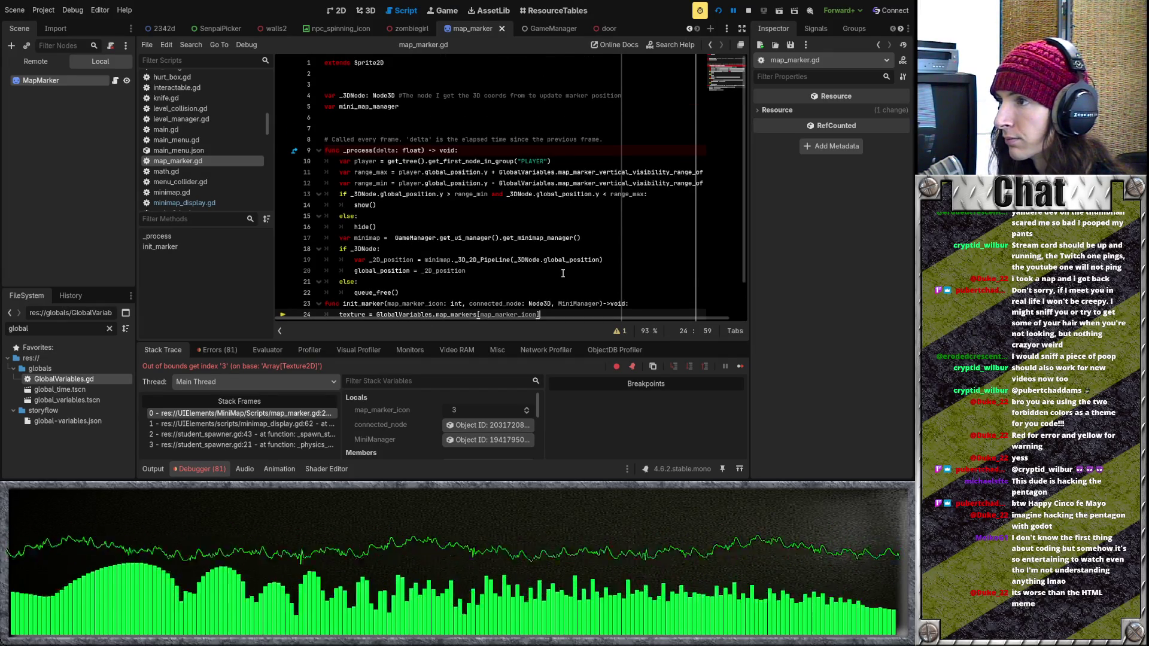
{"action": "scroll", "coordinate": [562, 273], "scroll_direction": "down", "scroll_amount": 2}
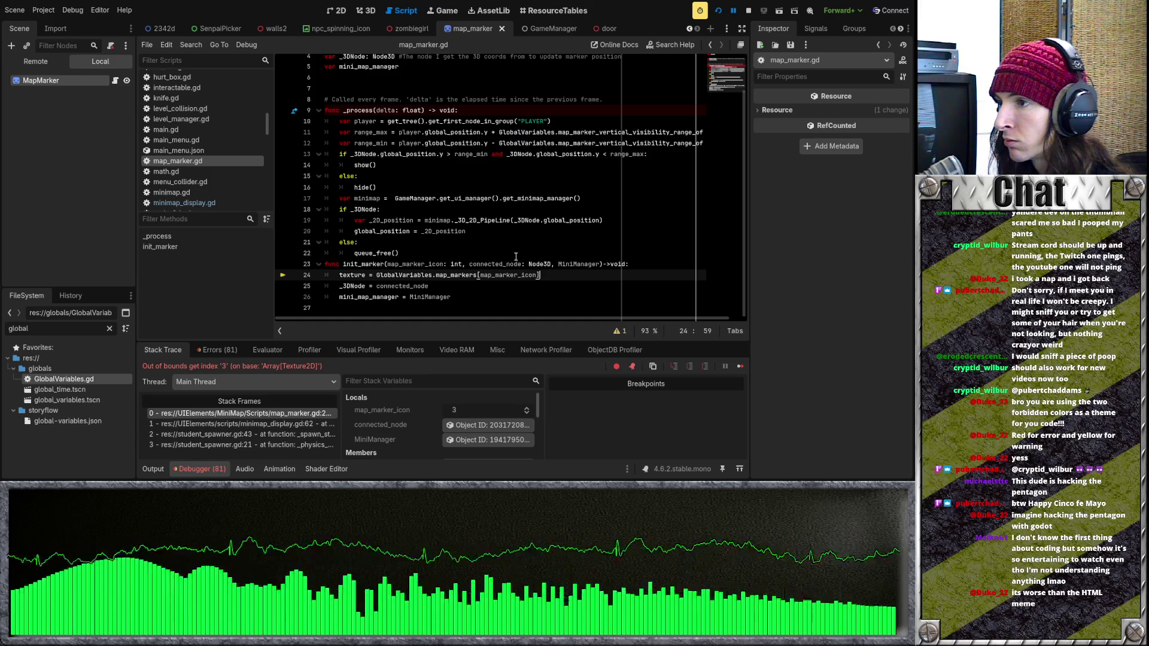
Test with index 0 on line 24 via a game restart, then restore map_marker_icon as the index
{"action": "left_click_drag", "start_coordinate": [537, 273], "coordinate": [478, 275]}
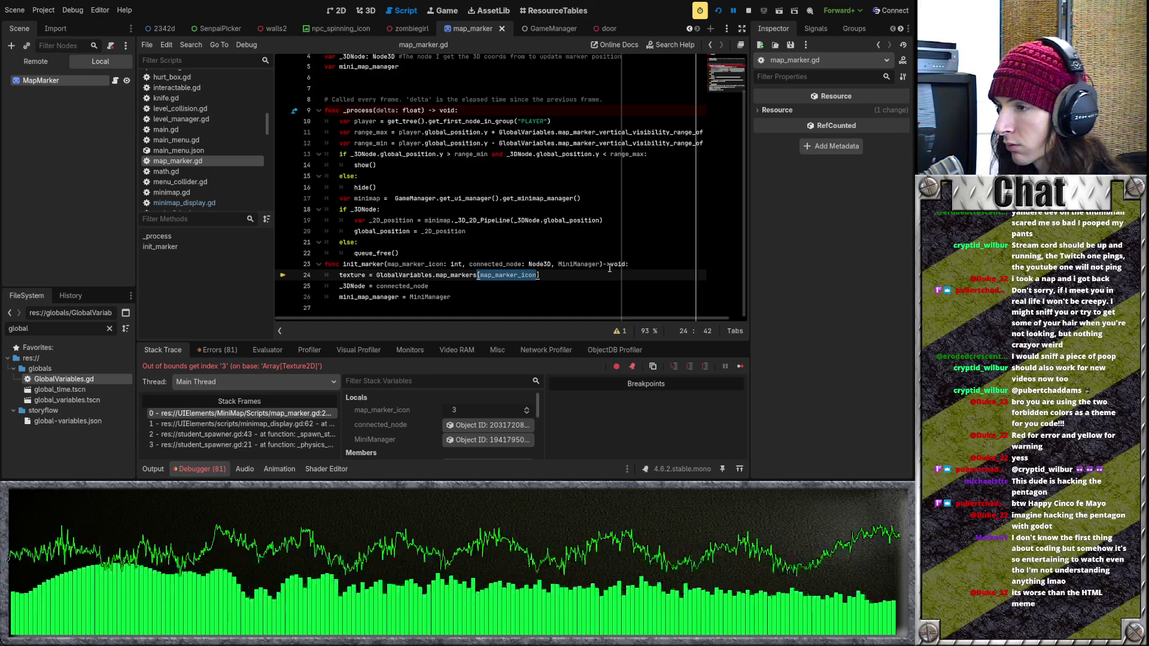
{"action": "type", "text": "0"}
{"action": "key", "text": "ctrl+z"}
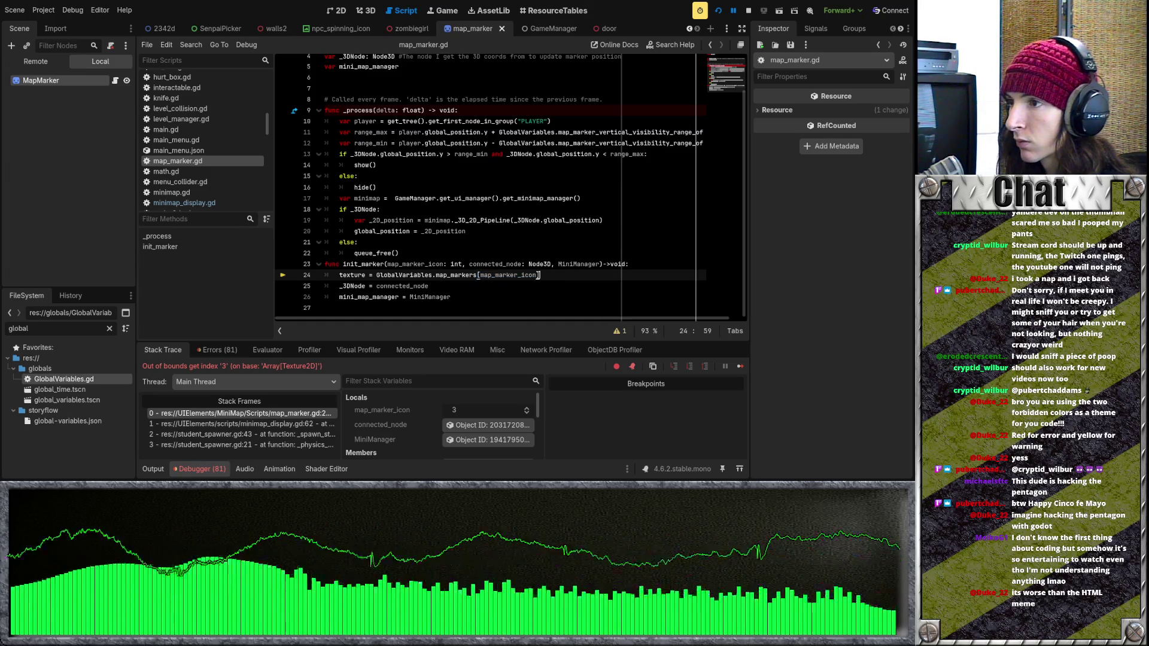
{"action": "type", "text": "0"}
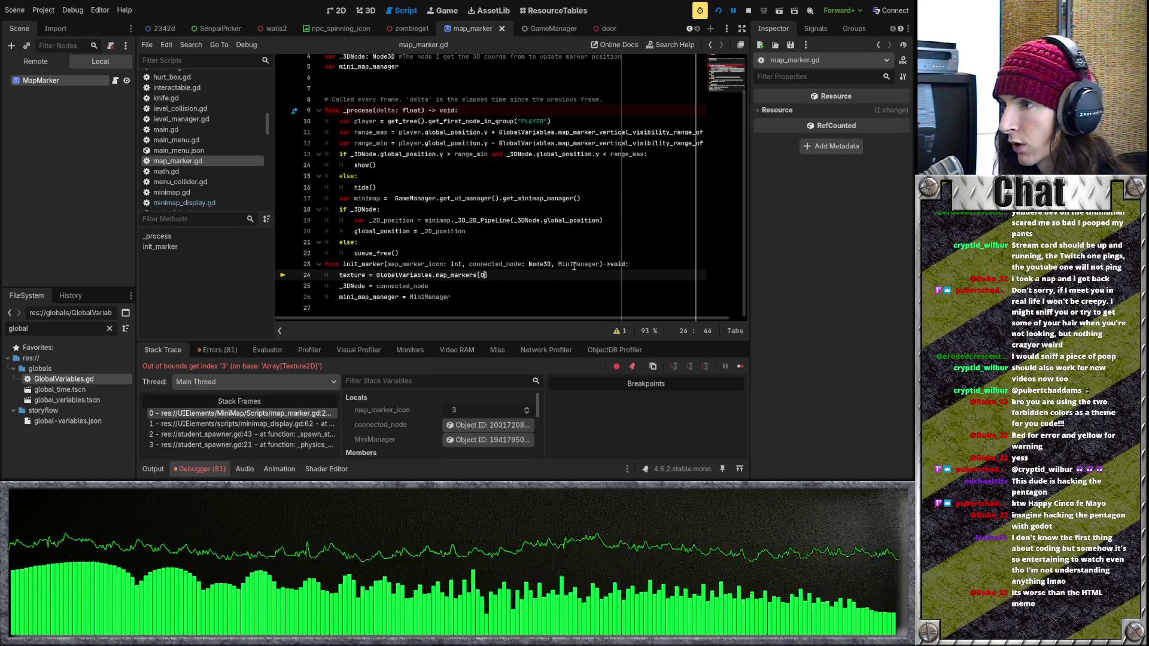
{"action": "key", "text": "F8"}
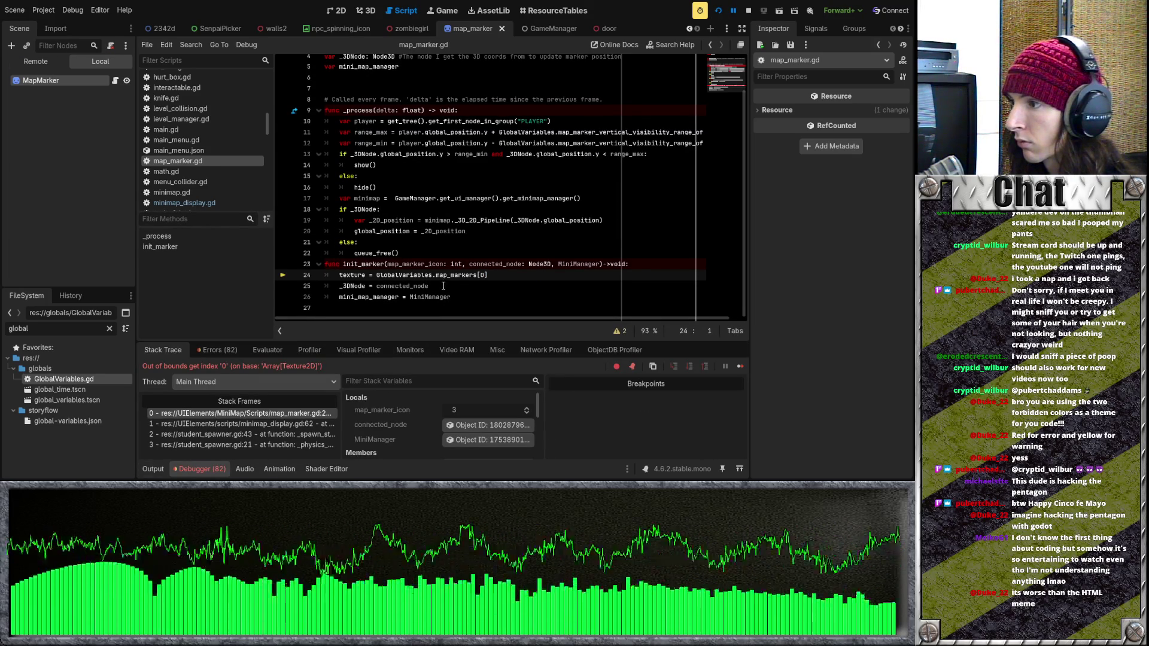
{"action": "type", "text": "map_marker_icon"}
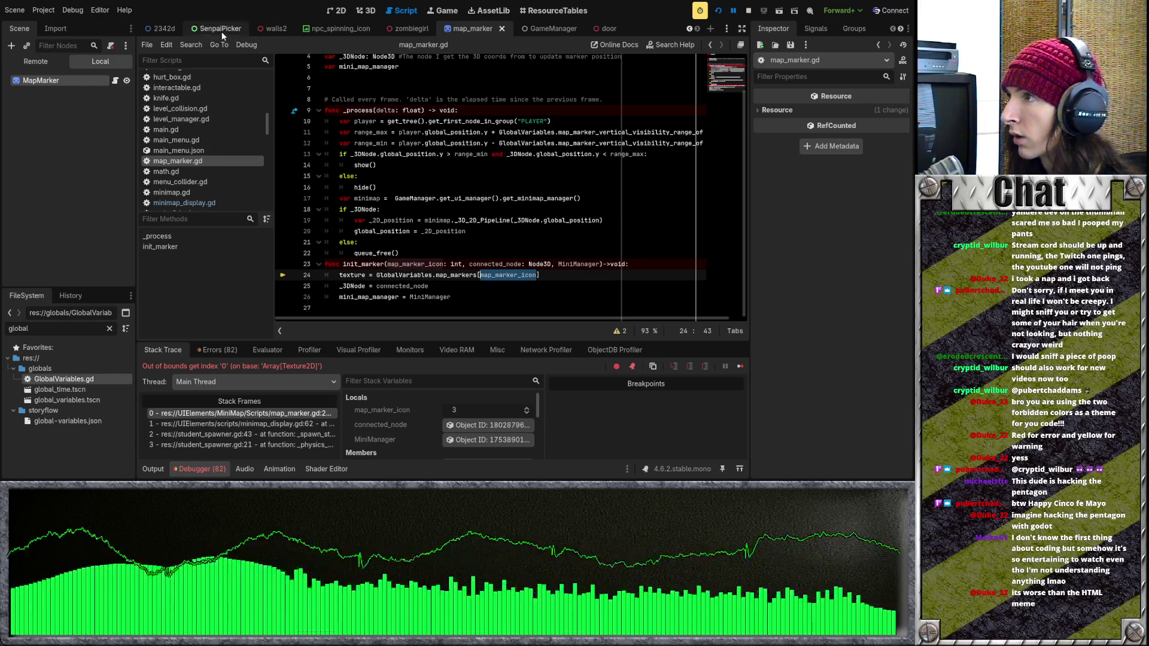
Open the global_variables scene with GlobalVariables.gd and expand its empty Map Markers array
{"action": "double_click", "coordinate": [113, 379]}
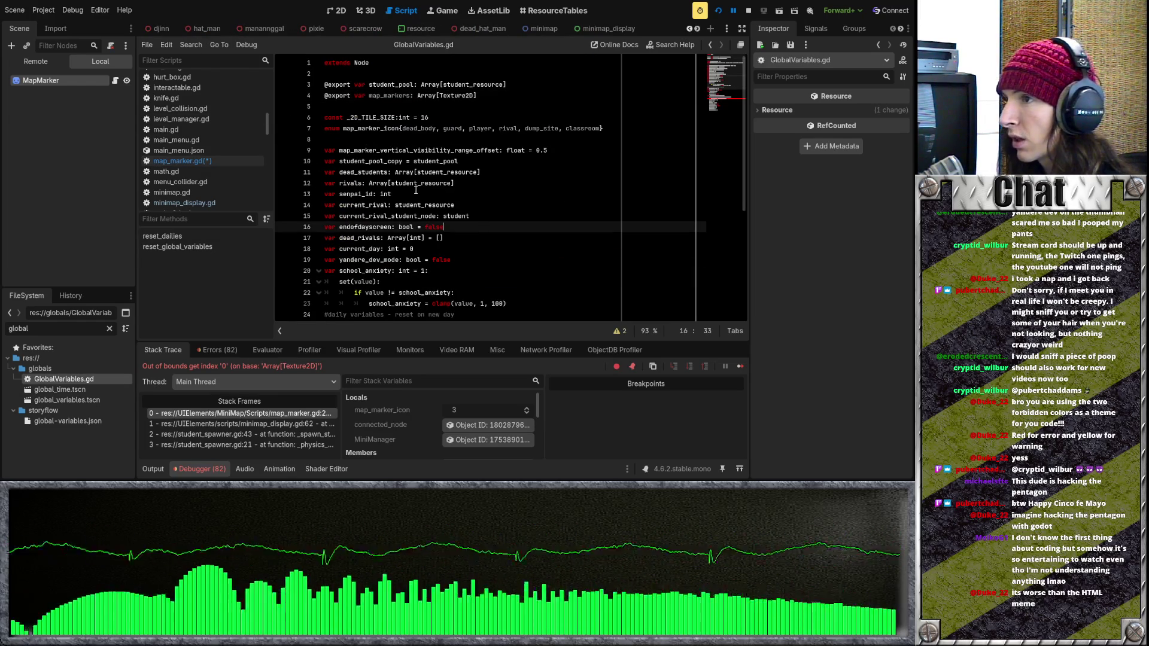
{"action": "left_click", "coordinate": [76, 87]}
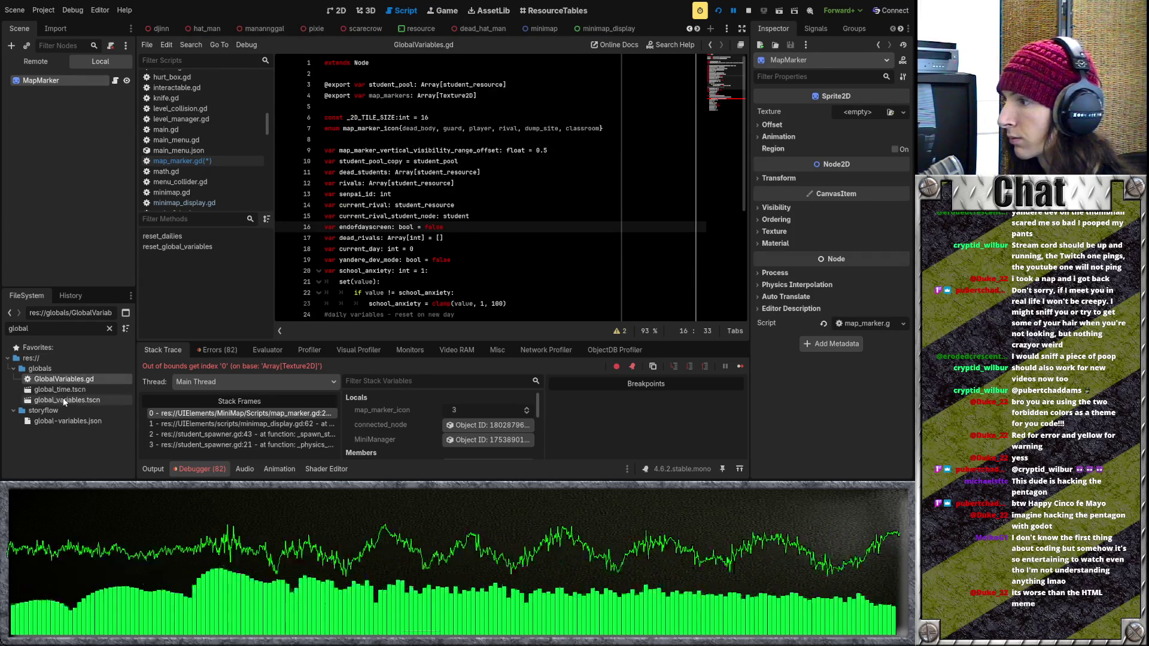
{"action": "double_click", "coordinate": [84, 422]}
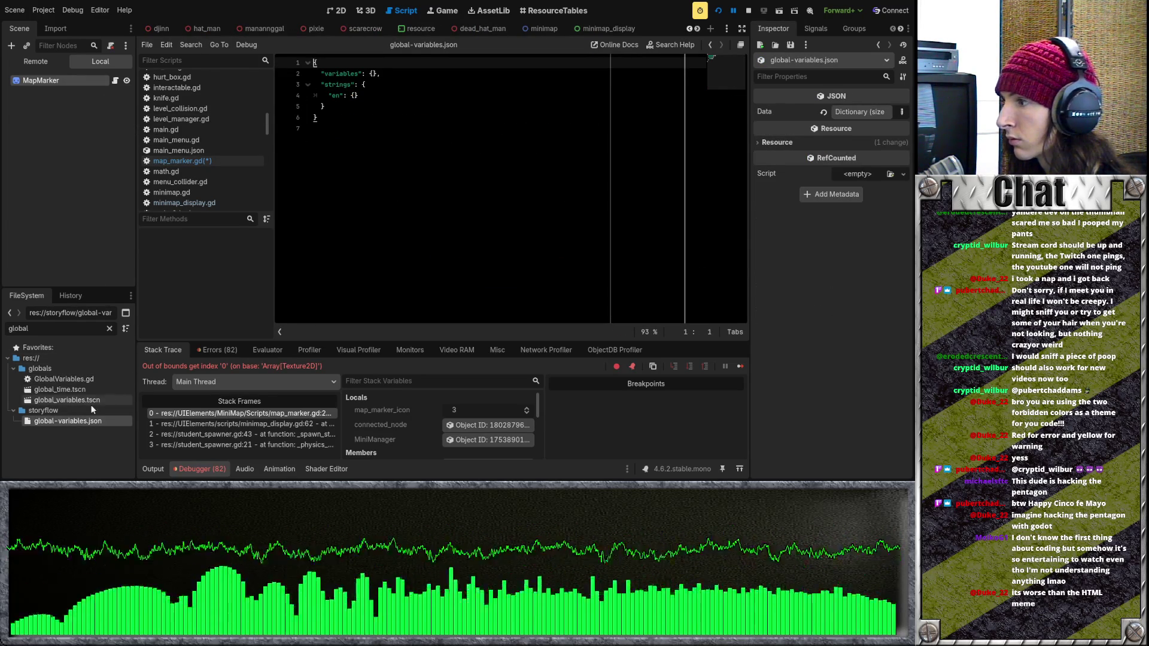
{"action": "double_click", "coordinate": [92, 399]}
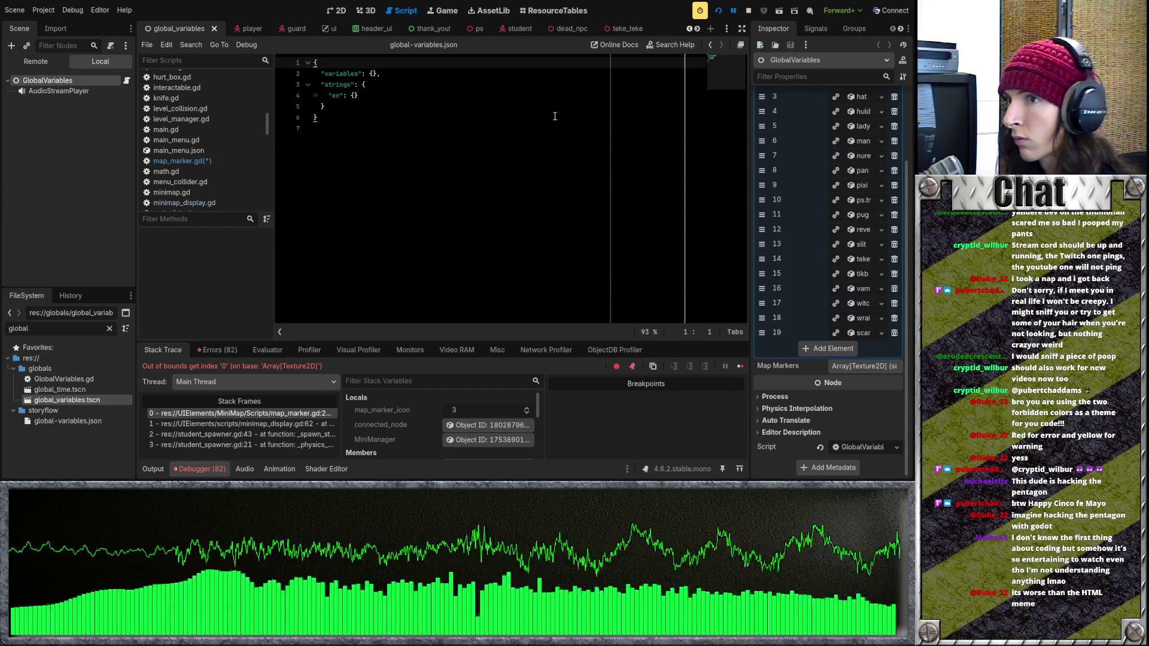
{"action": "left_click", "coordinate": [126, 81]}
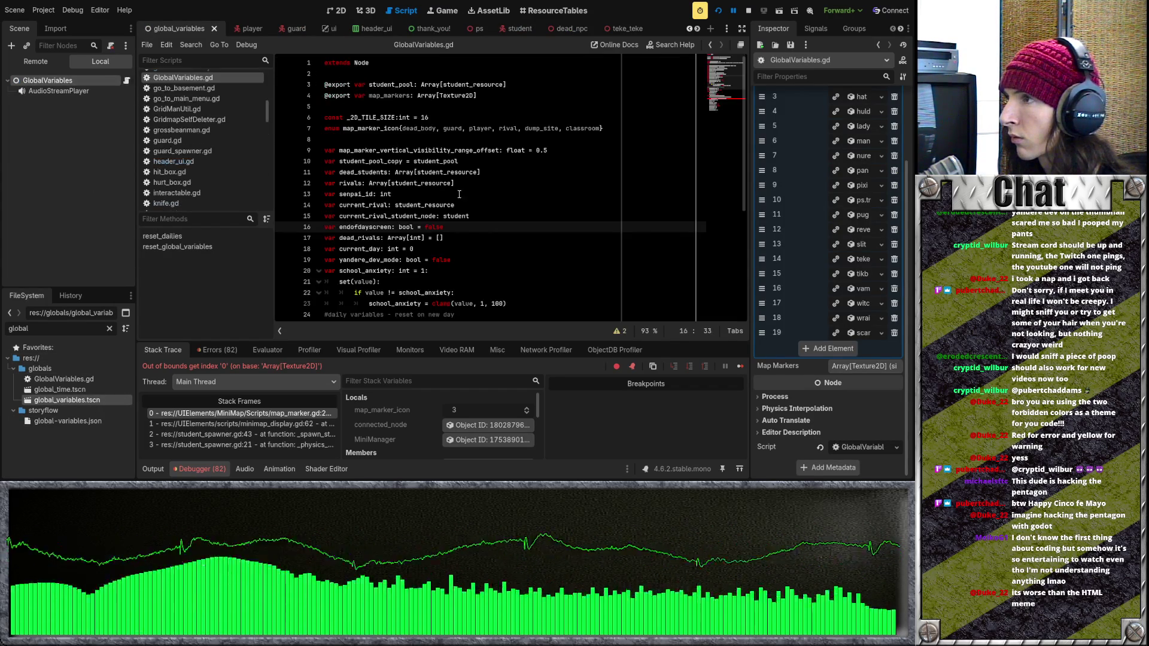
{"action": "left_click", "coordinate": [568, 221]}
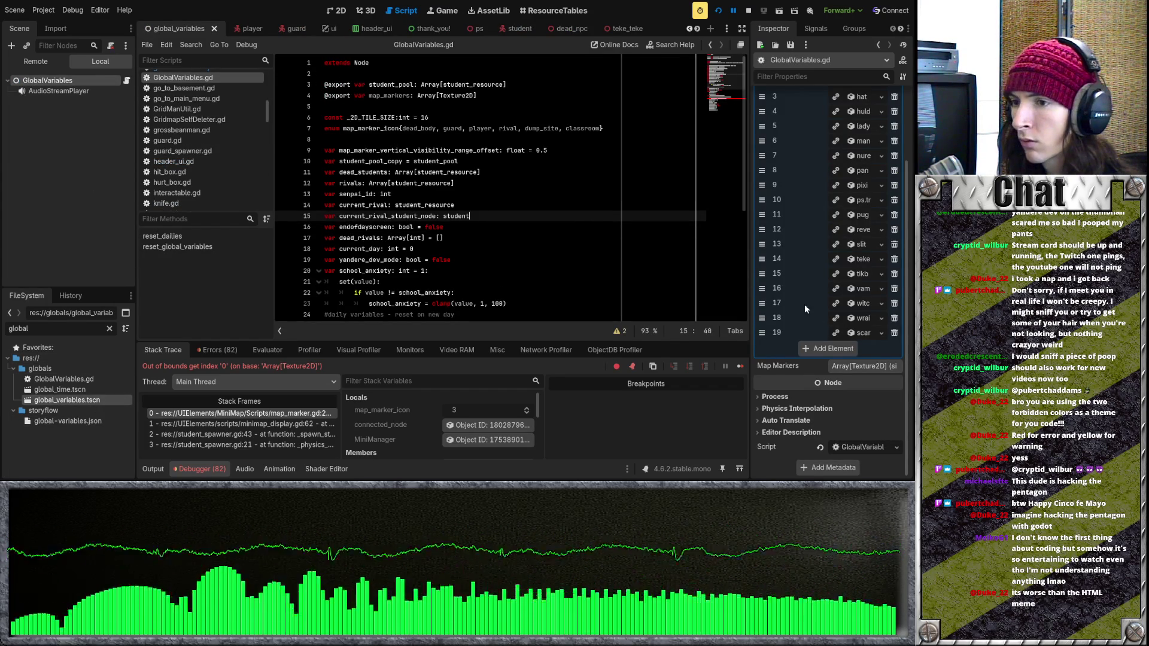
{"action": "left_click", "coordinate": [853, 367]}
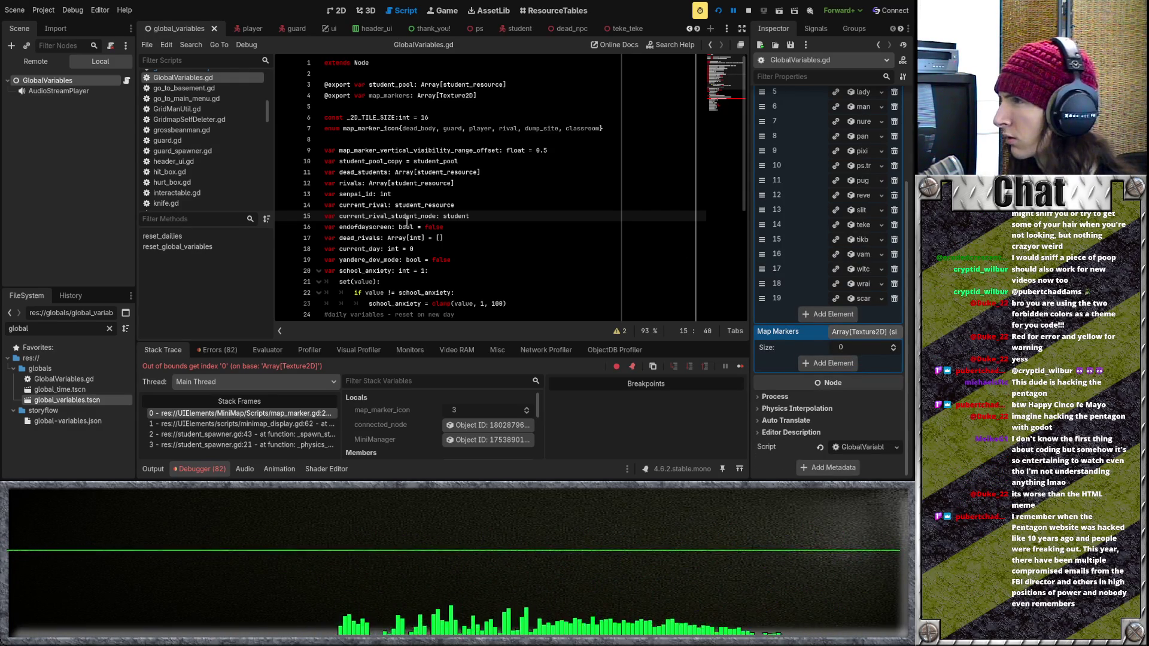
Filter FileSystem by 'map' and add the body, guard and player marker textures to Map Markers
{"action": "left_click", "coordinate": [109, 329]}
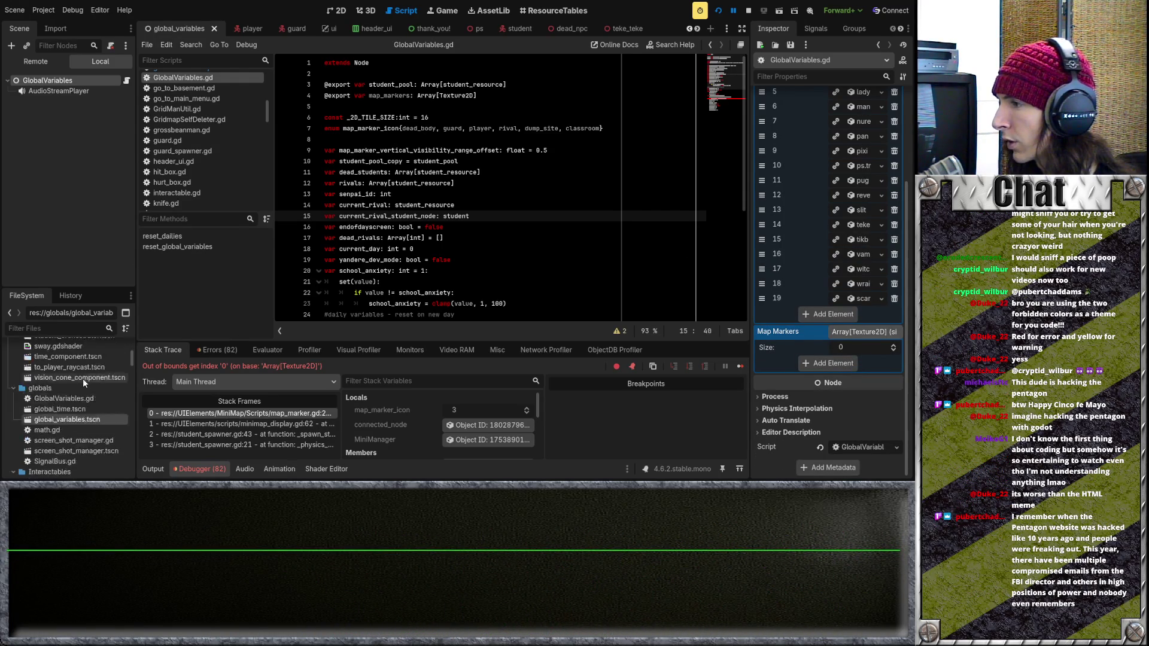
{"action": "scroll", "coordinate": [83, 377], "scroll_direction": "down", "scroll_amount": 5}
{"action": "type", "text": "map"}
{"action": "scroll", "coordinate": [62, 419], "scroll_direction": "down", "scroll_amount": 3}
{"action": "left_click_drag", "start_coordinate": [86, 378], "coordinate": [803, 374]}
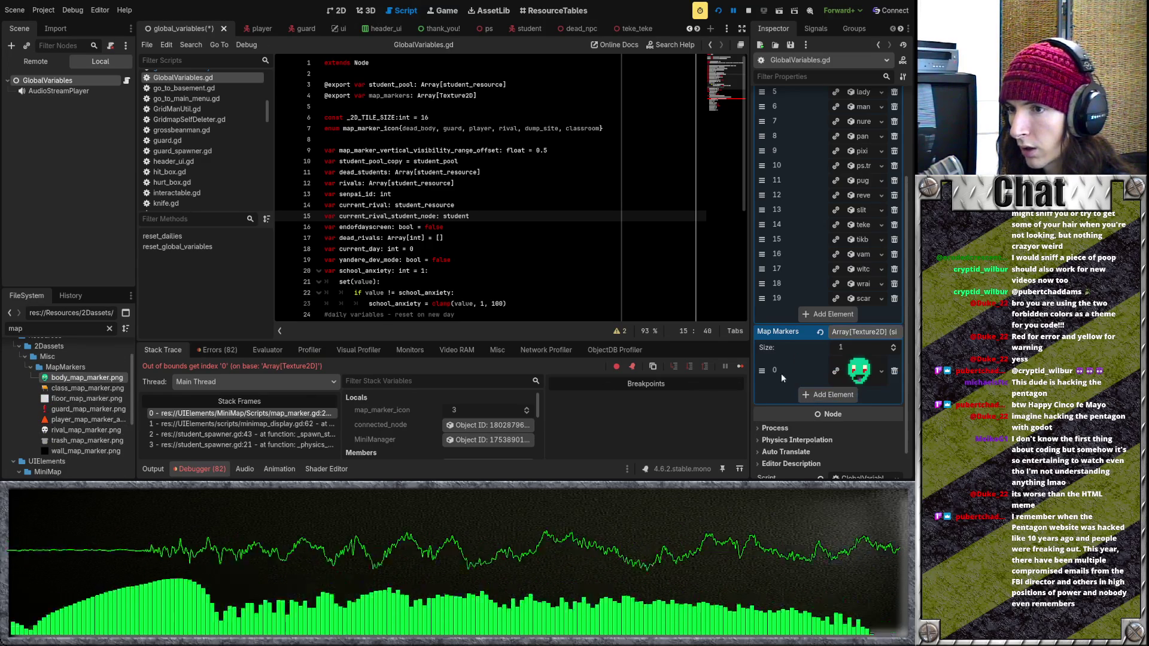
{"action": "mouse_move", "coordinate": [86, 408]}
{"action": "left_mouse_down"}
{"action": "mouse_move", "coordinate": [795, 412]}
{"action": "mouse_move", "coordinate": [809, 397]}
{"action": "left_mouse_up"}
{"action": "left_click_drag", "start_coordinate": [86, 420], "coordinate": [802, 416]}
Add the rival, trash and class marker textures, save the scene, and restart the game
{"action": "mouse_move", "coordinate": [74, 432]}
{"action": "left_mouse_down"}
{"action": "mouse_move", "coordinate": [679, 431]}
{"action": "mouse_move", "coordinate": [801, 455]}
{"action": "left_mouse_up"}
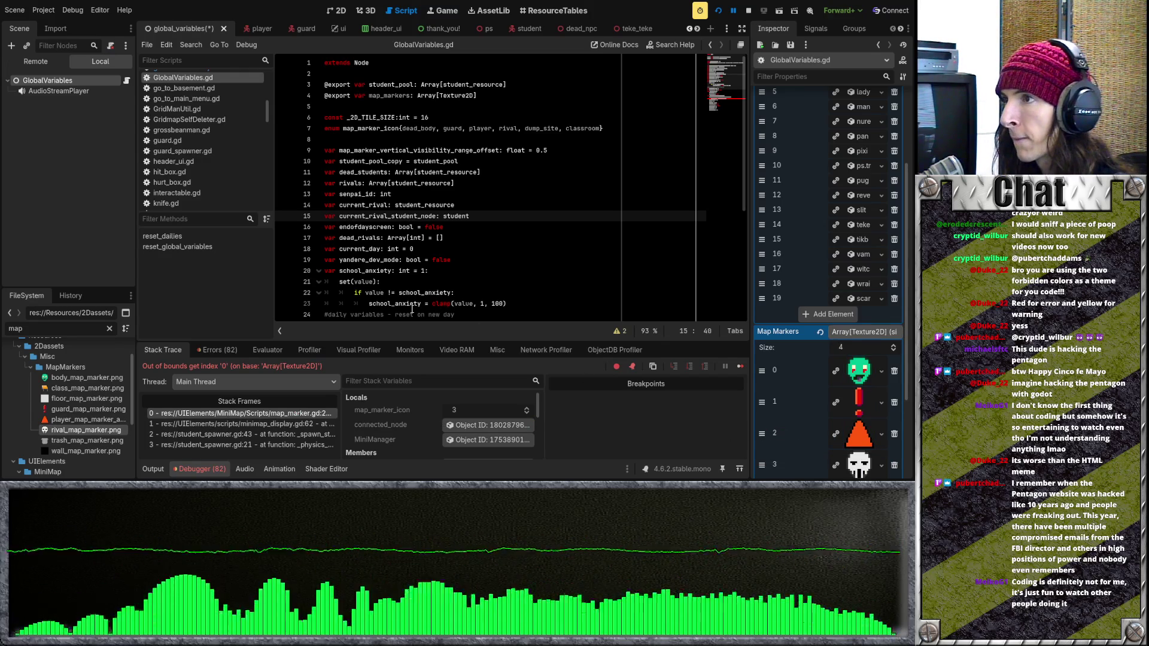
{"action": "left_click", "coordinate": [87, 440]}
{"action": "scroll", "coordinate": [834, 388], "scroll_direction": "down", "scroll_amount": 3}
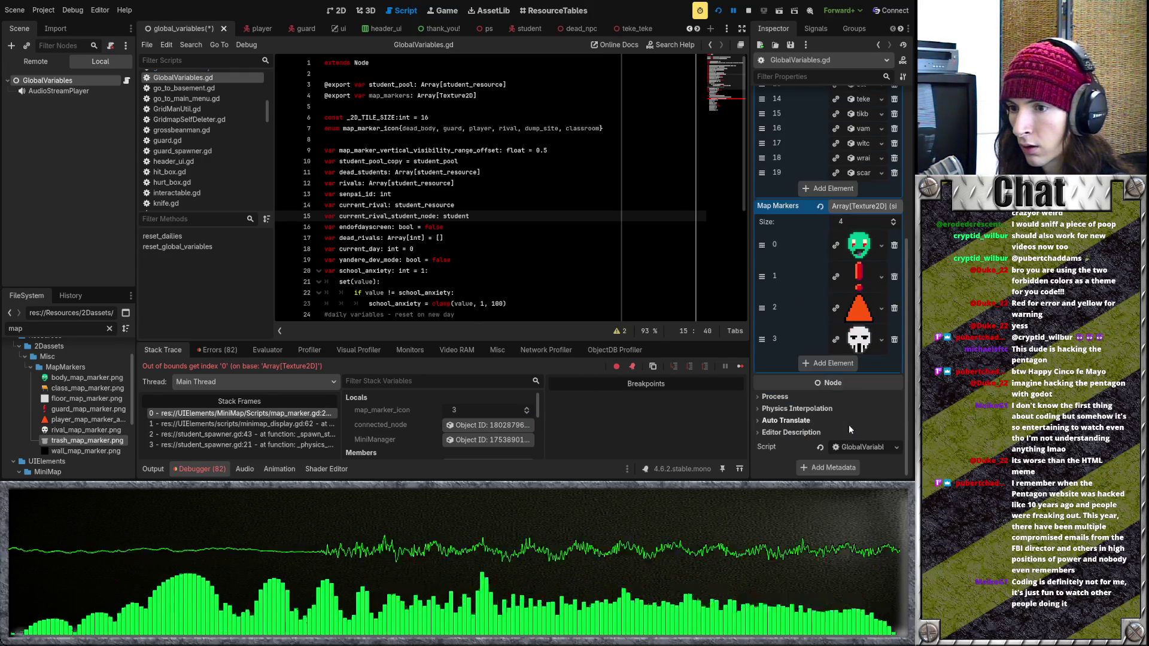
{"action": "left_click_drag", "start_coordinate": [86, 440], "coordinate": [841, 367]}
{"action": "left_click_drag", "start_coordinate": [87, 388], "coordinate": [837, 398]}
{"action": "key", "text": "ctrl+s"}
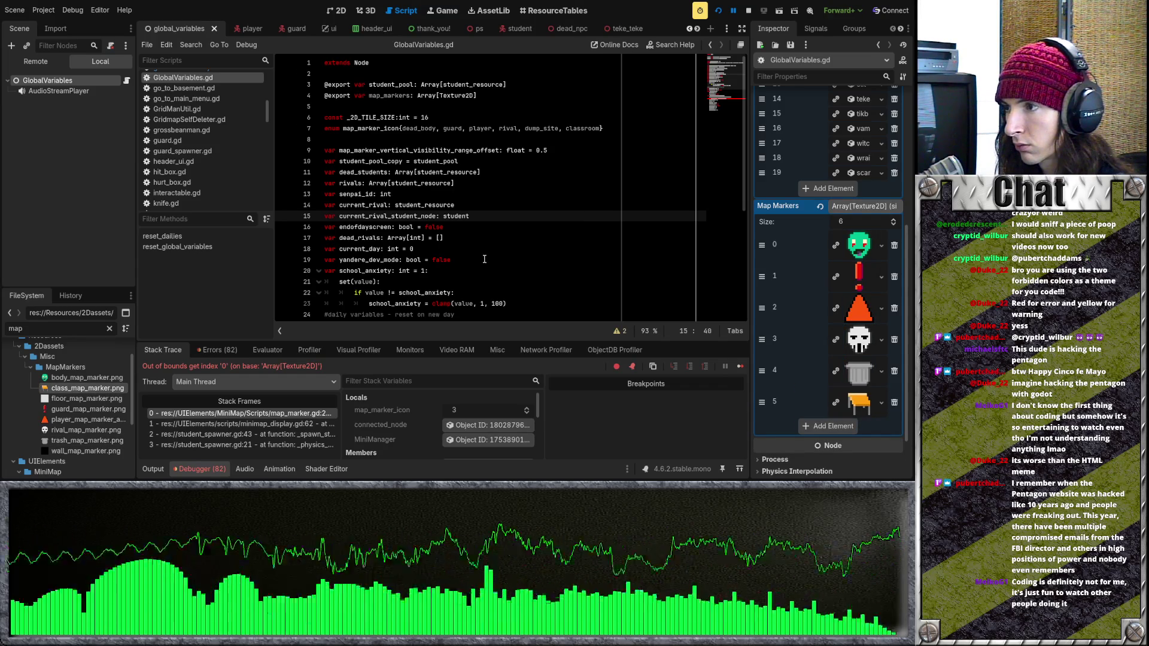
{"action": "left_click", "coordinate": [718, 11]}
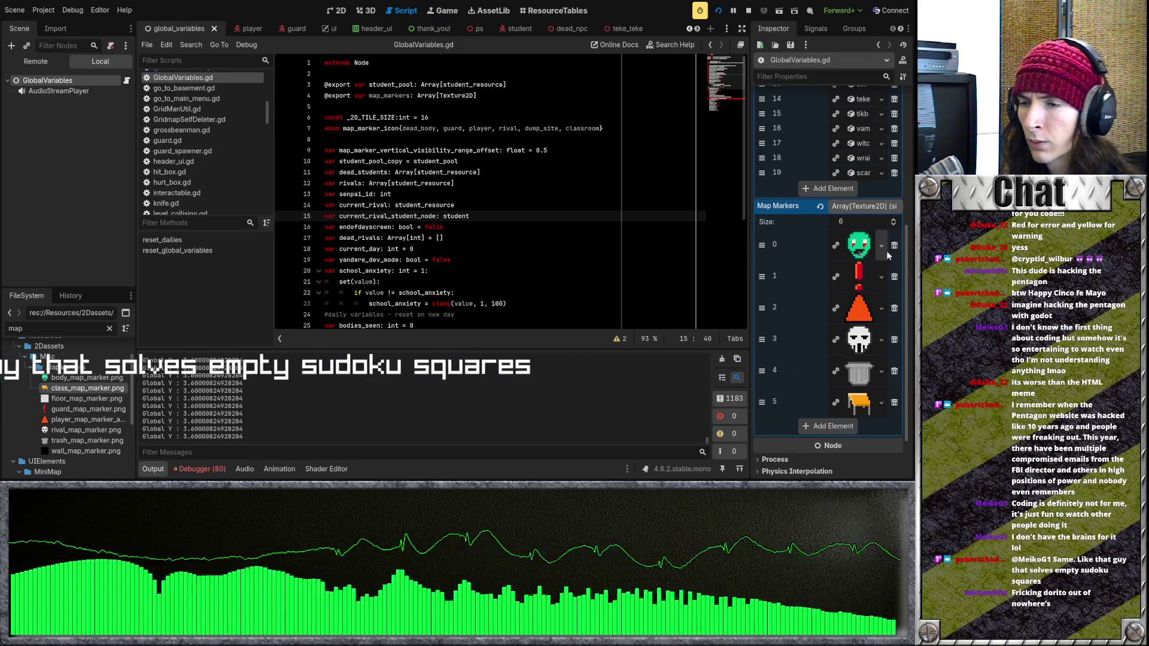
Check the error-free rerun output, then switch from the guard scene to the map_marker scene
{"action": "scroll", "coordinate": [478, 191], "scroll_direction": "down", "scroll_amount": 4}
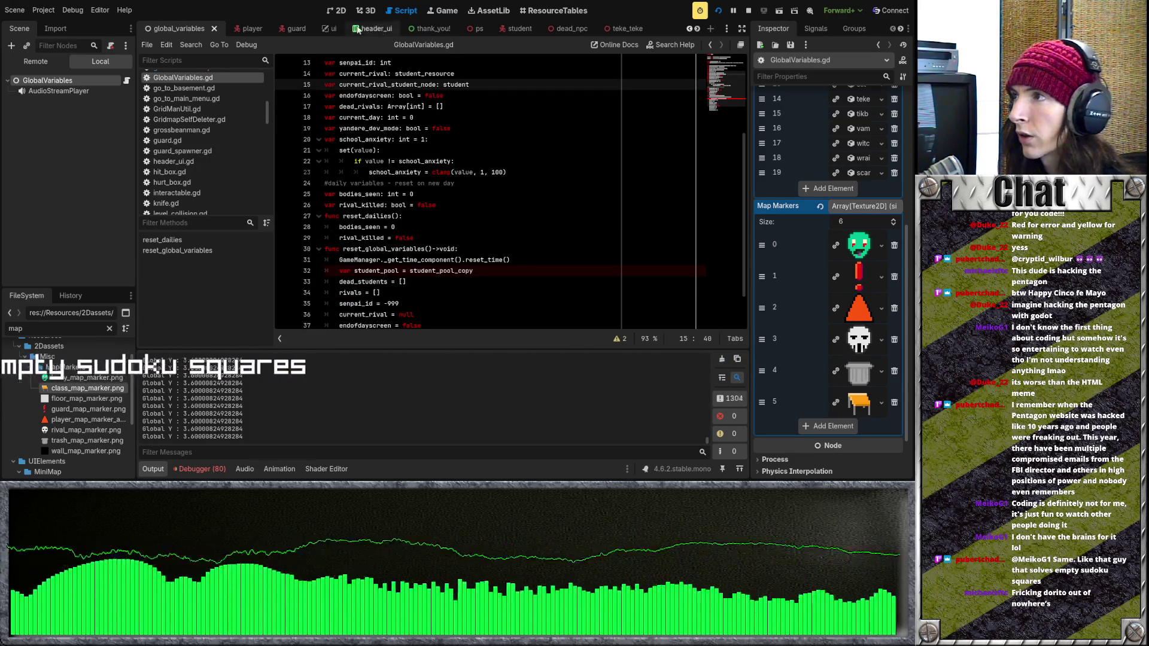
{"action": "left_click", "coordinate": [288, 30]}
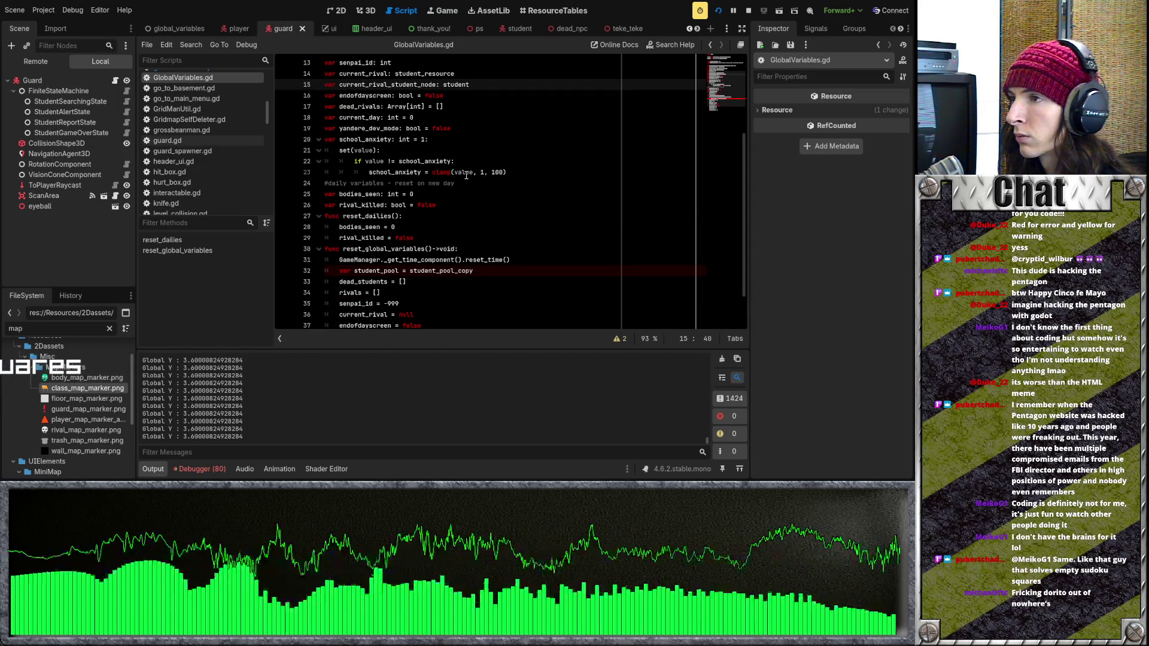
{"action": "scroll", "coordinate": [468, 186], "scroll_direction": "up", "scroll_amount": 4}
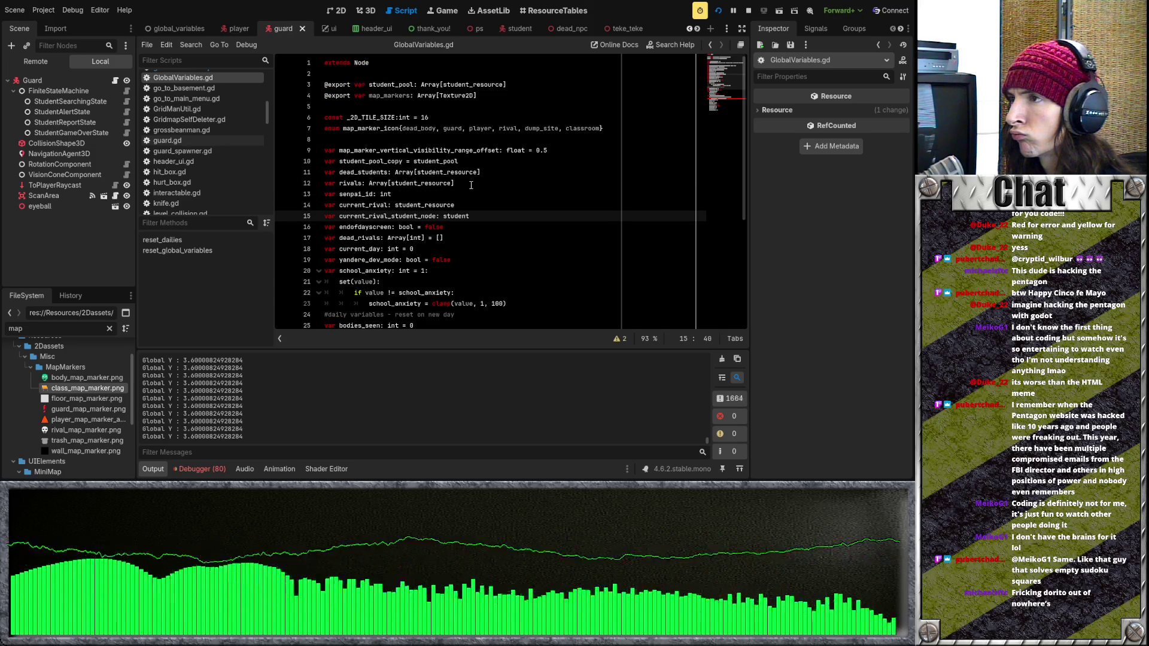
{"action": "scroll", "coordinate": [471, 186], "scroll_direction": "down", "scroll_amount": 4}
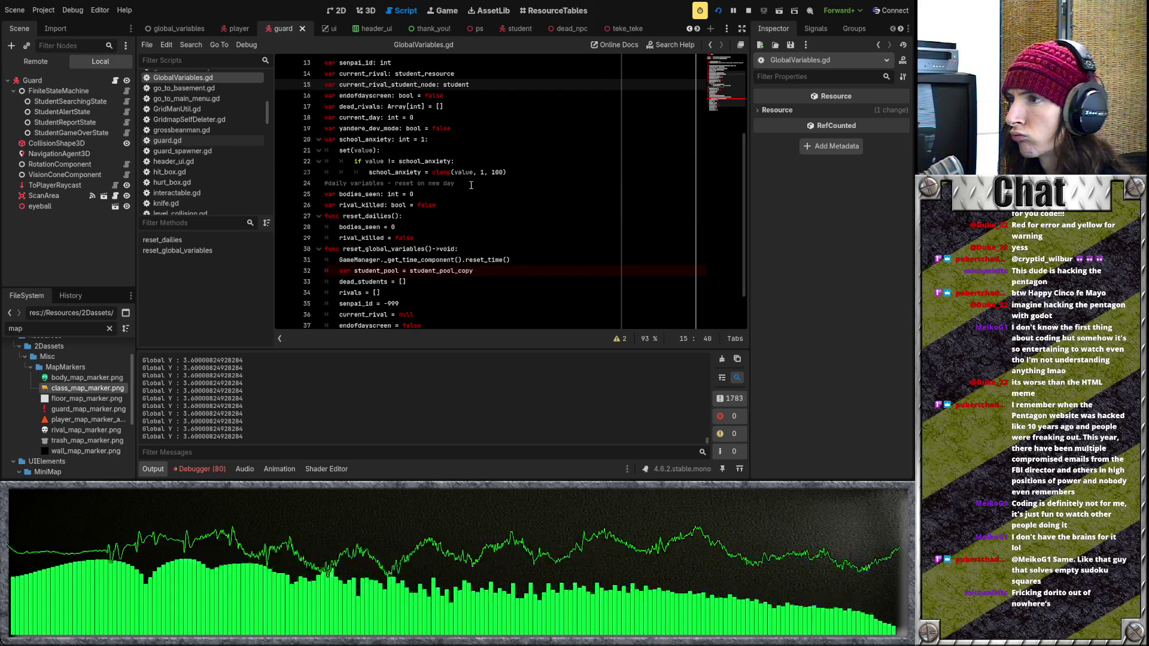
{"action": "scroll", "coordinate": [471, 185], "scroll_direction": "down", "scroll_amount": 1}
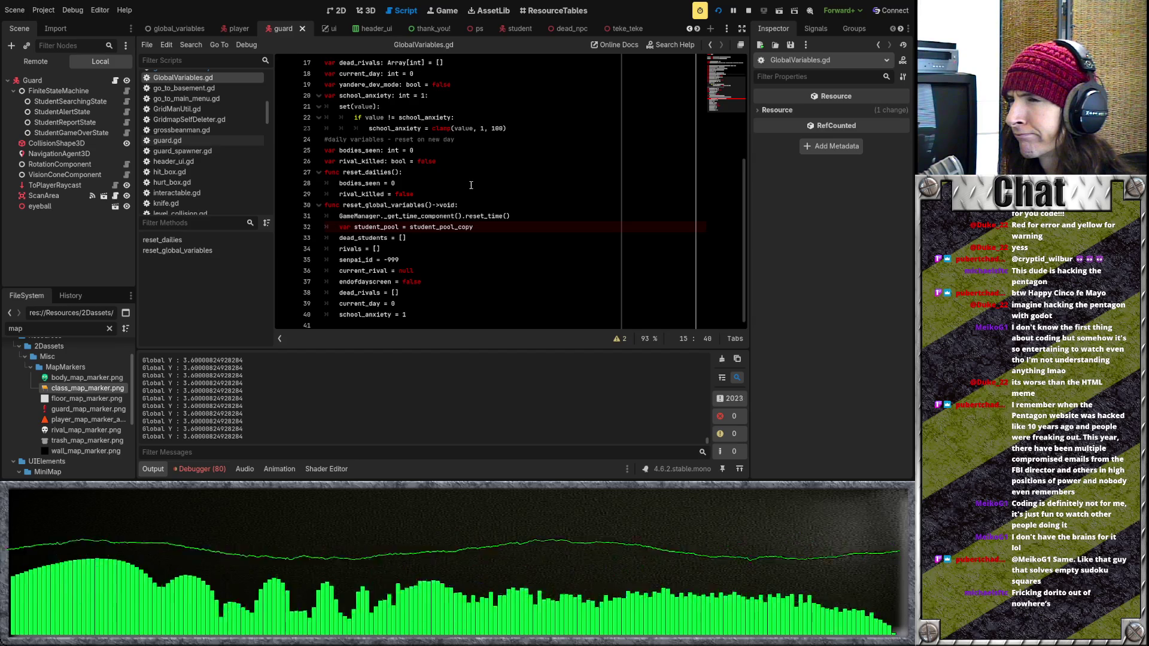
{"action": "scroll", "coordinate": [471, 186], "scroll_direction": "up", "scroll_amount": 5}
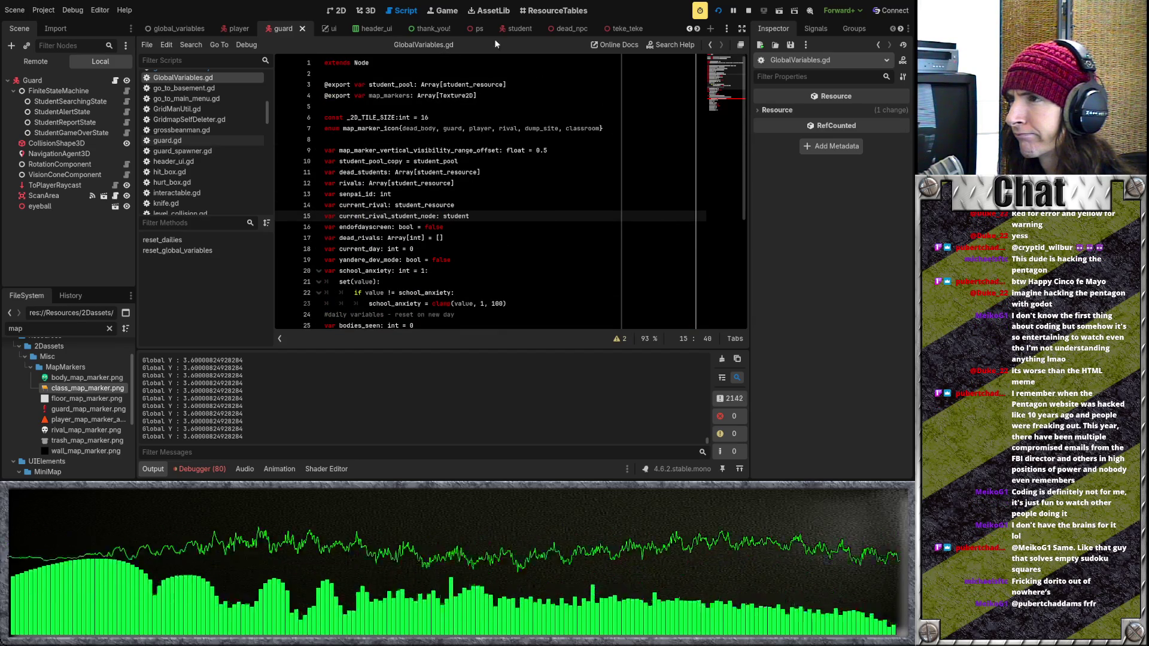
{"action": "scroll", "coordinate": [515, 30], "scroll_direction": "down", "scroll_amount": 10}
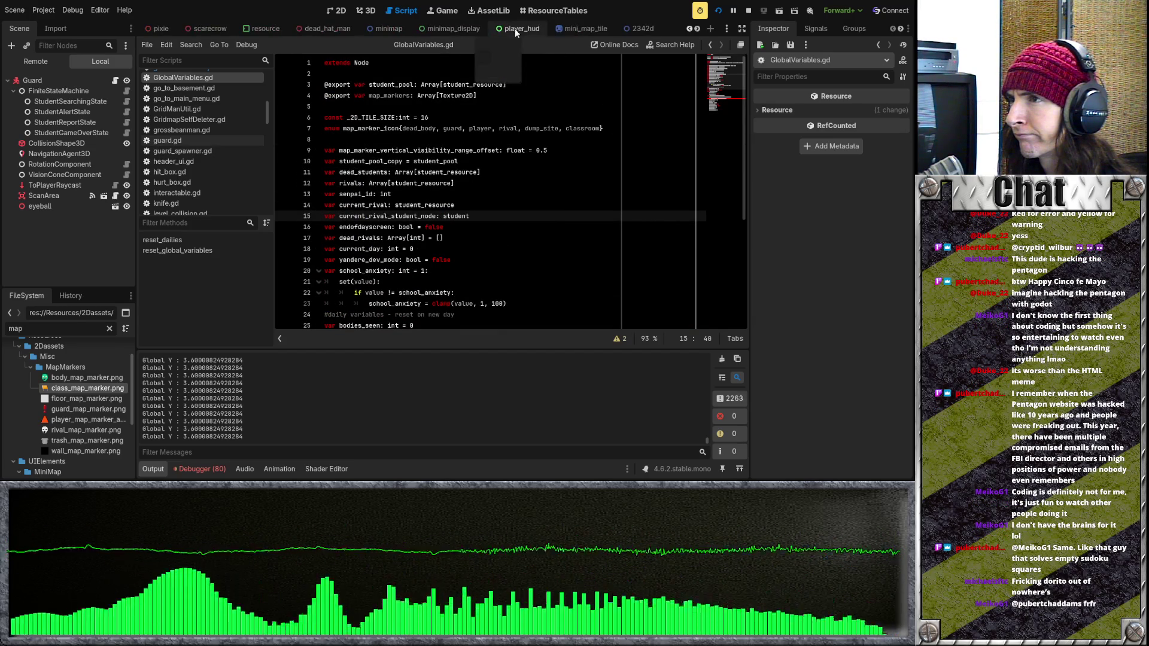
{"action": "scroll", "coordinate": [516, 30], "scroll_direction": "down", "scroll_amount": 8}
{"action": "left_click", "coordinate": [511, 30]}
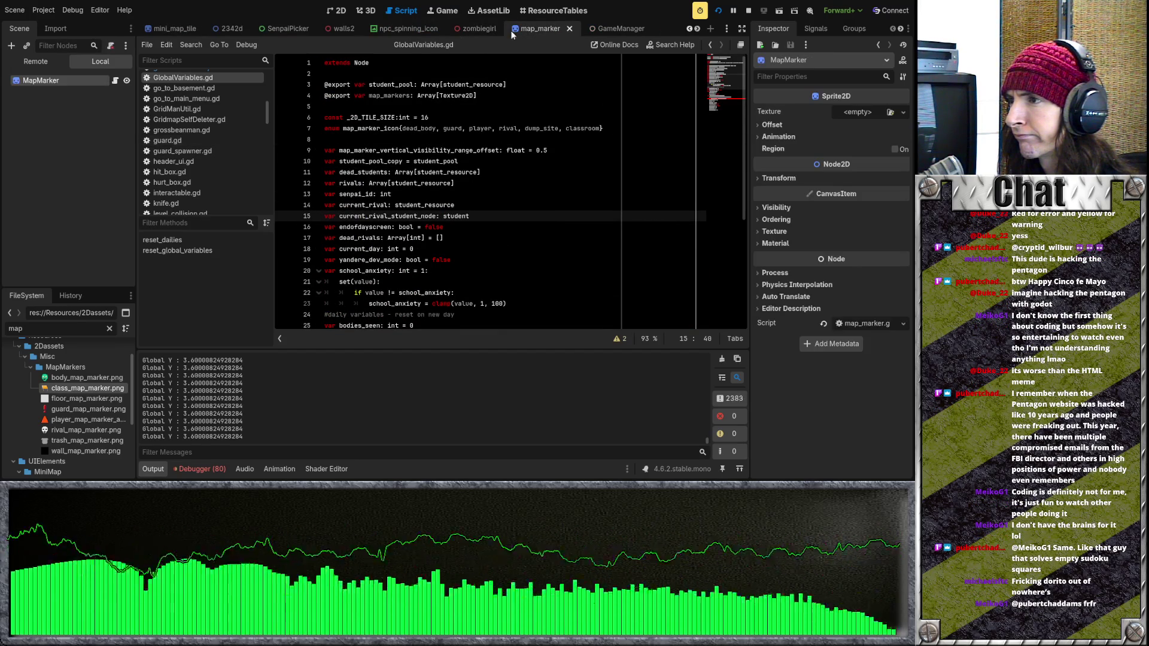
Open map_marker.gd and review the minimap lookup from GameManager and the 3D-to-2D position line
{"action": "left_click", "coordinate": [115, 80]}
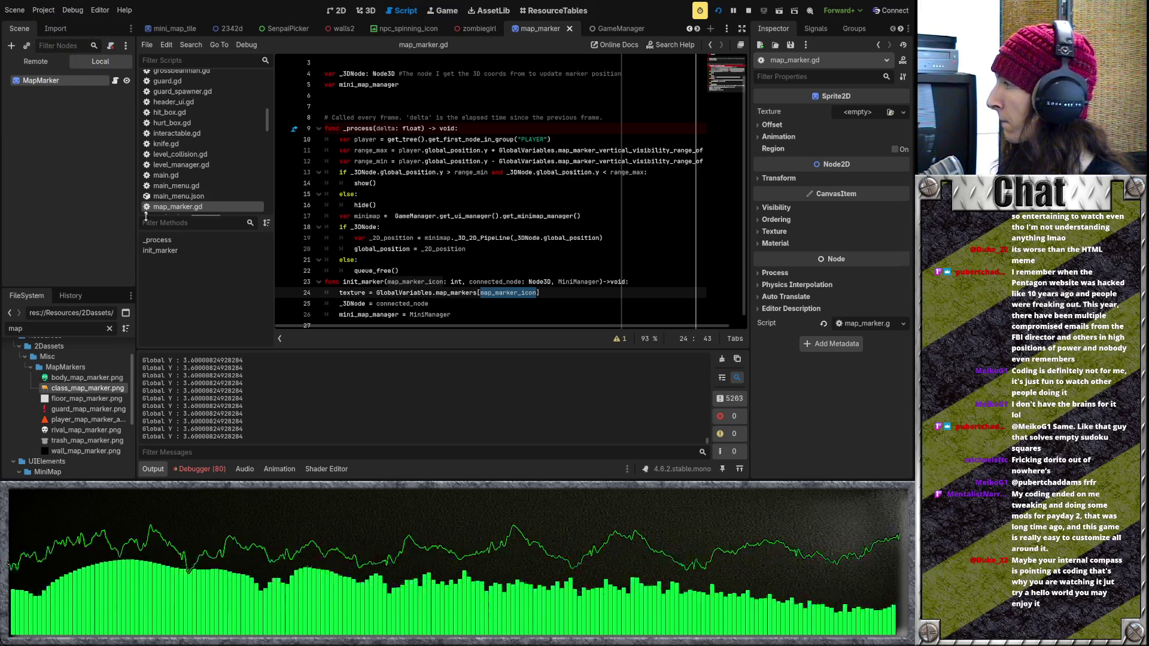
{"action": "scroll", "coordinate": [454, 194], "scroll_direction": "down", "scroll_amount": 1}
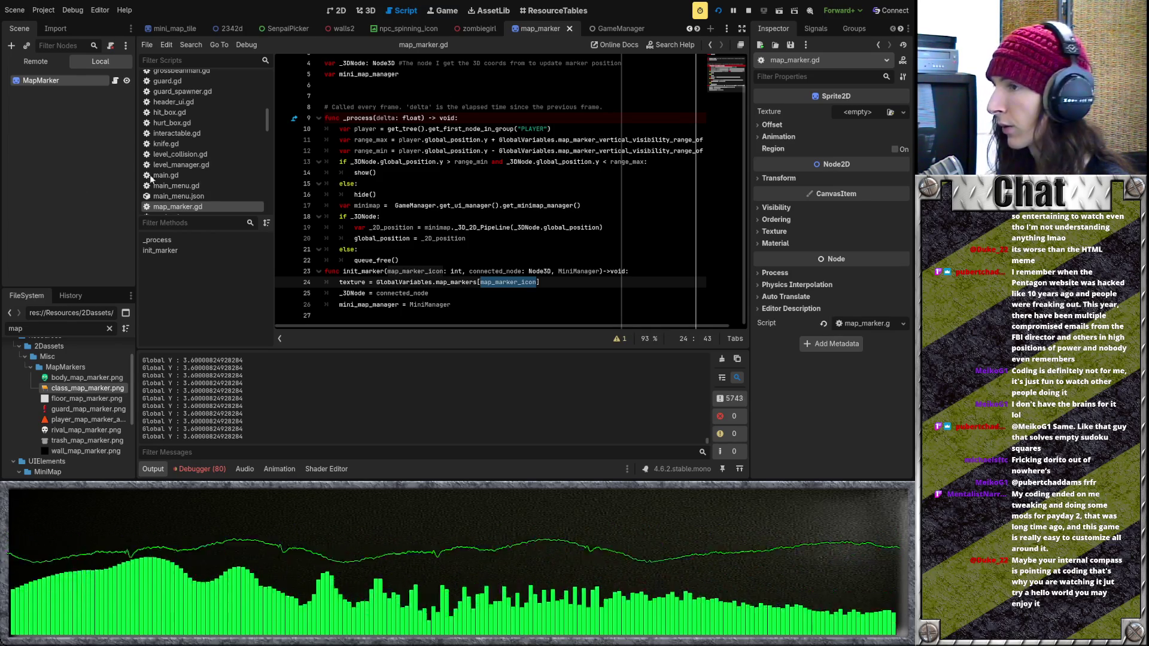
{"action": "left_click", "coordinate": [495, 207]}
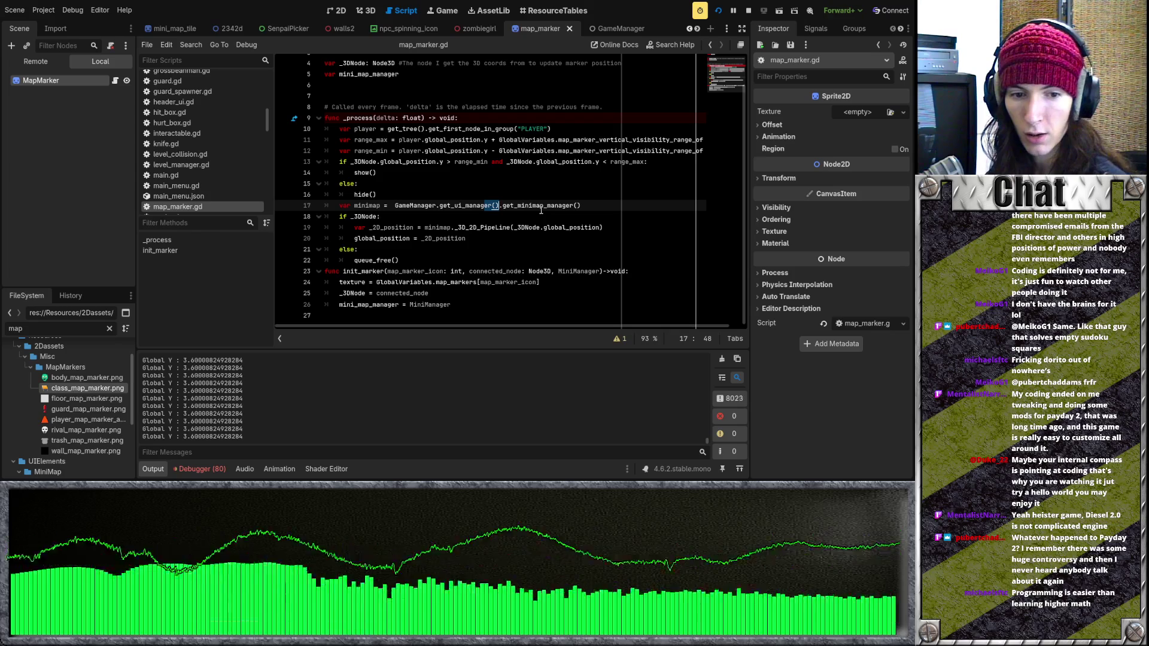
{"action": "left_click", "coordinate": [483, 228]}
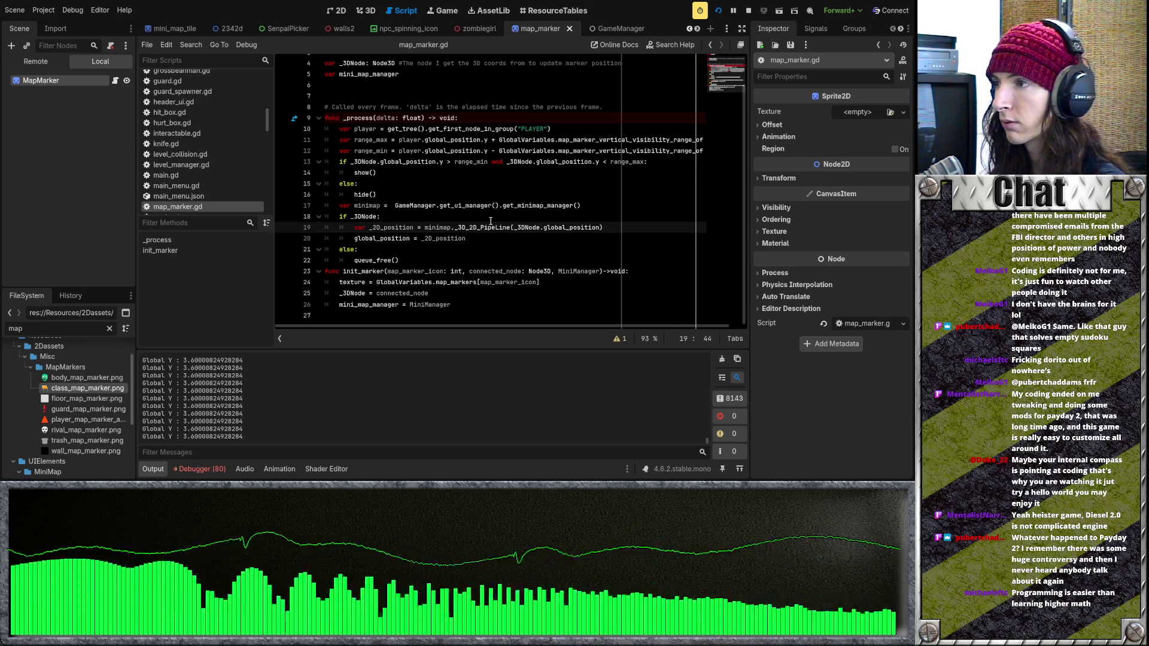
Scroll through map_marker.gd and check the range_max line
{"action": "scroll", "coordinate": [490, 220], "scroll_direction": "up", "scroll_amount": 1}
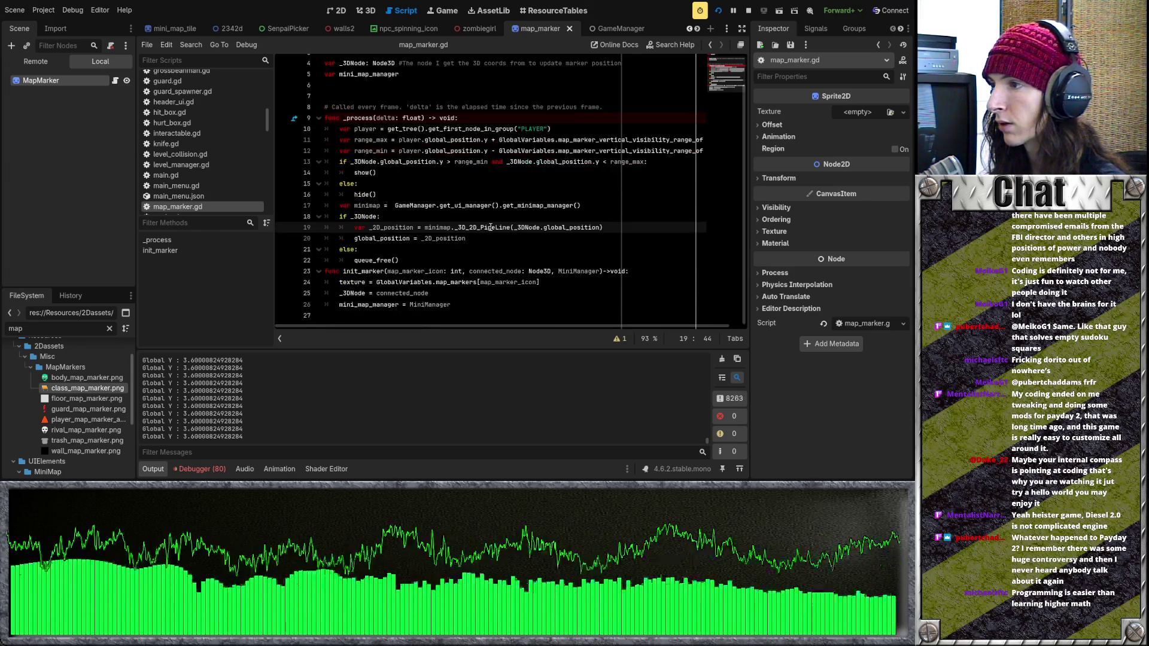
{"action": "left_click", "coordinate": [442, 171]}
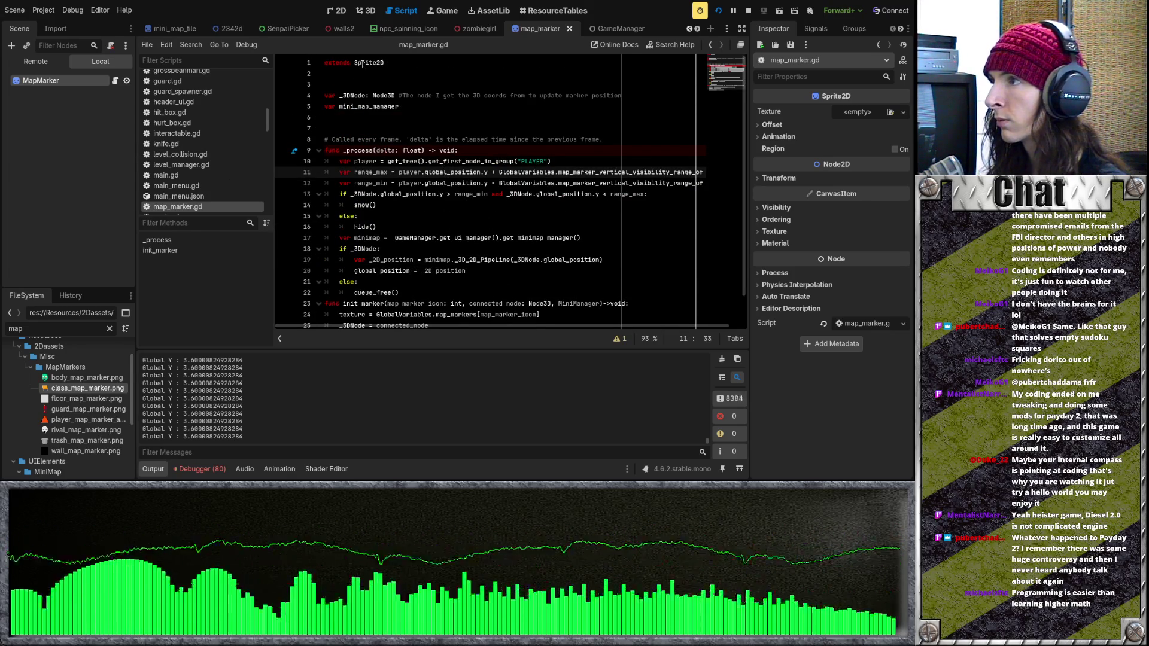
{"action": "scroll", "coordinate": [390, 27], "scroll_direction": "up", "scroll_amount": 8}
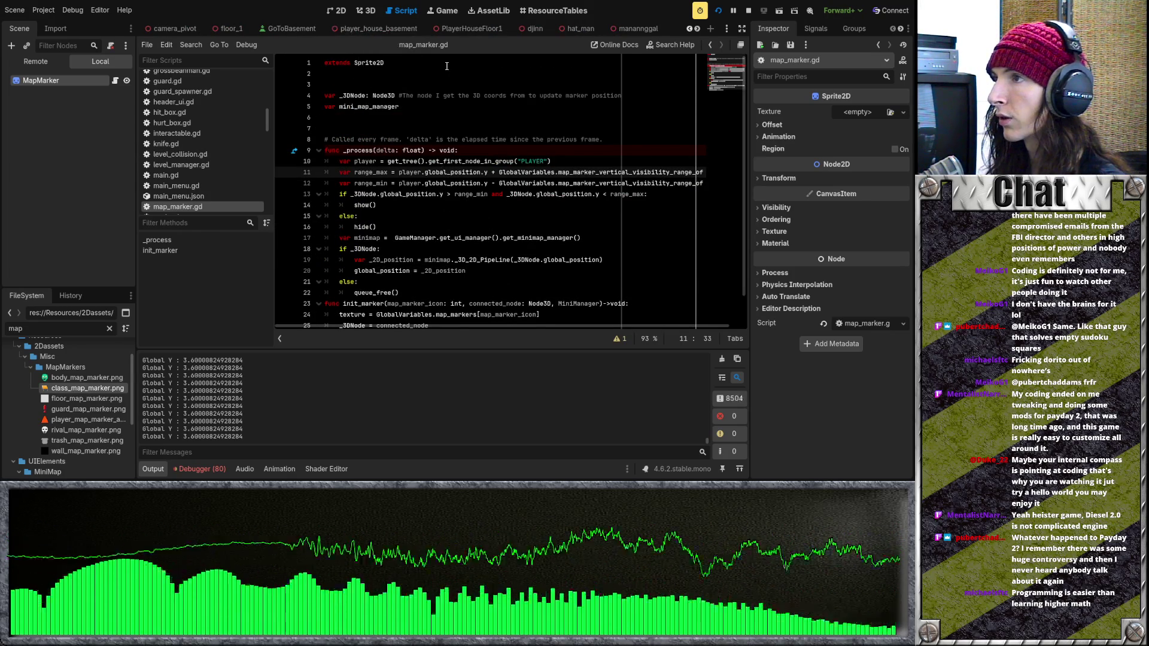
{"action": "scroll", "coordinate": [346, 27], "scroll_direction": "up", "scroll_amount": 5}
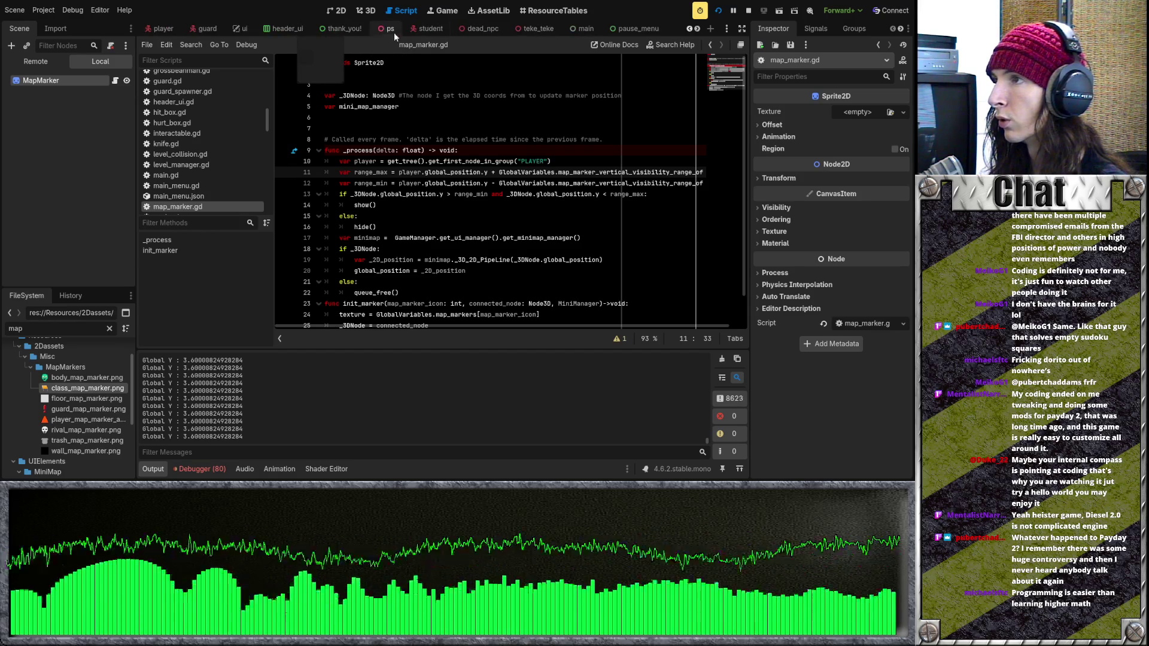
{"action": "scroll", "coordinate": [415, 31], "scroll_direction": "down", "scroll_amount": 8}
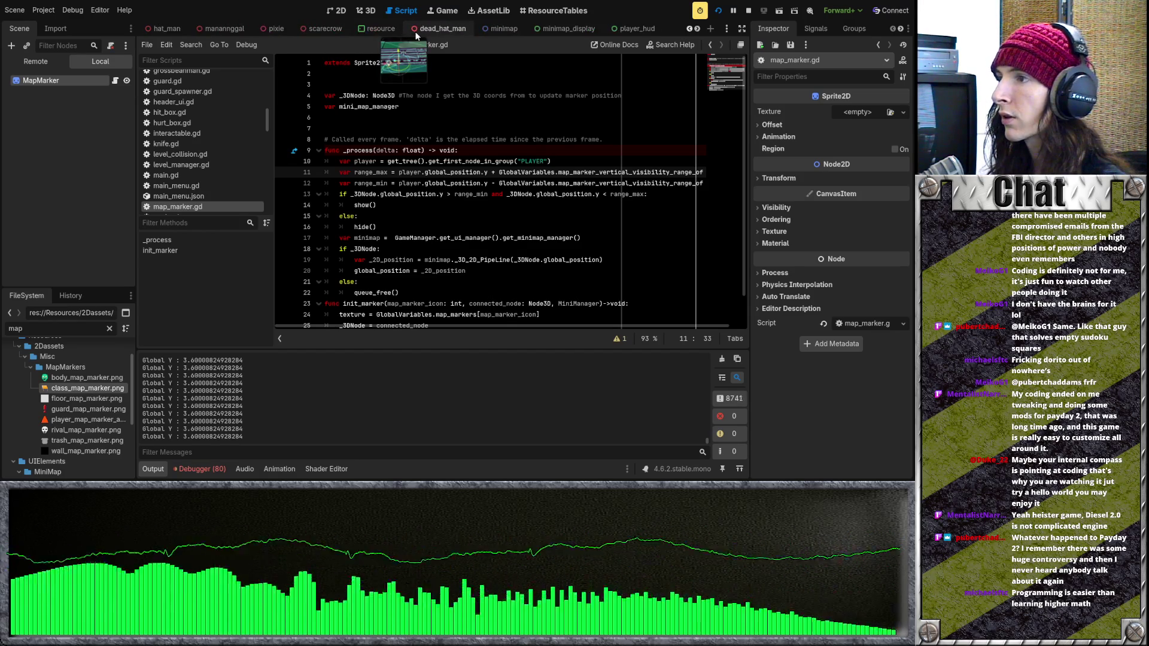
{"action": "scroll", "coordinate": [299, 30], "scroll_direction": "up", "scroll_amount": 10}
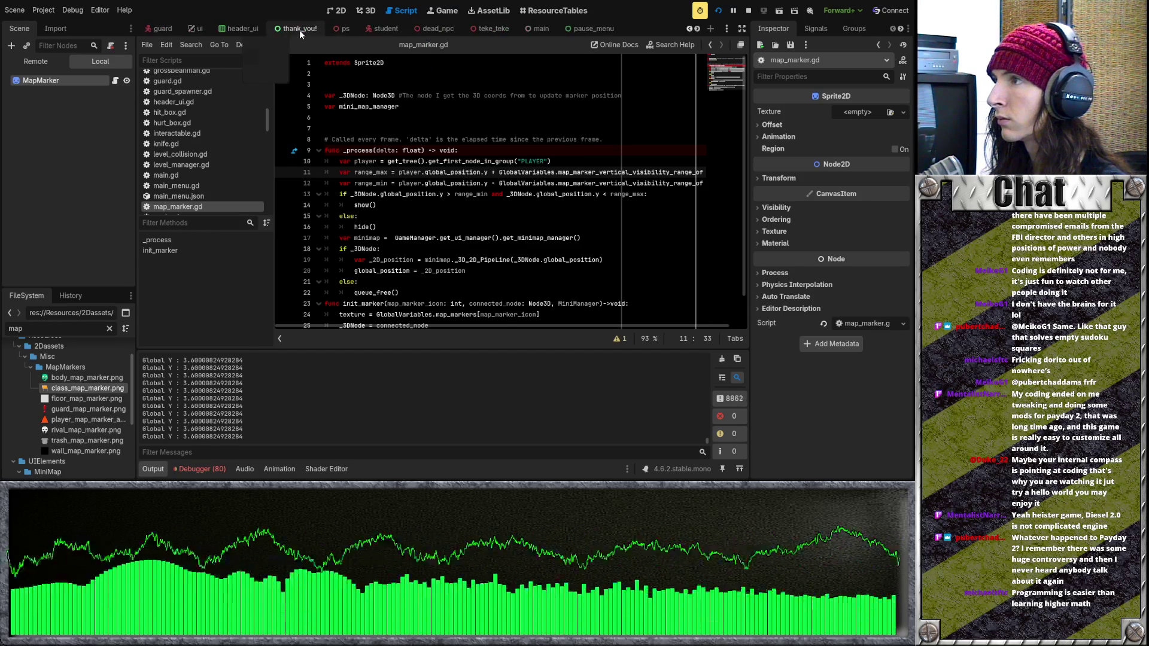
{"action": "scroll", "coordinate": [300, 30], "scroll_direction": "up", "scroll_amount": 1}
Review player.gd around line 52 in the player scene, then return to the guard scene
{"action": "left_click", "coordinate": [297, 30]}
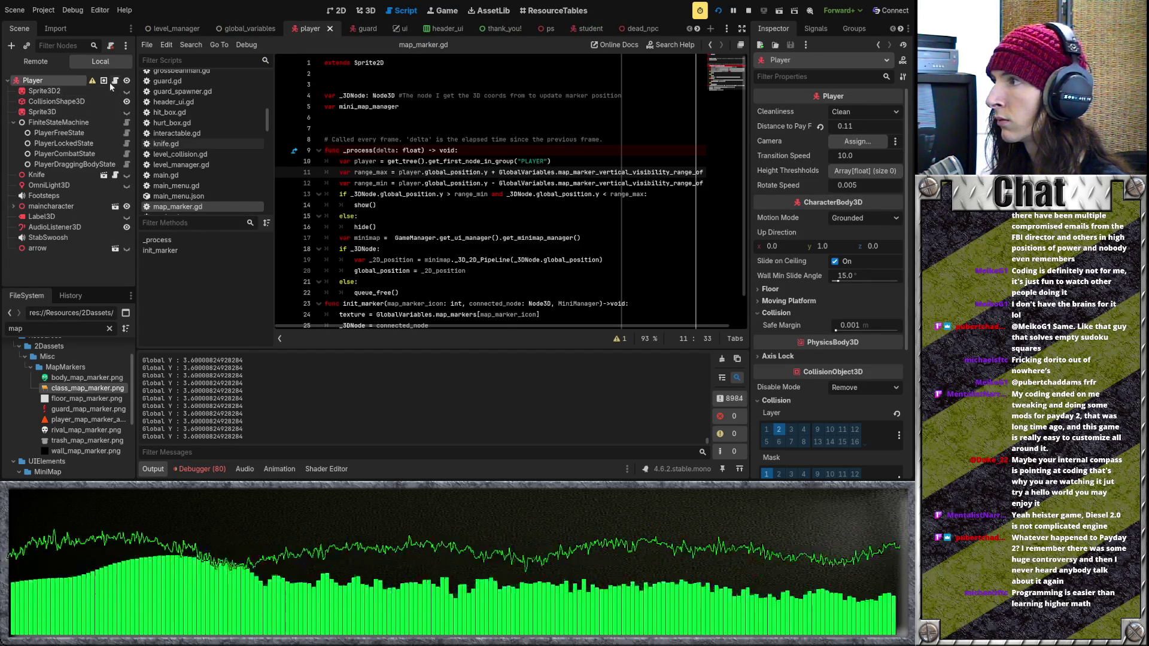
{"action": "left_click", "coordinate": [116, 80]}
{"action": "left_click", "coordinate": [478, 161]}
{"action": "scroll", "coordinate": [509, 179], "scroll_direction": "up", "scroll_amount": 7}
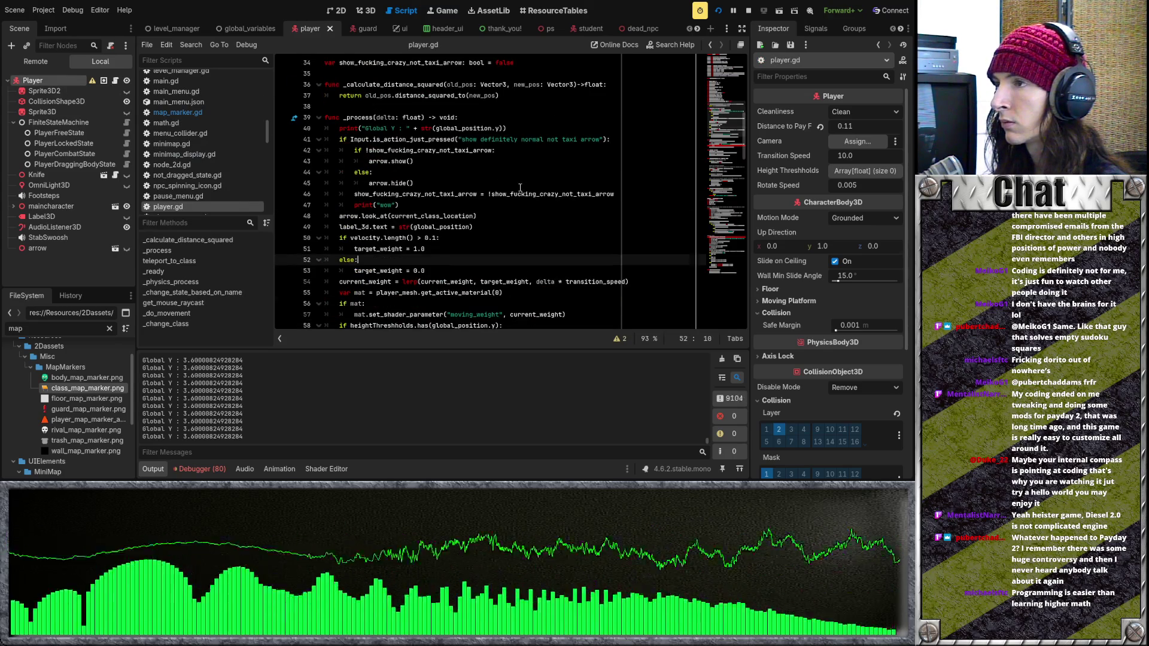
{"action": "scroll", "coordinate": [520, 188], "scroll_direction": "down", "scroll_amount": 3}
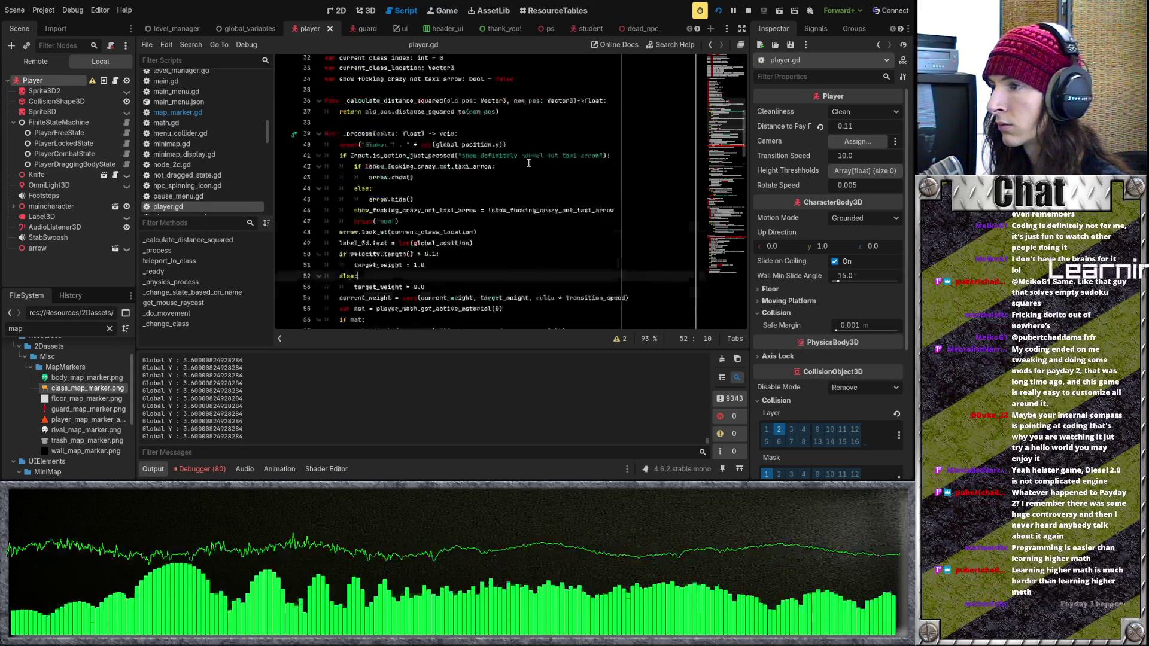
{"action": "scroll", "coordinate": [529, 164], "scroll_direction": "down", "scroll_amount": 2}
{"action": "scroll", "coordinate": [528, 164], "scroll_direction": "up", "scroll_amount": 4}
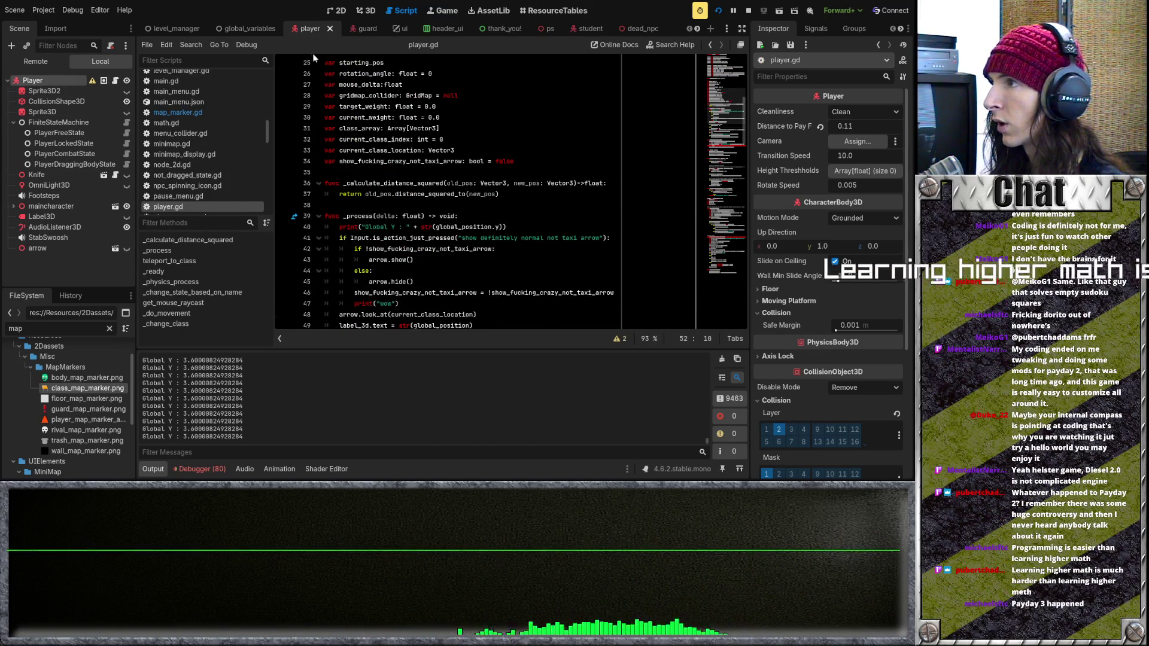
{"action": "left_click", "coordinate": [367, 34]}
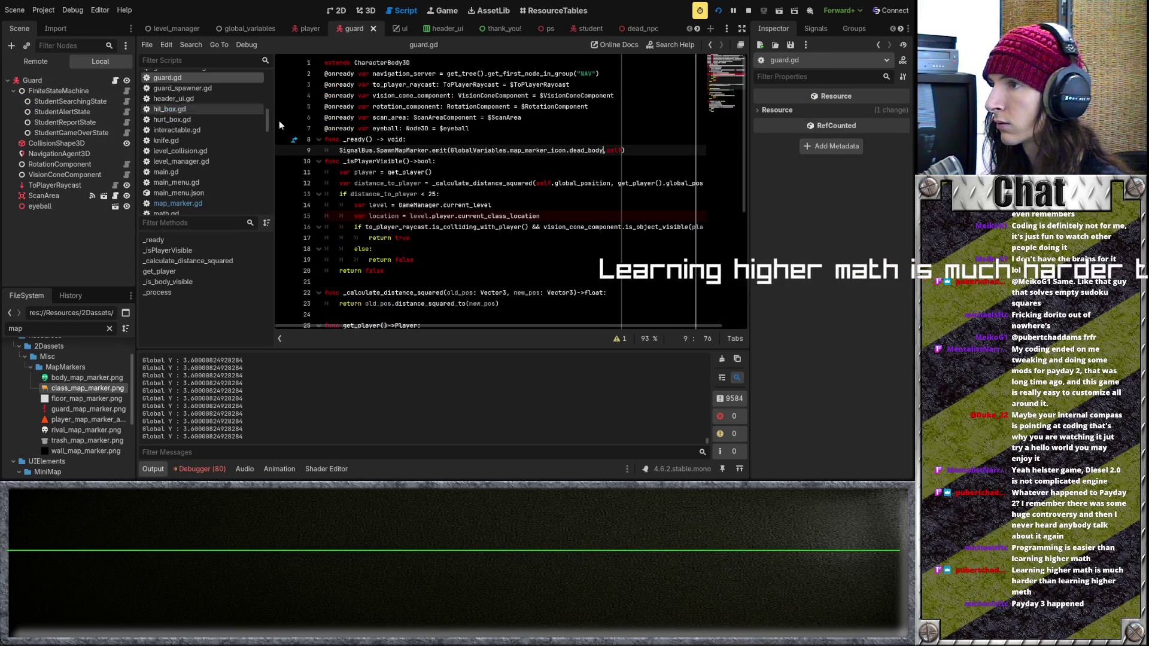
Change the guard.gd SpawnMapMarker icon from dead_body to guard, then select the whole emit line
{"action": "left_click_drag", "start_coordinate": [603, 150], "coordinate": [582, 153]}
{"action": "double_click", "coordinate": [574, 150]}
{"action": "type", "text": "guard"}
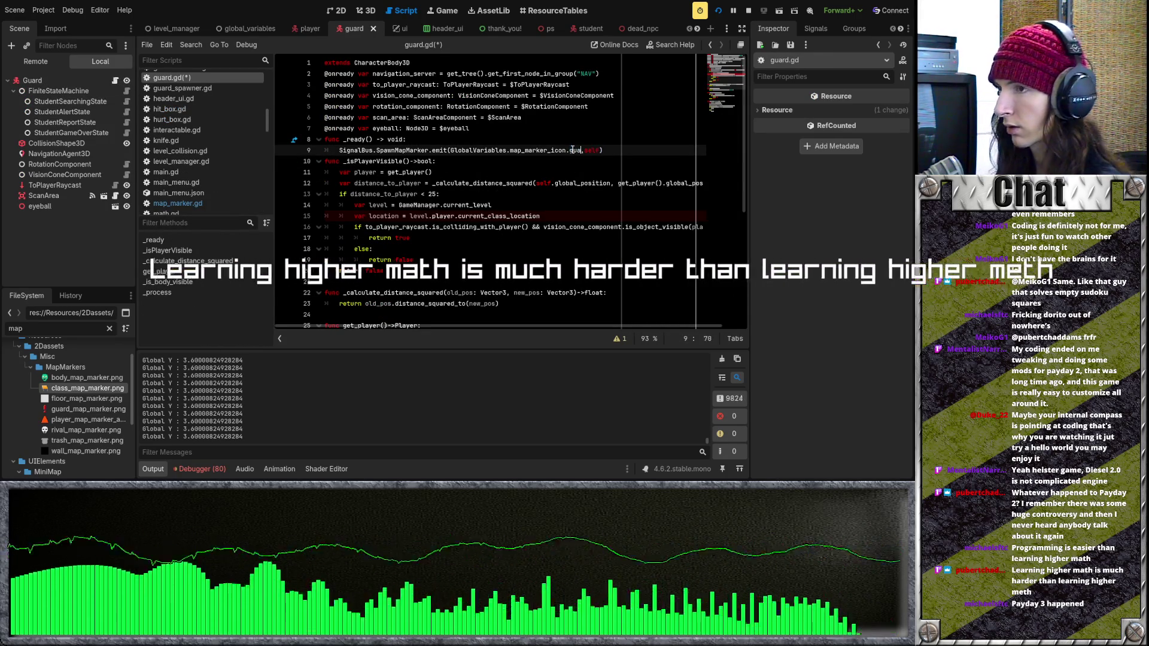
{"action": "left_click", "coordinate": [572, 150]}
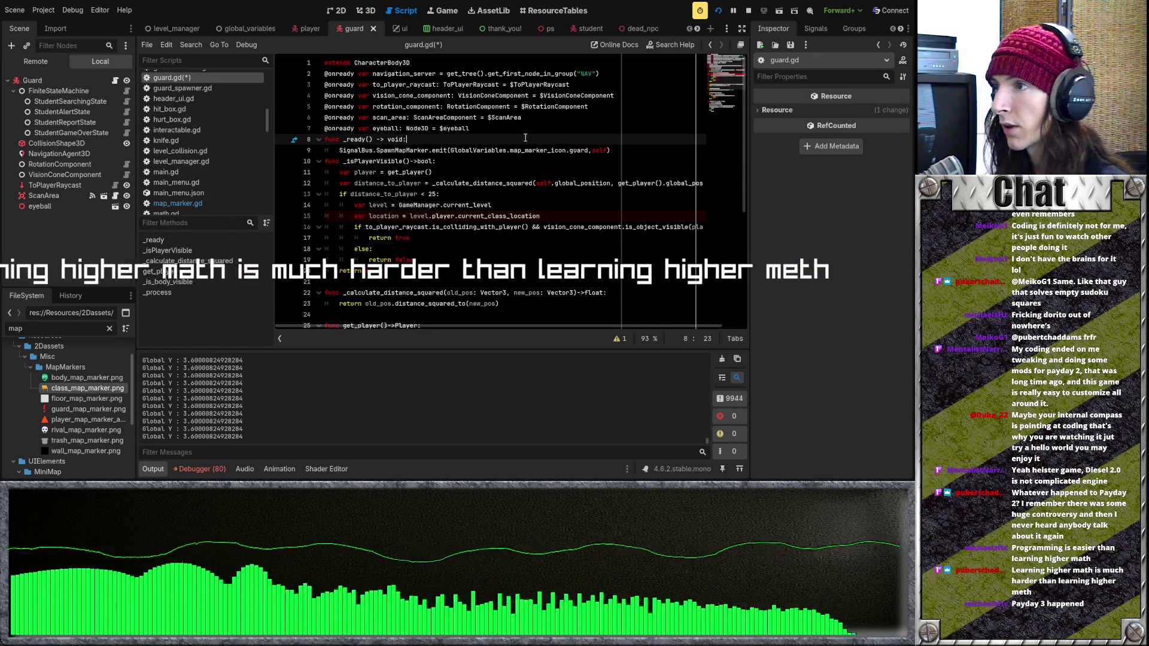
{"action": "left_click_drag", "start_coordinate": [610, 150], "coordinate": [336, 149]}
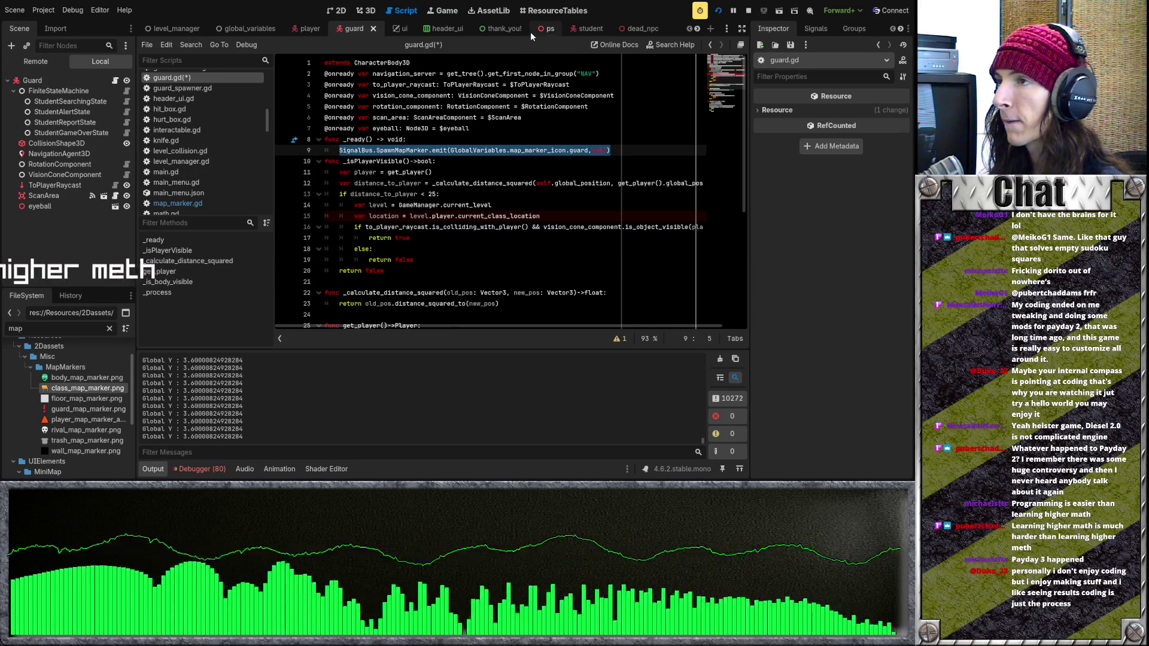
{"action": "scroll", "coordinate": [530, 31], "scroll_direction": "down", "scroll_amount": 7}
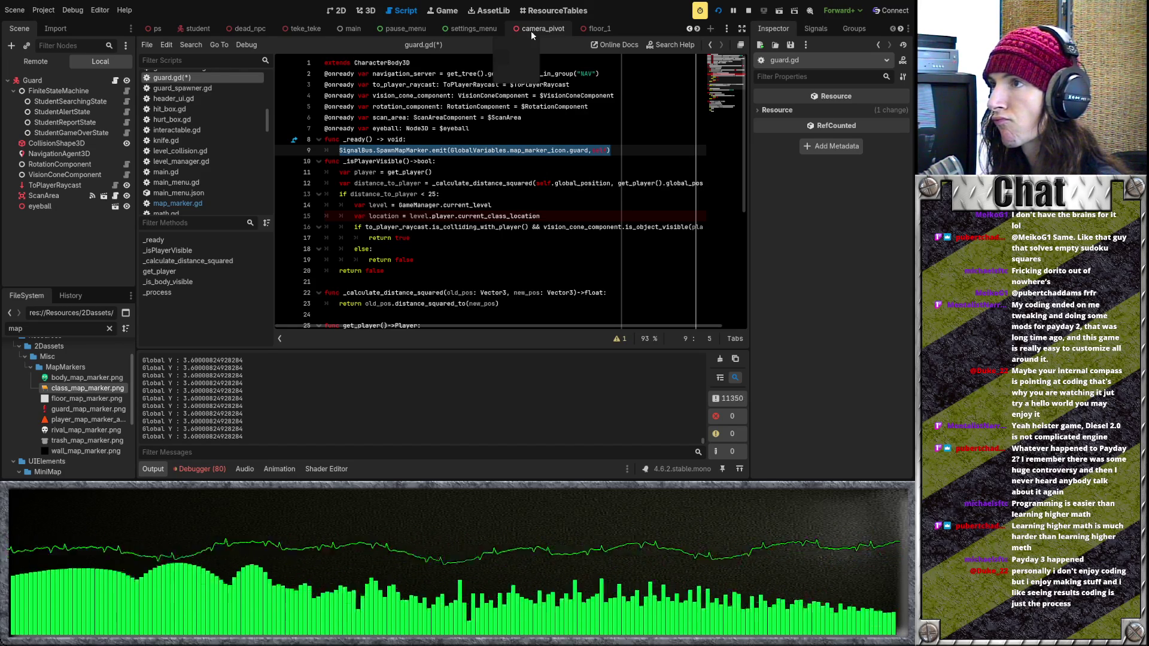
Save guard.gd, relaunch the game, and show the Debugger panel
{"action": "scroll", "coordinate": [530, 30], "scroll_direction": "down", "scroll_amount": 2}
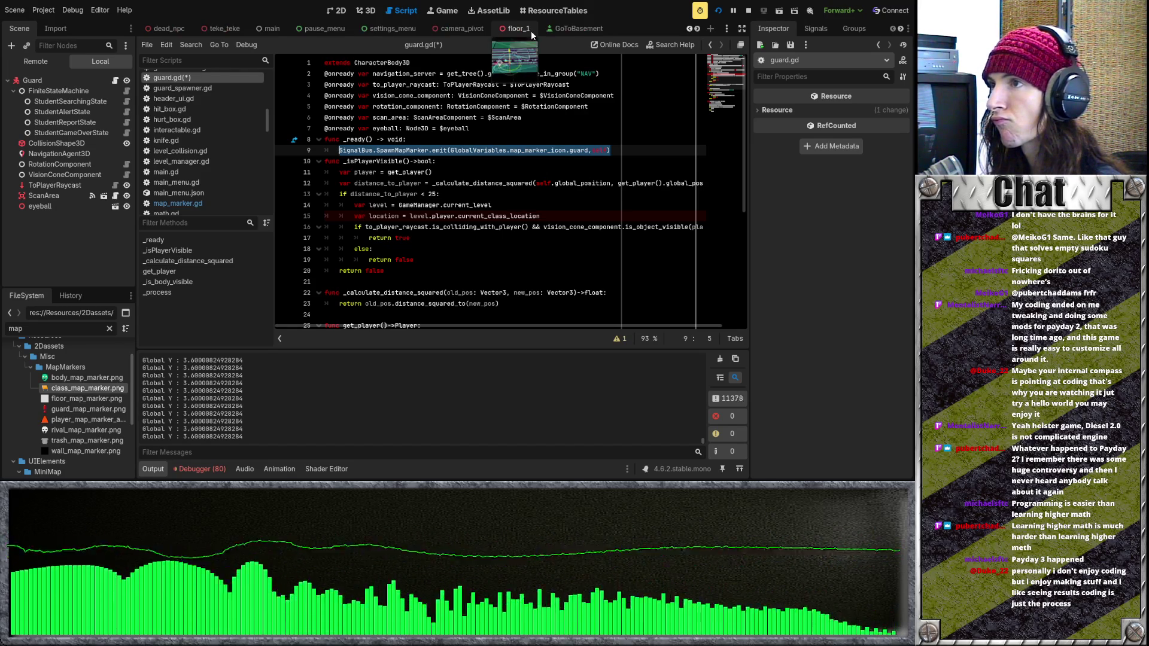
{"action": "left_click", "coordinate": [718, 10]}
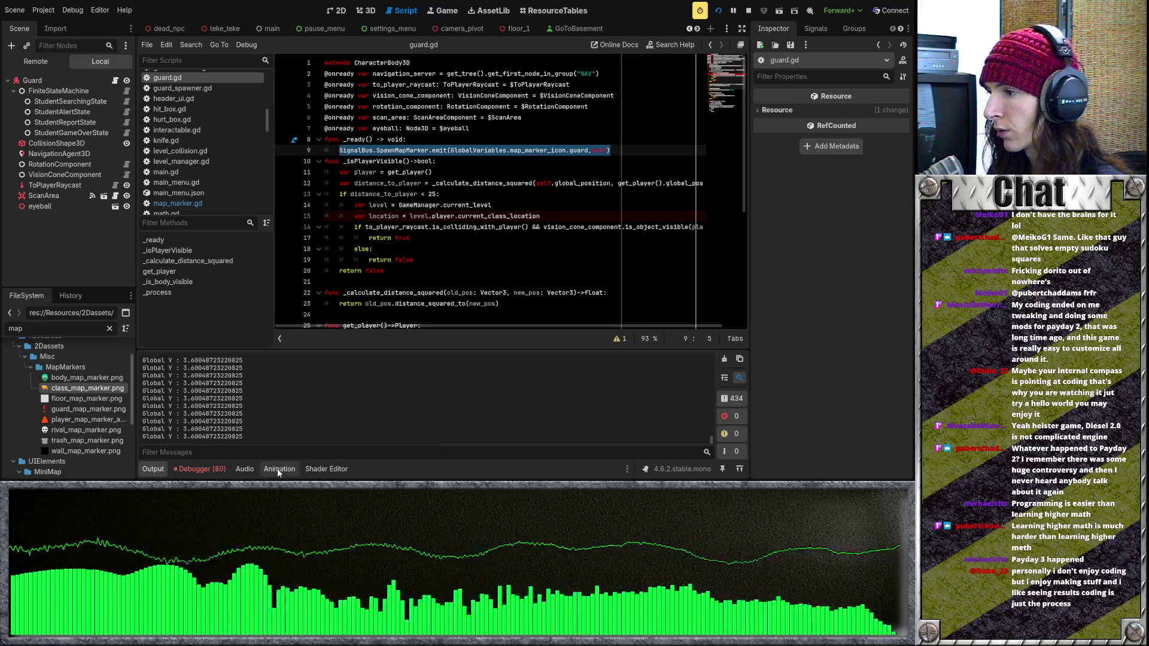
{"action": "left_click", "coordinate": [199, 468]}
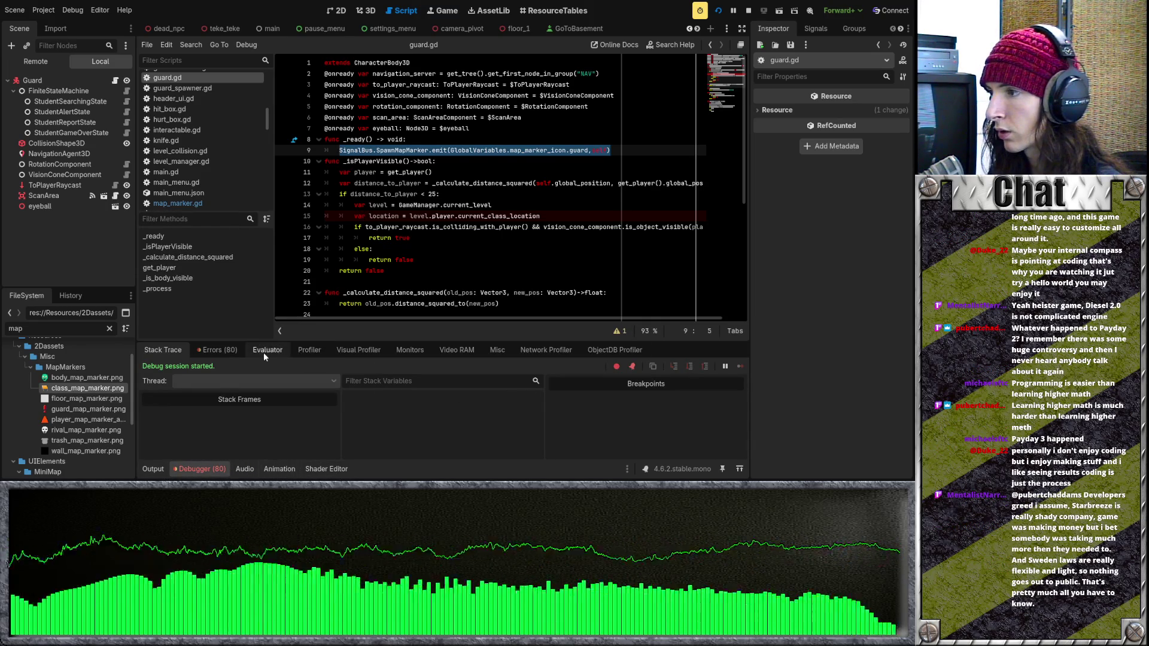
Show the Debugger's Video RAM list, enlarge the panel, and scroll to the MapMarkers PNGs
{"action": "left_click", "coordinate": [225, 350]}
{"action": "left_click", "coordinate": [468, 350]}
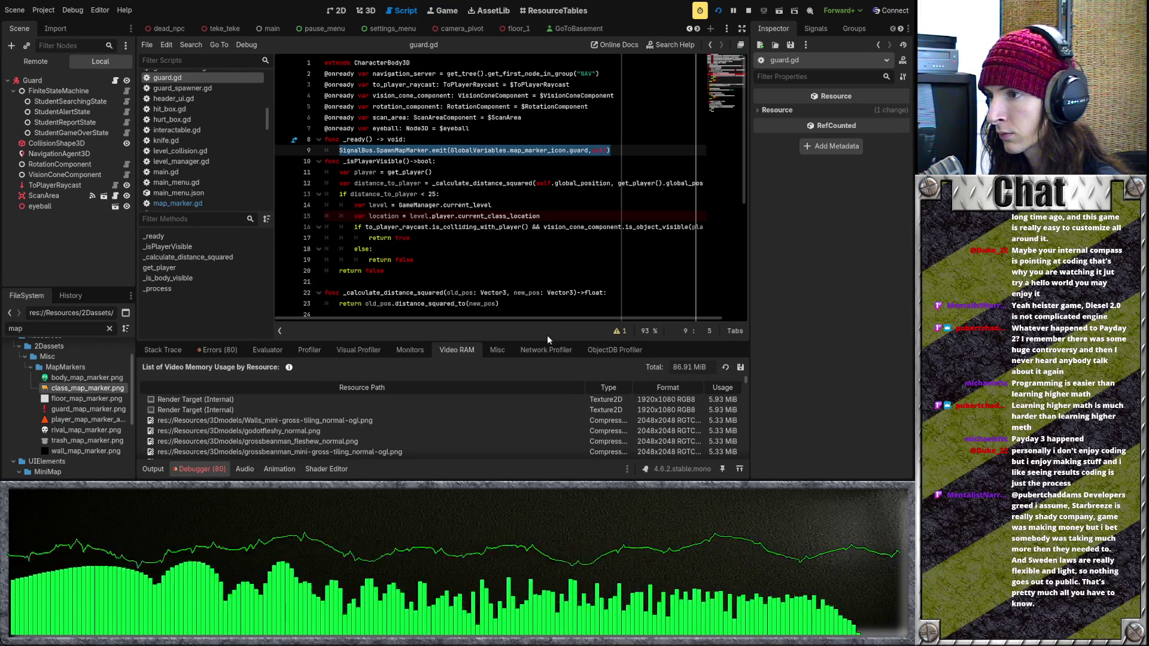
{"action": "left_click_drag", "start_coordinate": [546, 342], "coordinate": [547, 148]}
{"action": "scroll", "coordinate": [594, 285], "scroll_direction": "down", "scroll_amount": 5}
{"action": "scroll", "coordinate": [594, 283], "scroll_direction": "down", "scroll_amount": 10}
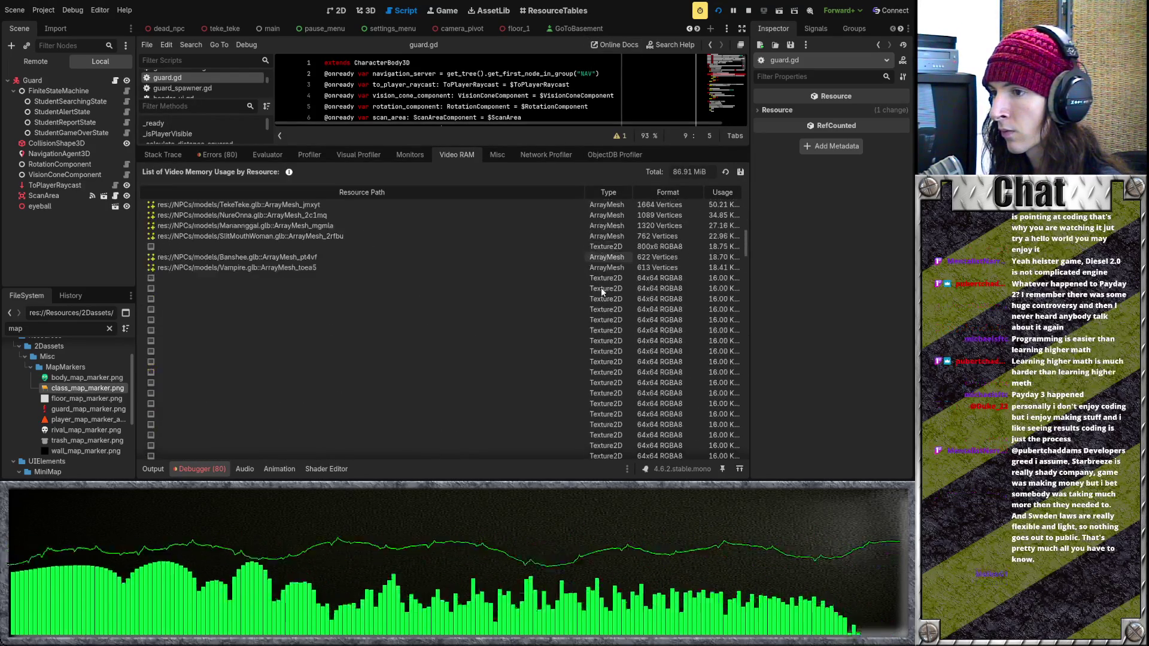
{"action": "scroll", "coordinate": [600, 287], "scroll_direction": "down", "scroll_amount": 15}
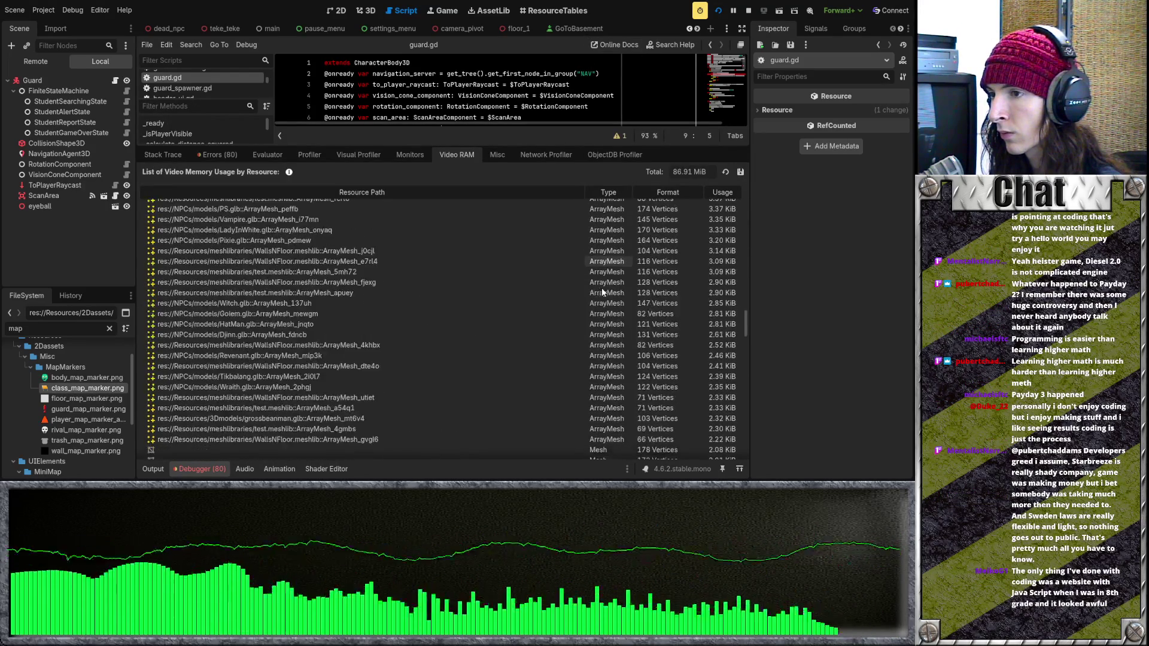
{"action": "scroll", "coordinate": [601, 287], "scroll_direction": "down", "scroll_amount": 2}
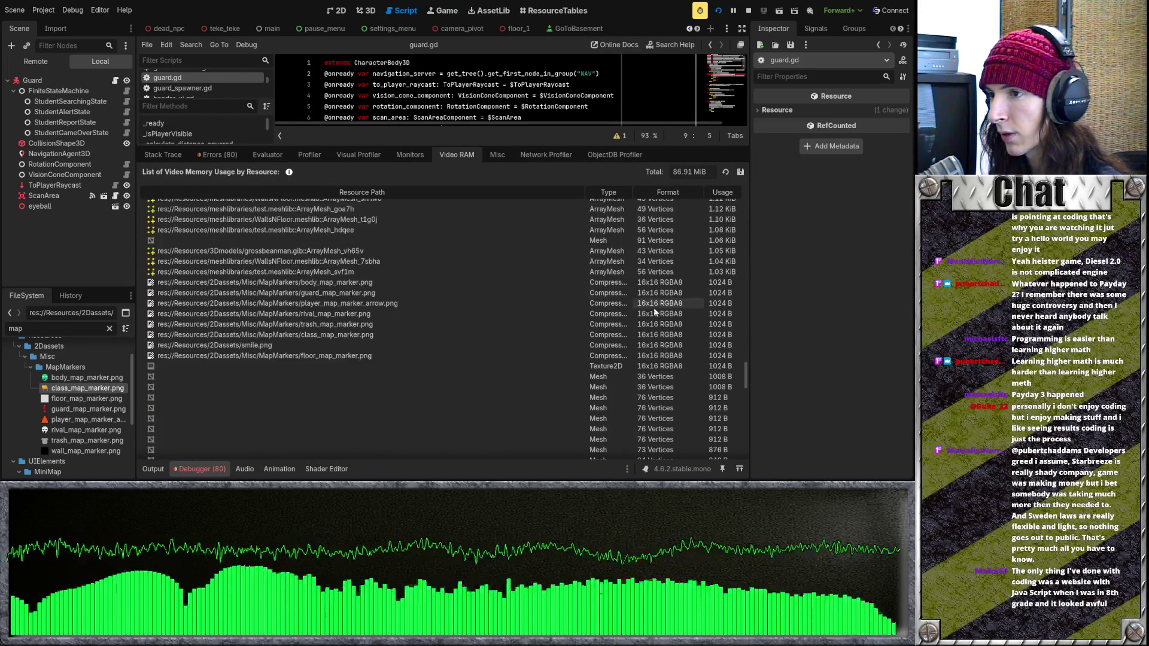
Inspect the guard, class, body and rival map marker textures, then shrink the panel back
{"action": "left_click", "coordinate": [372, 336]}
{"action": "key", "text": "Up"}
{"action": "key", "text": "Up"}
{"action": "key", "text": "Up"}
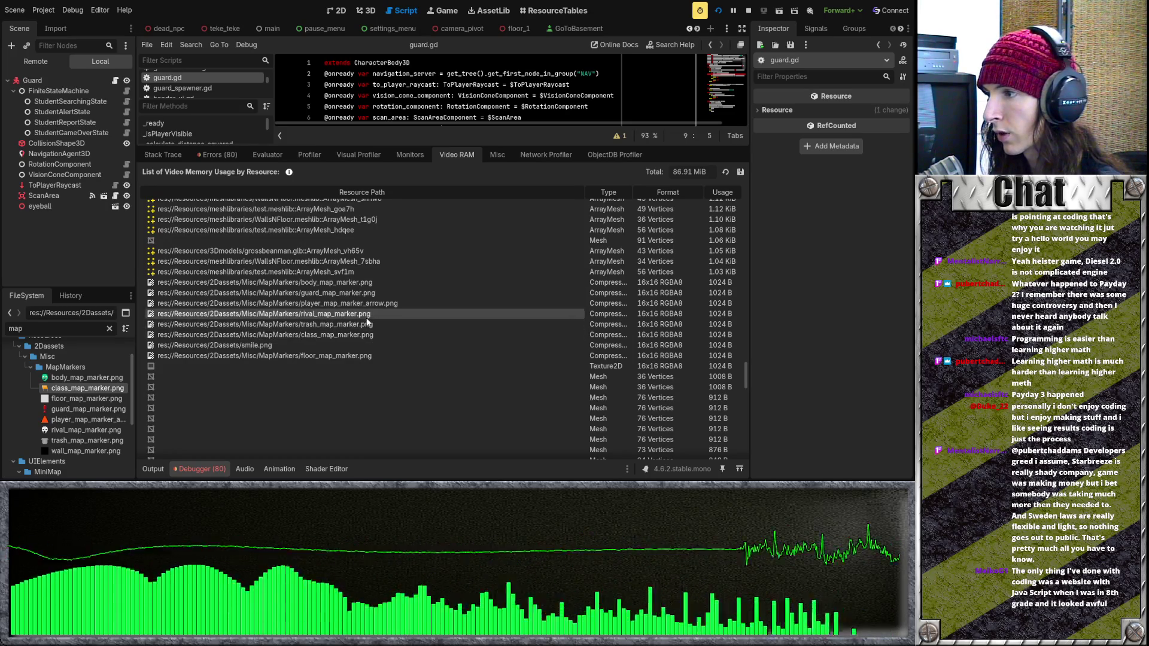
{"action": "left_click", "coordinate": [367, 343]}
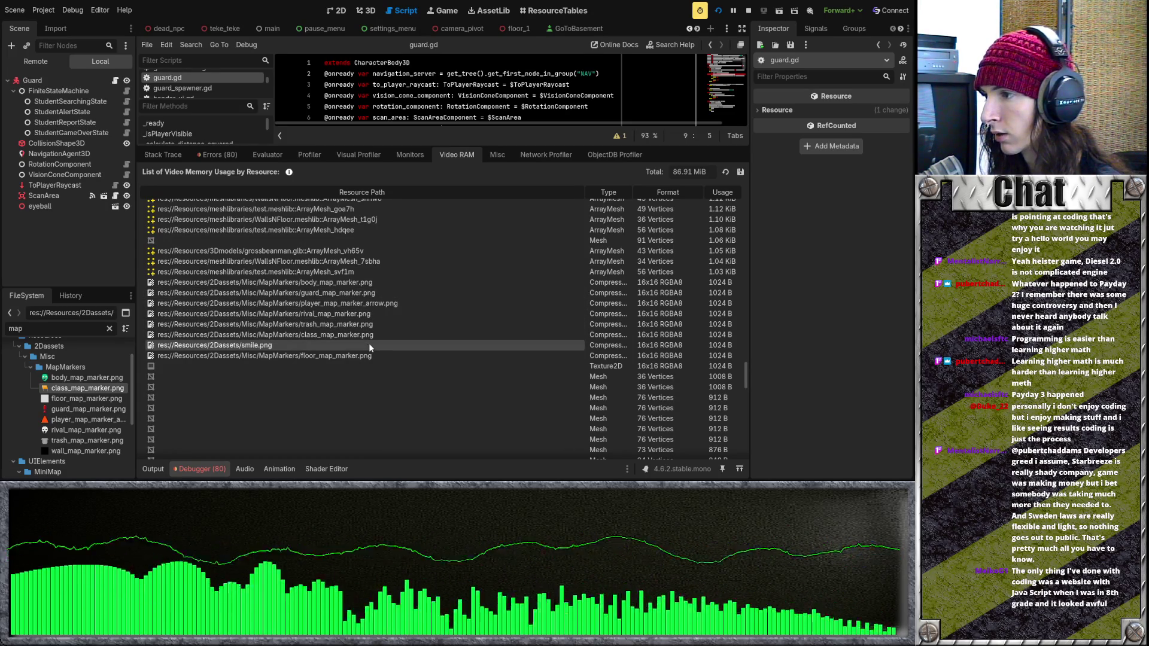
{"action": "left_click", "coordinate": [379, 334]}
{"action": "key", "text": "Up"}
{"action": "key", "text": "Up"}
{"action": "key", "text": "Up"}
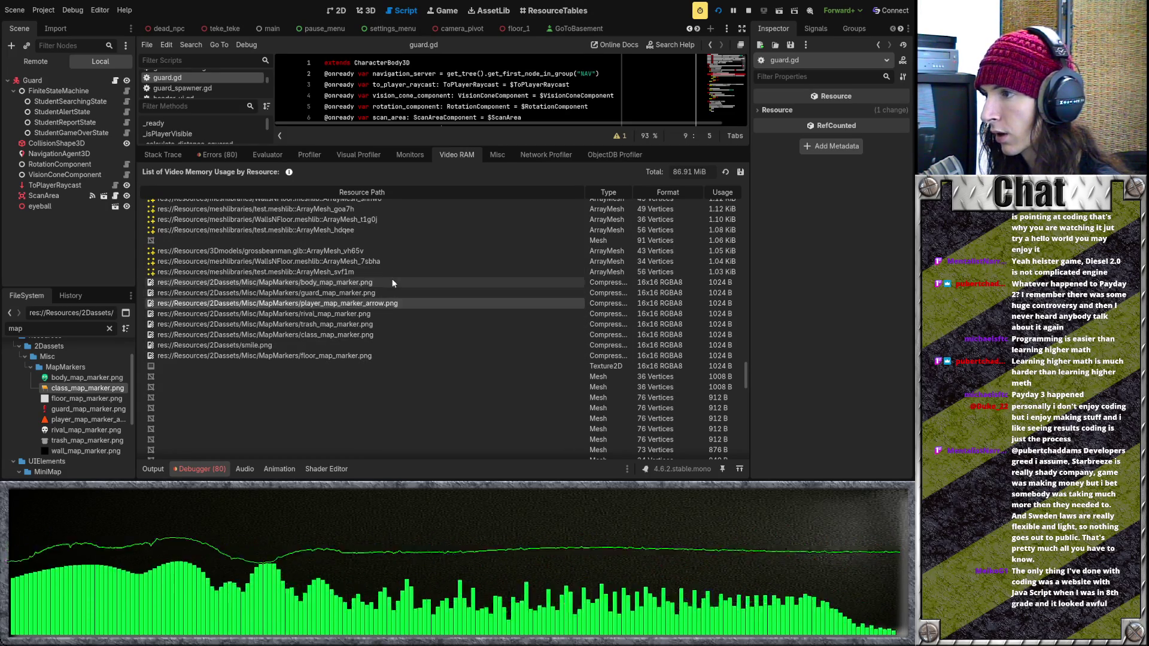
{"action": "key", "text": "Down"}
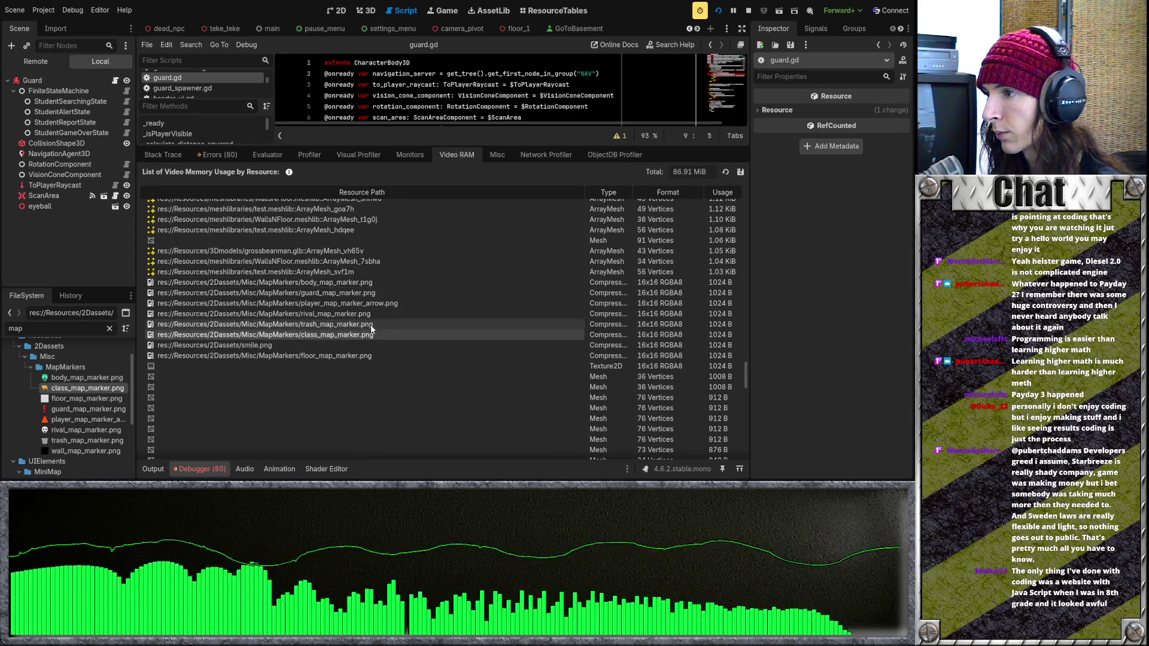
{"action": "key", "text": "Down"}
{"action": "key", "text": "Down"}
{"action": "key", "text": "Down"}
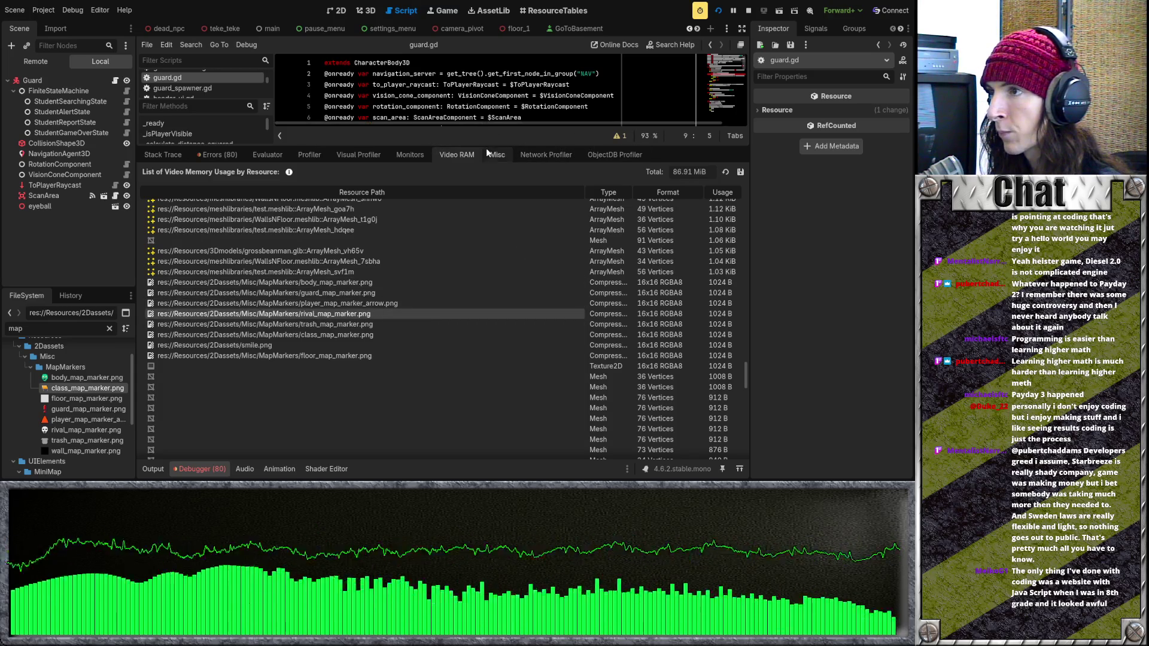
{"action": "left_click_drag", "start_coordinate": [485, 126], "coordinate": [559, 402]}
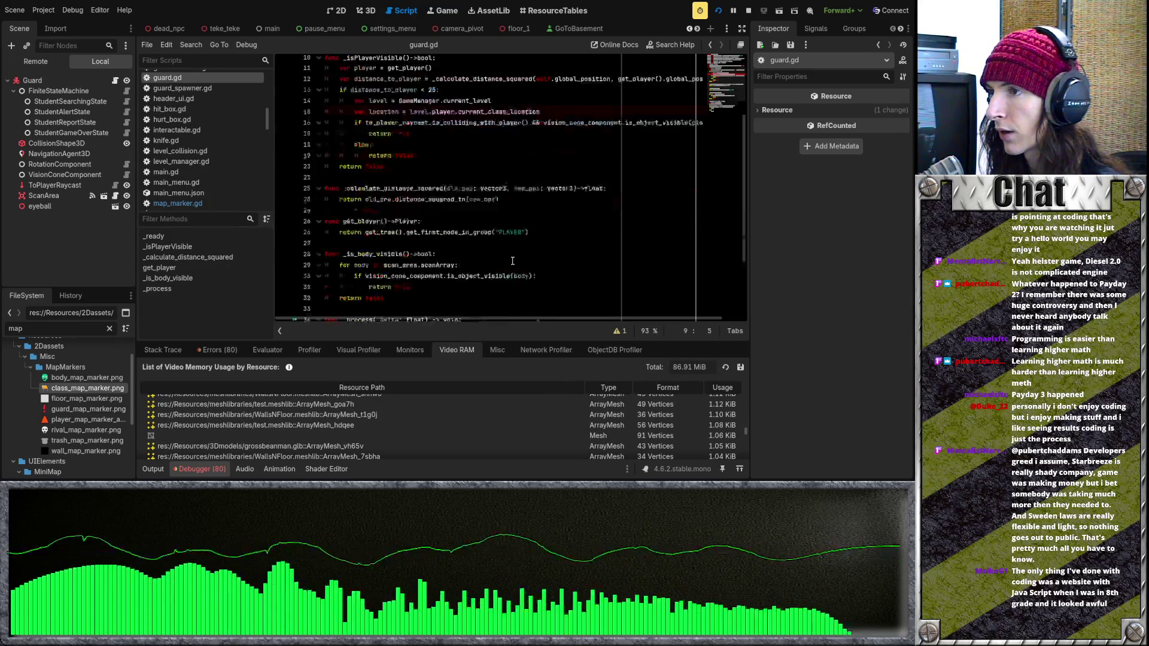
{"action": "left_click", "coordinate": [551, 217]}
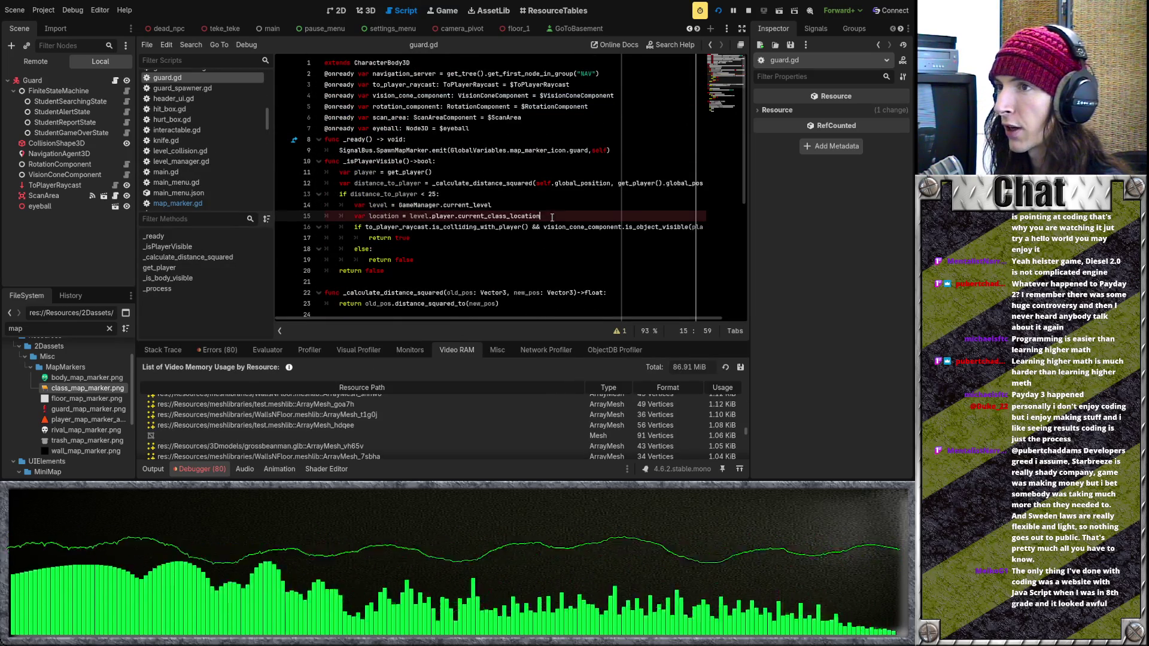
{"action": "left_click", "coordinate": [558, 209]}
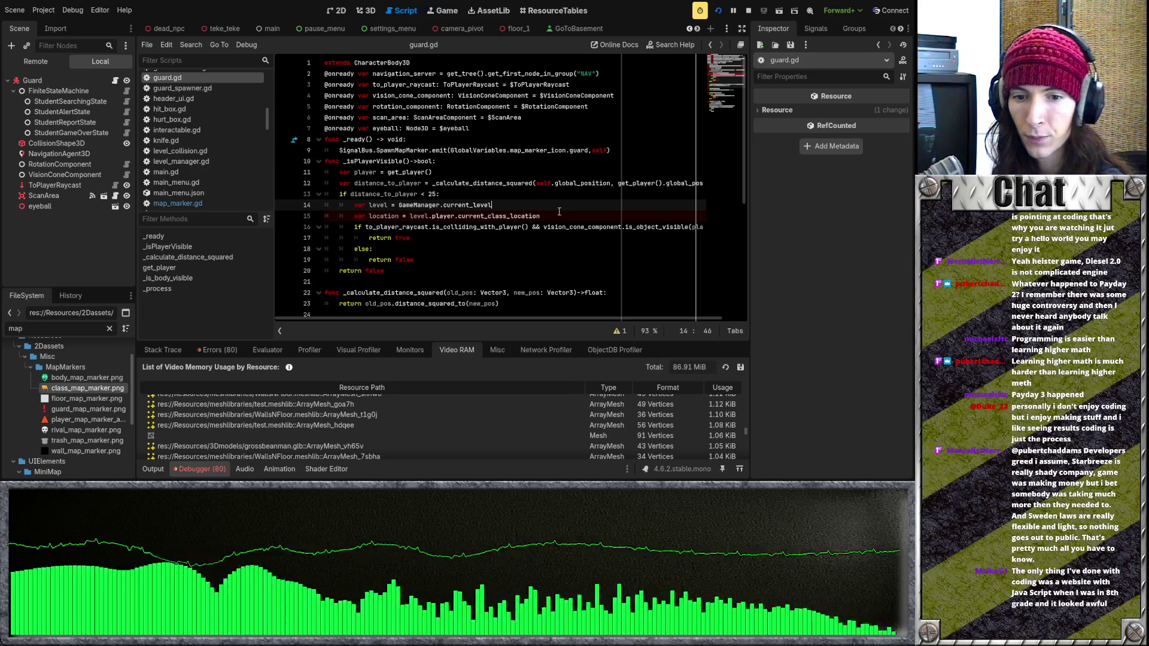
{"action": "left_click_drag", "start_coordinate": [556, 218], "coordinate": [359, 217]}
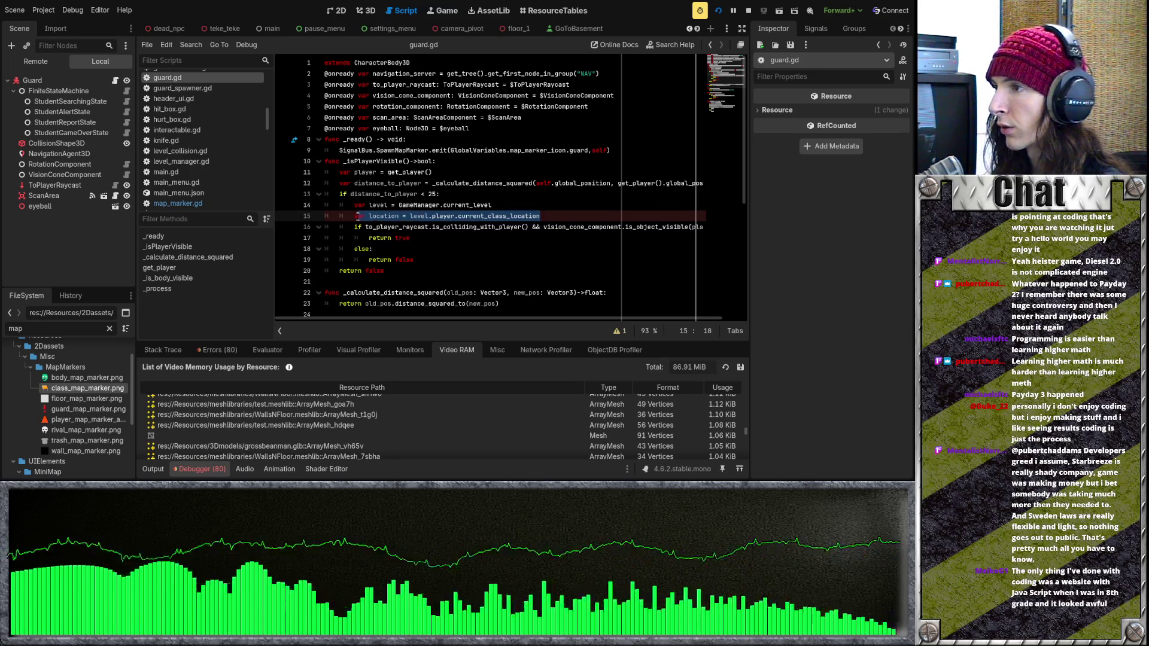
{"action": "left_click", "coordinate": [424, 216]}
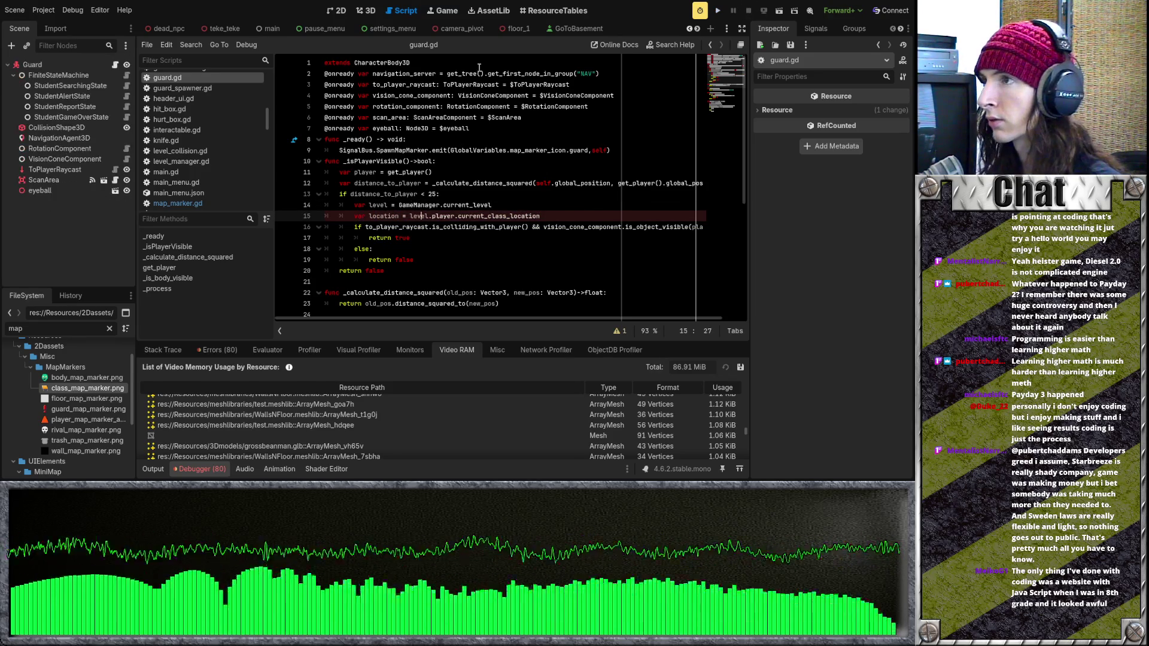
{"action": "scroll", "coordinate": [302, 29], "scroll_direction": "up", "scroll_amount": 3}
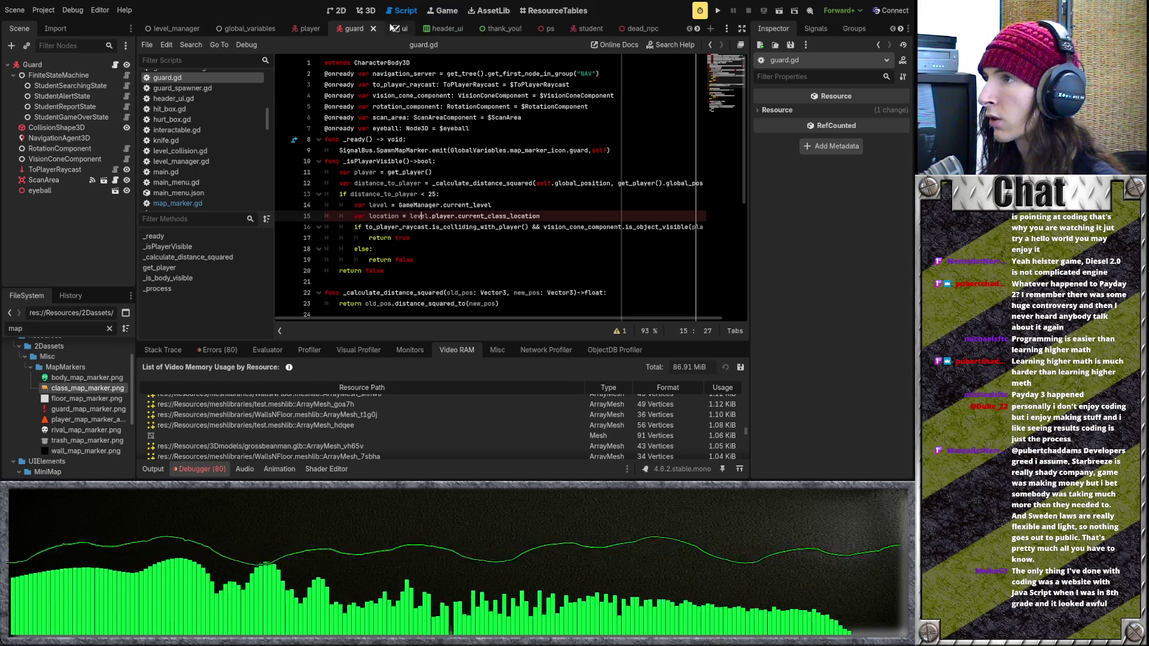
{"action": "scroll", "coordinate": [532, 30], "scroll_direction": "down", "scroll_amount": 5}
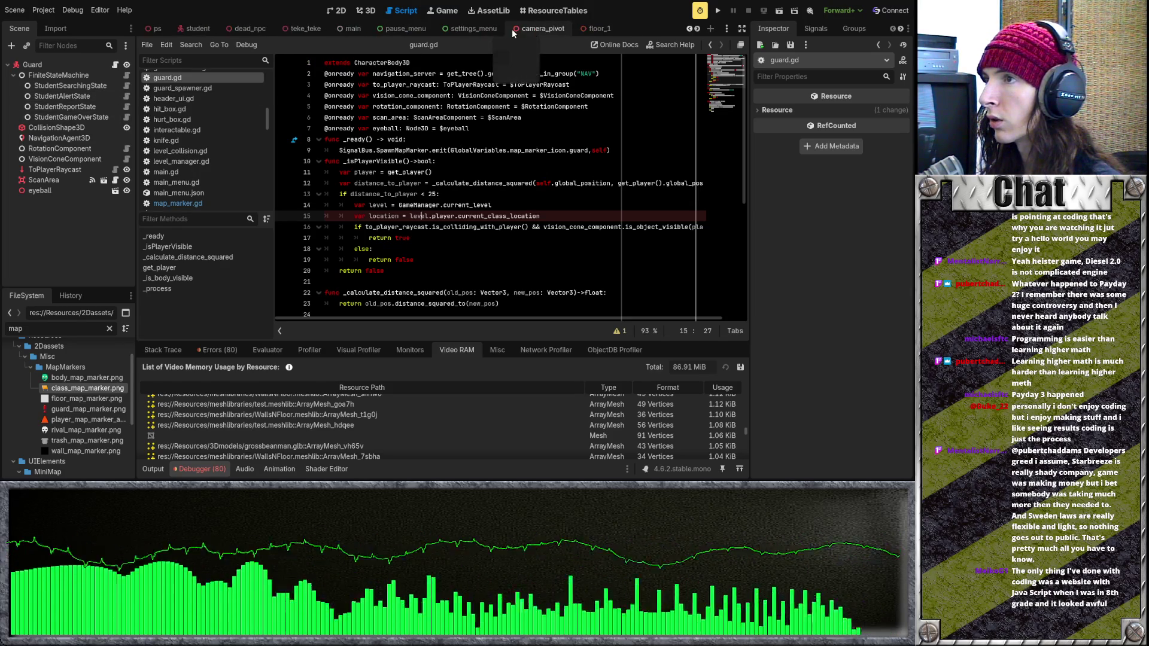
{"action": "left_click", "coordinate": [520, 28]}
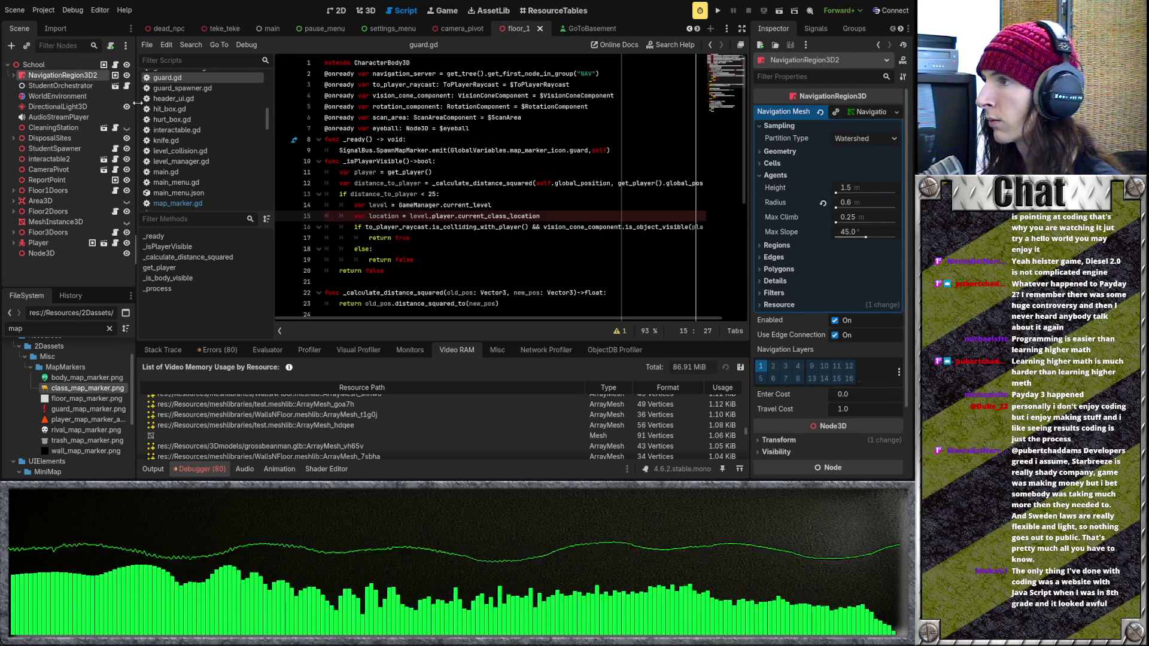
Open floor_1.gd and paste the SpawnMapMarker emit line below line 27 in _ready
{"action": "left_click", "coordinate": [116, 75]}
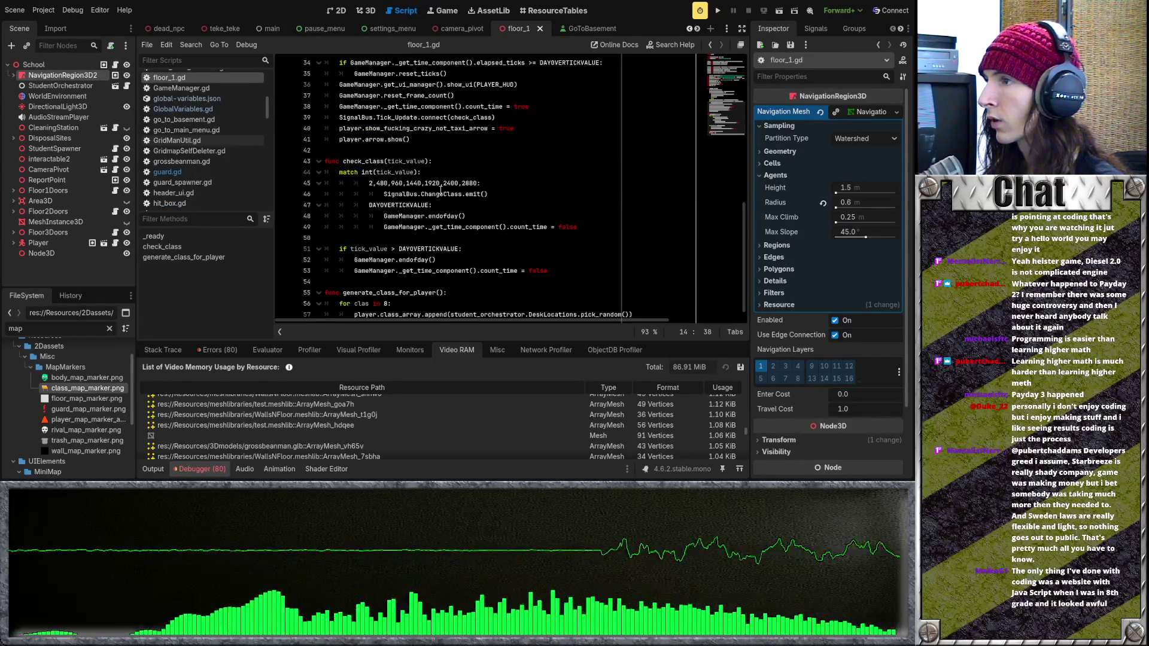
{"action": "scroll", "coordinate": [423, 182], "scroll_direction": "up", "scroll_amount": 9}
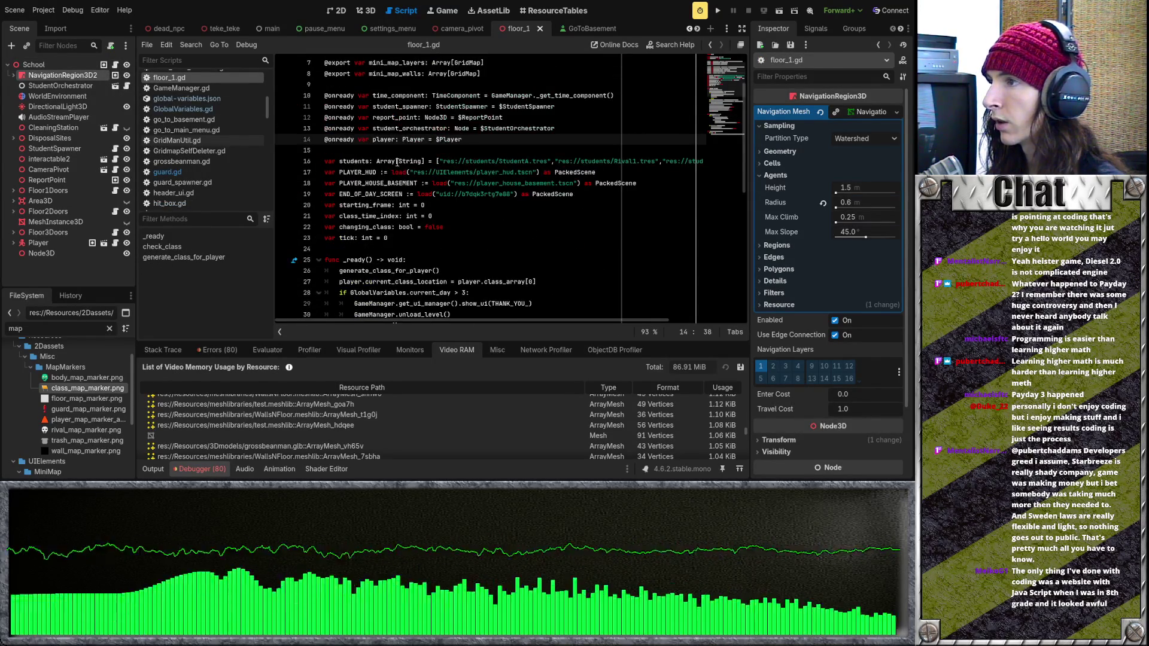
{"action": "scroll", "coordinate": [443, 202], "scroll_direction": "down", "scroll_amount": 2}
{"action": "left_click", "coordinate": [542, 206]}
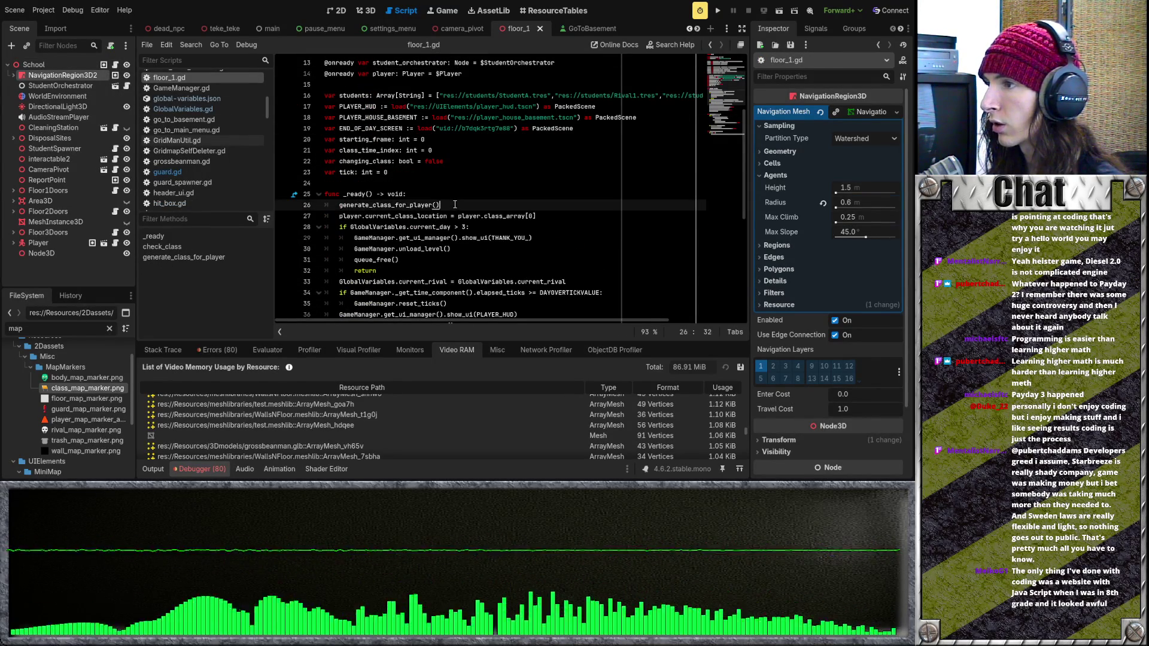
{"action": "left_click", "coordinate": [555, 213]}
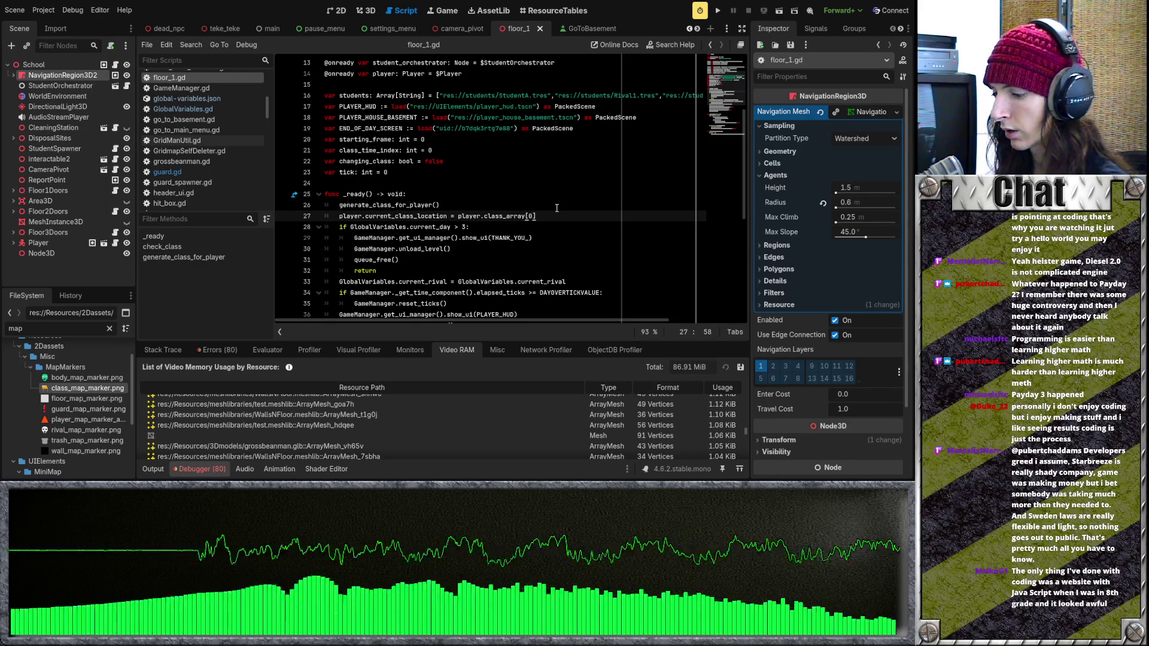
{"action": "key", "text": "Return"}
{"action": "key", "text": "ctrl+v"}
{"action": "key", "text": "ctrl+z"}
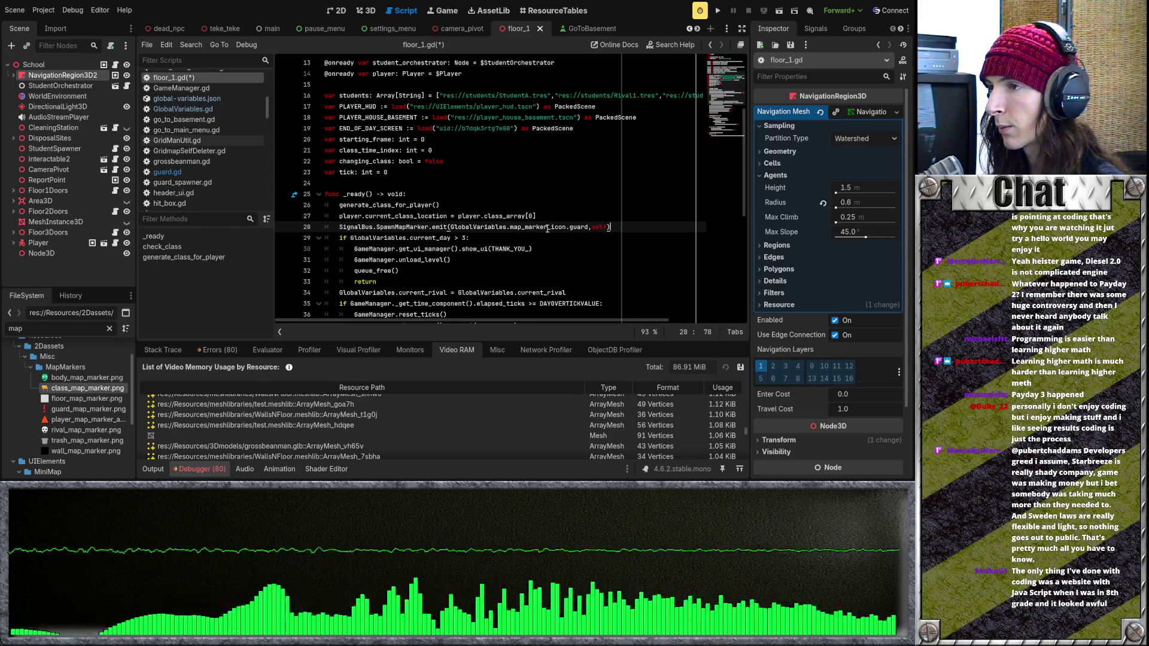
Change the pasted emit's icon from guard to classroom
{"action": "double_click", "coordinate": [570, 227]}
{"action": "type", "text": "classroom"}
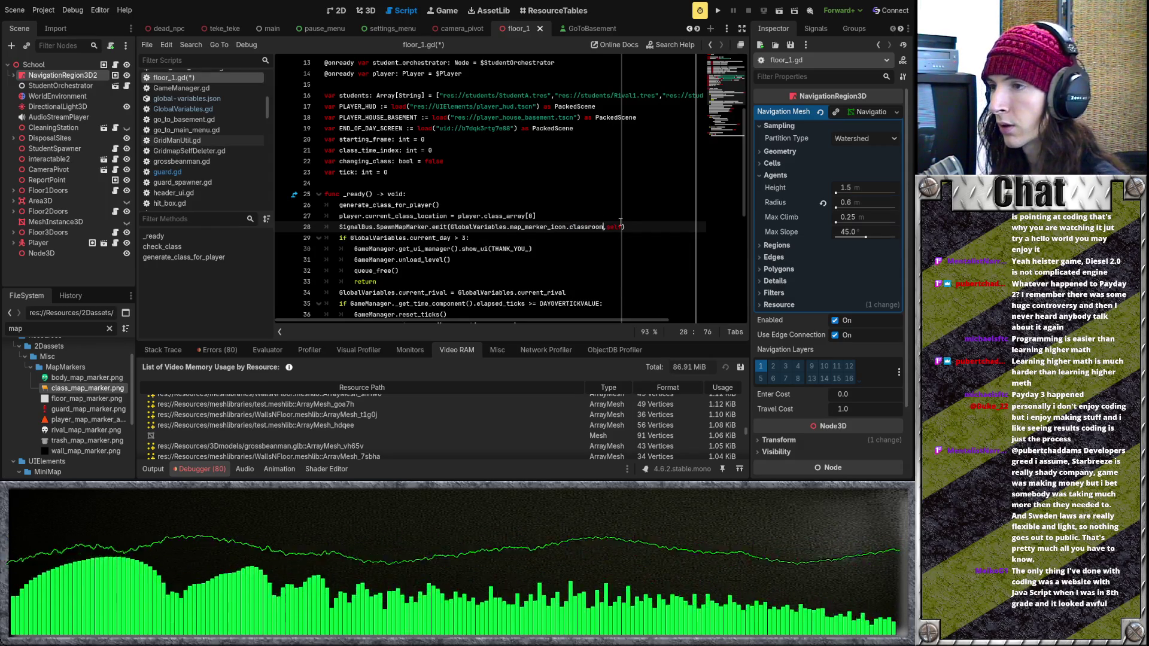
{"action": "left_click", "coordinate": [658, 235]}
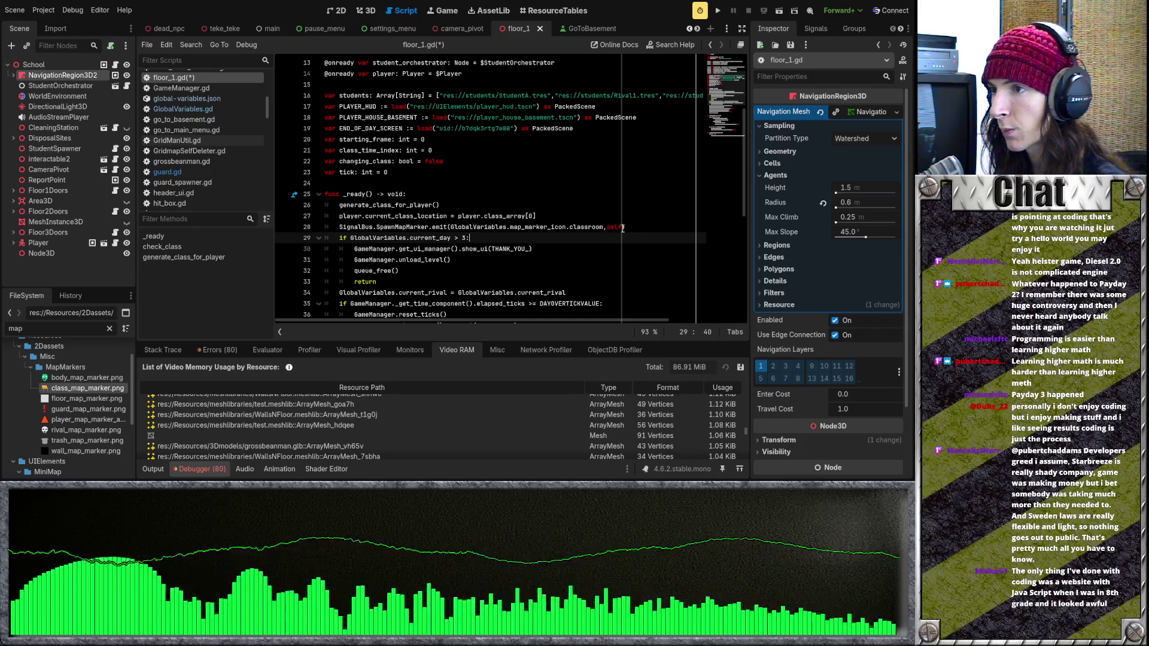
{"action": "double_click", "coordinate": [610, 226]}
{"action": "left_click", "coordinate": [623, 227]}
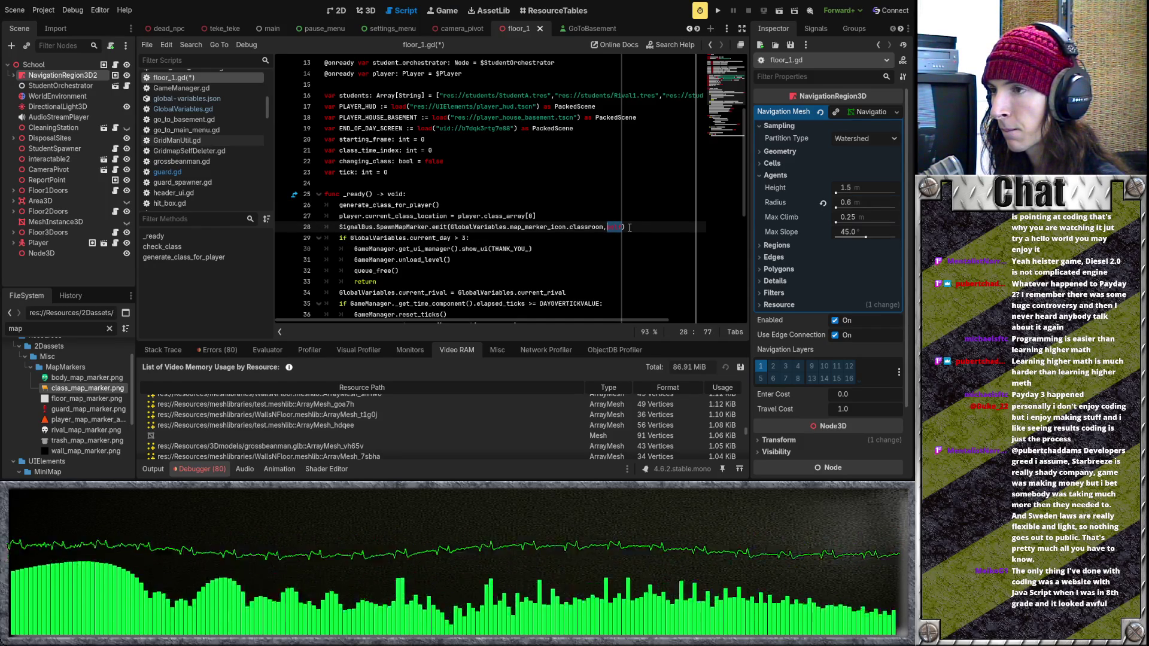
{"action": "left_click", "coordinate": [630, 227]}
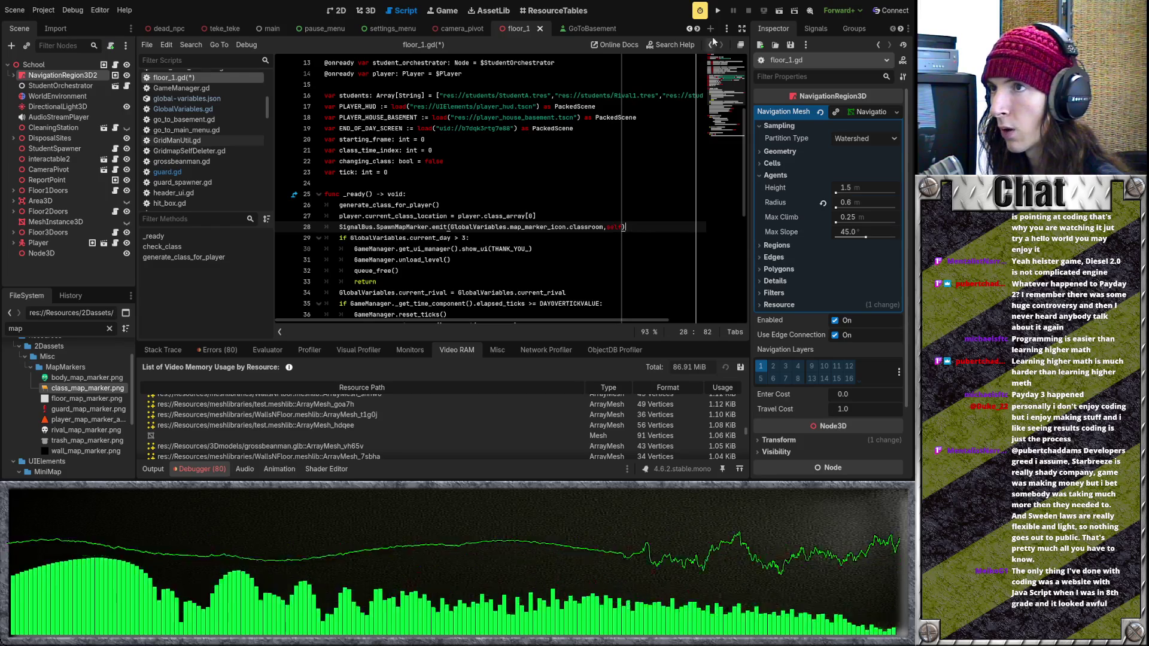
Run the game, then delete the classroom marker emit from _ready
{"action": "left_click", "coordinate": [717, 11]}
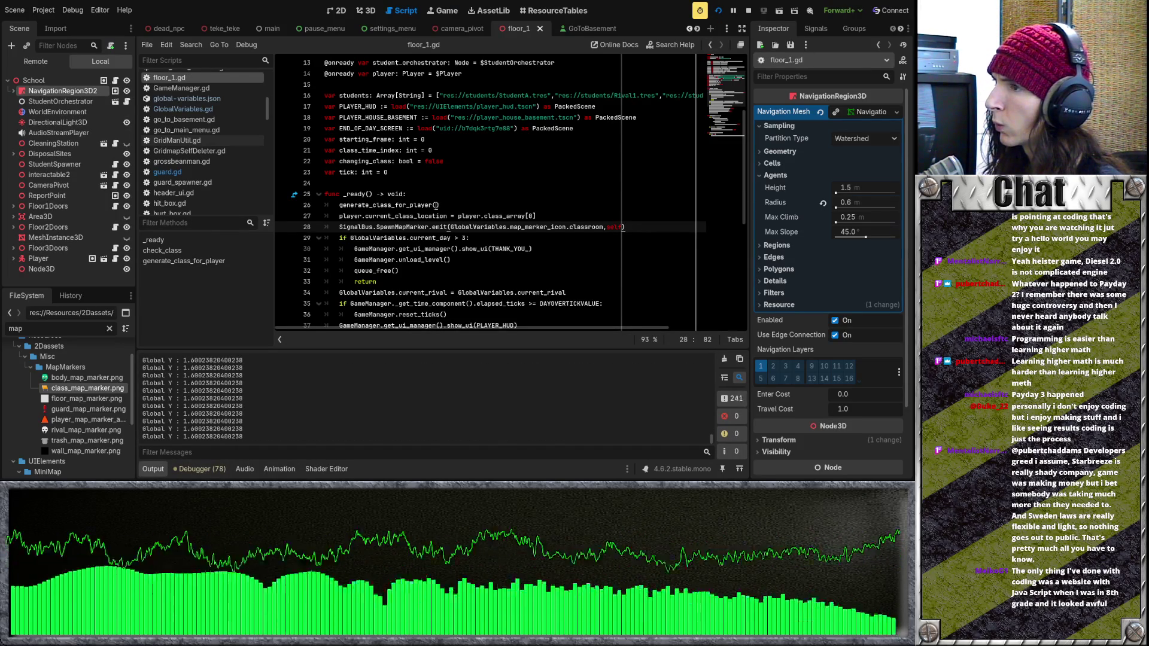
{"action": "left_click_drag", "start_coordinate": [639, 224], "coordinate": [340, 225]}
{"action": "key", "text": "ctrl+c"}
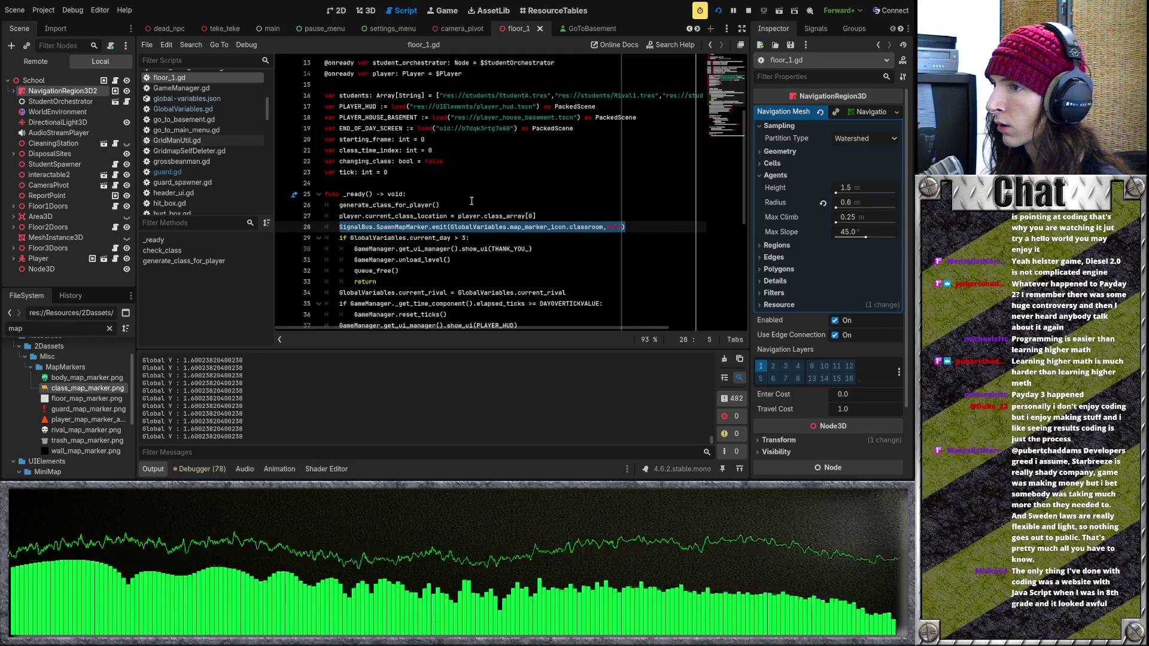
{"action": "key", "text": "BackSpace"}
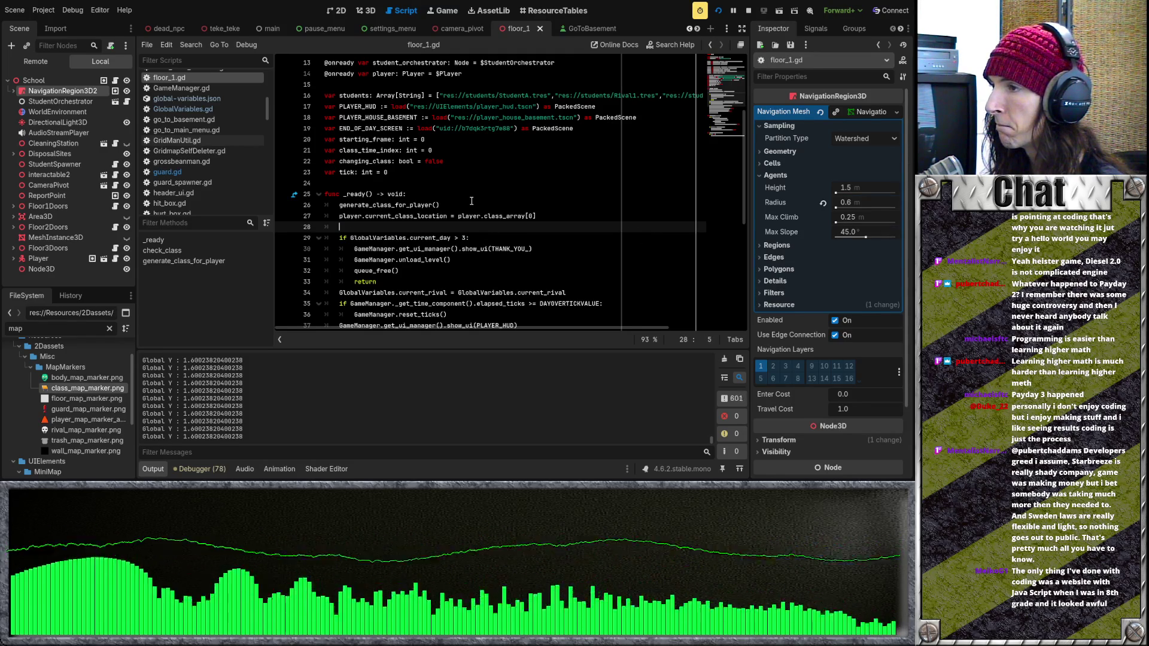
Paste the classroom marker emit on a new line after SignalBus.ChangeClass.emit() in check_class
{"action": "scroll", "coordinate": [472, 201], "scroll_direction": "down", "scroll_amount": 7}
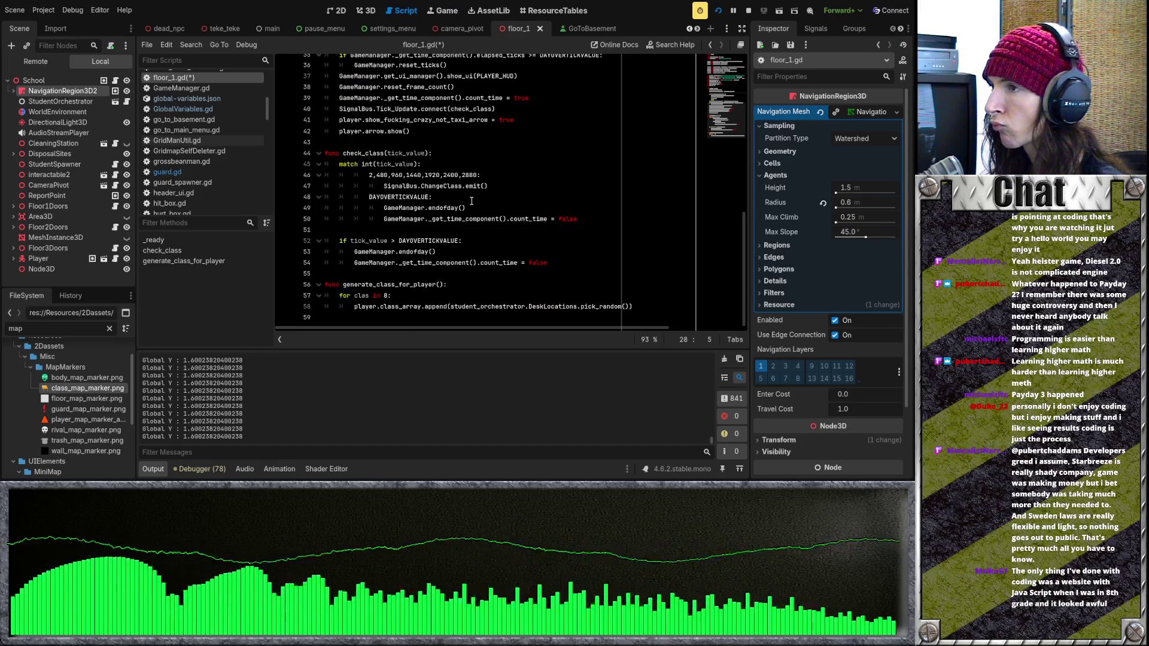
{"action": "left_click", "coordinate": [513, 190]}
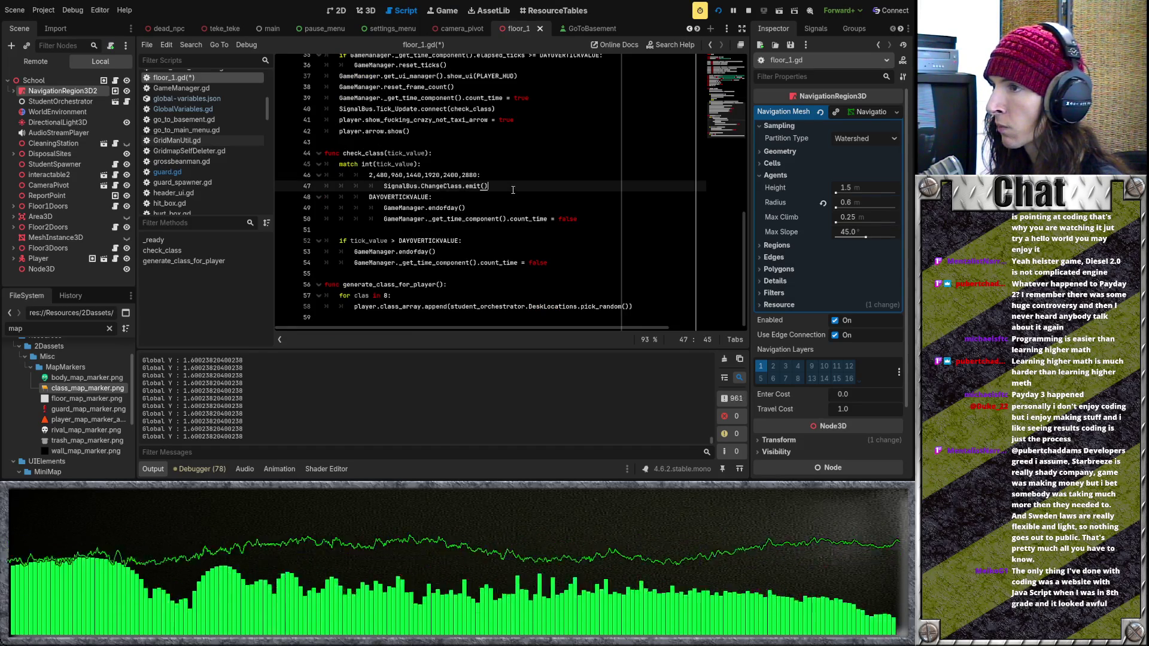
{"action": "key", "text": "Return"}
{"action": "key", "text": "ctrl+v"}
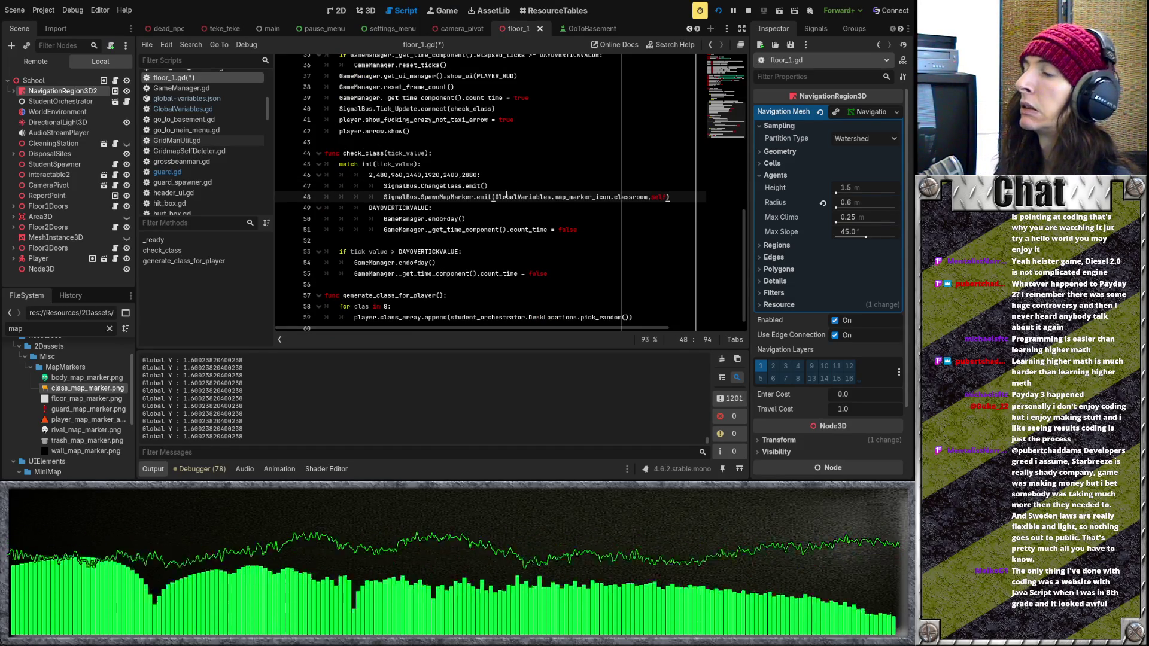
{"action": "scroll", "coordinate": [506, 195], "scroll_direction": "up", "scroll_amount": 8}
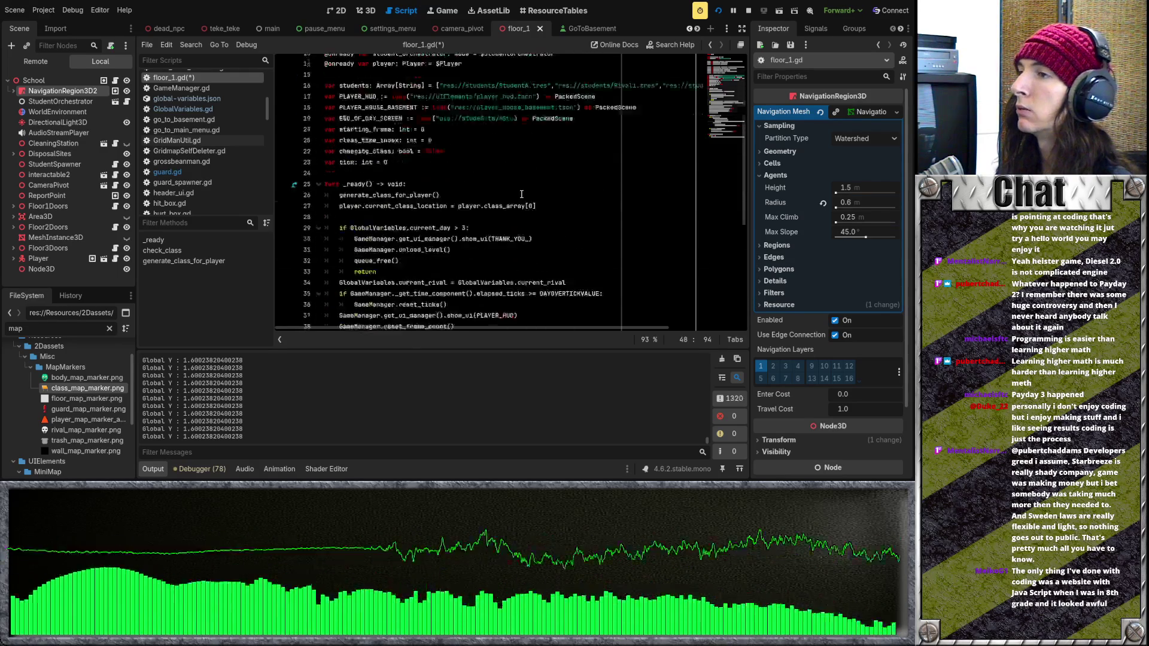
{"action": "left_click", "coordinate": [464, 198]}
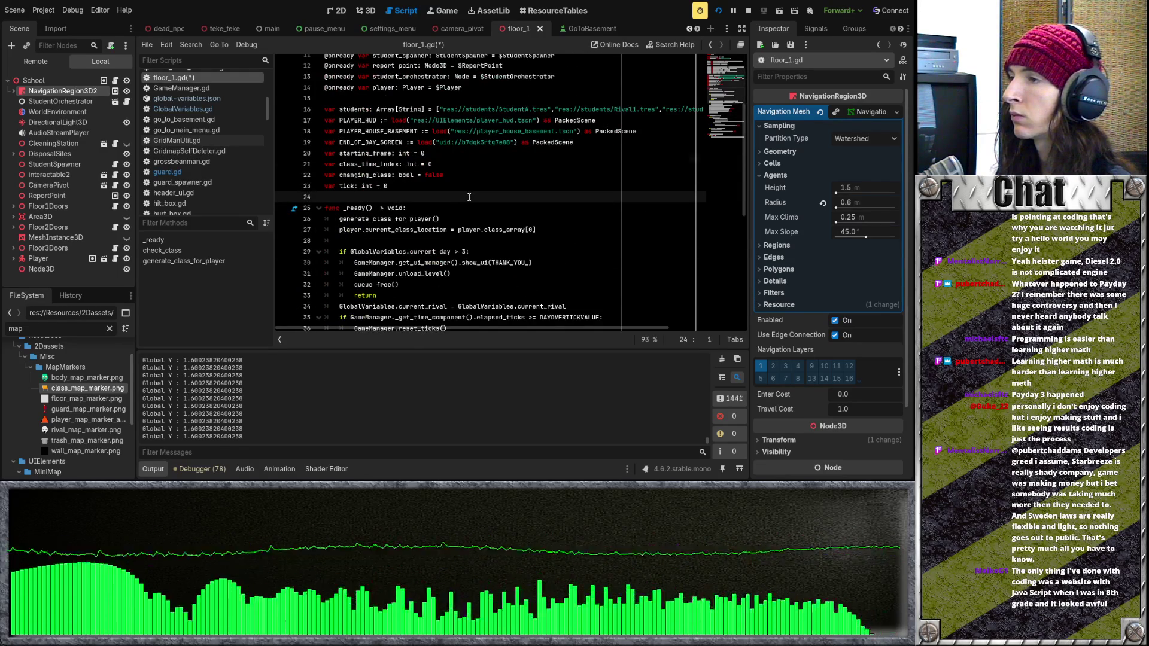
{"action": "scroll", "coordinate": [470, 196], "scroll_direction": "down", "scroll_amount": 5}
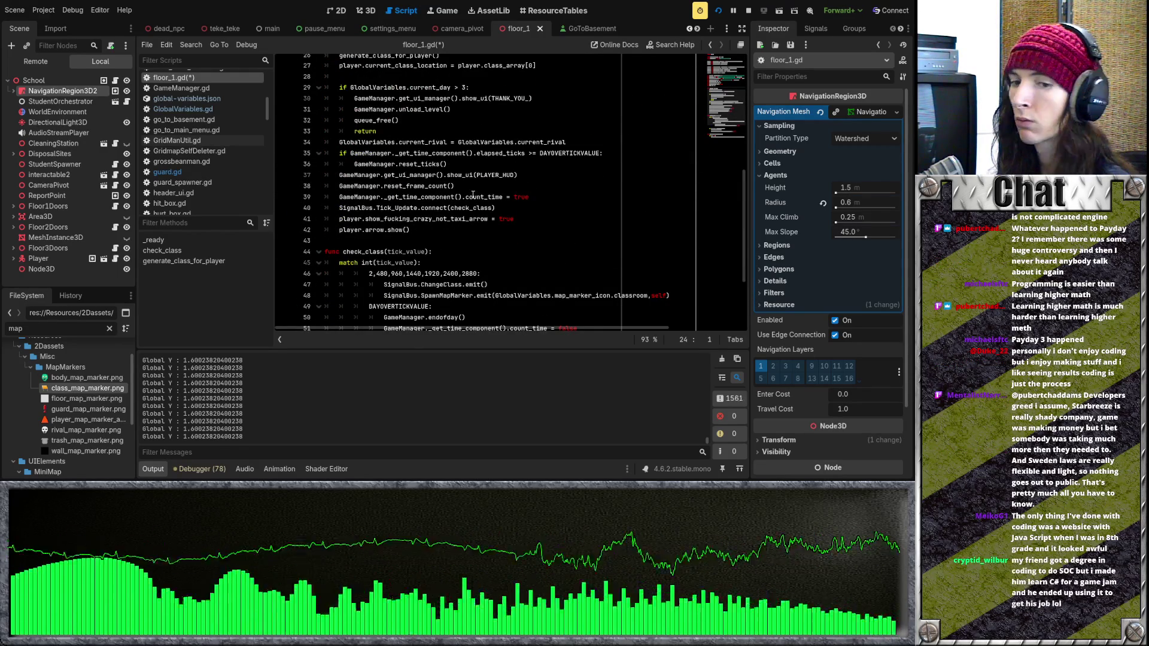
Review the elapsed ticks check on line 35, then stop the running game with F8
{"action": "left_click", "coordinate": [535, 155]}
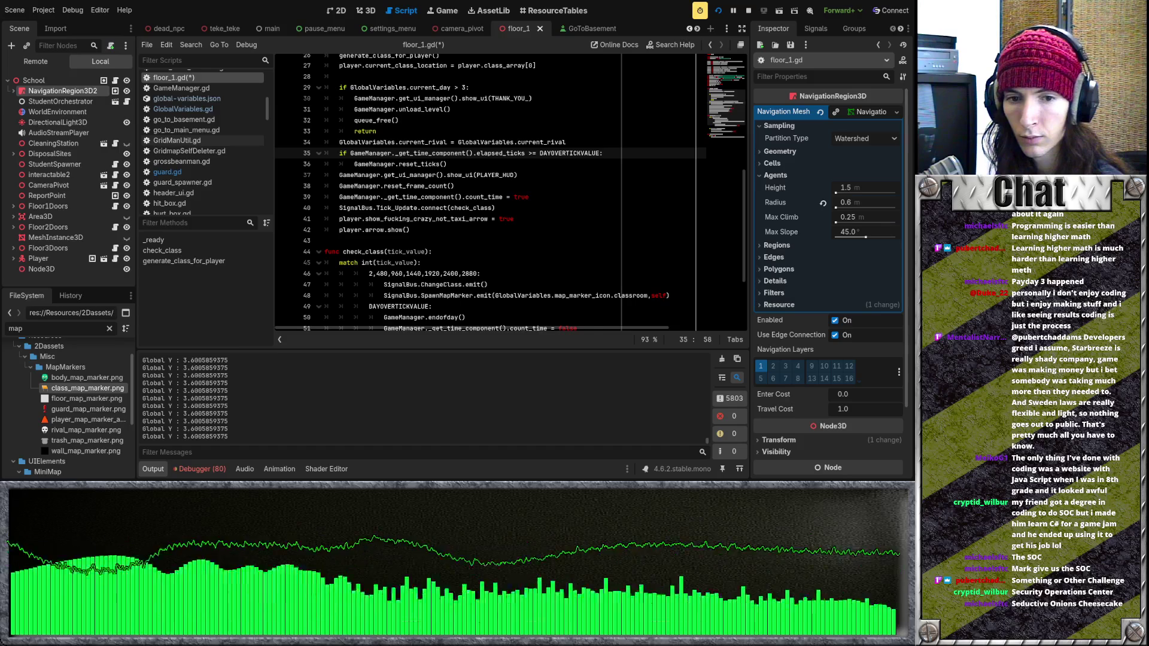
{"action": "key", "text": "F8"}
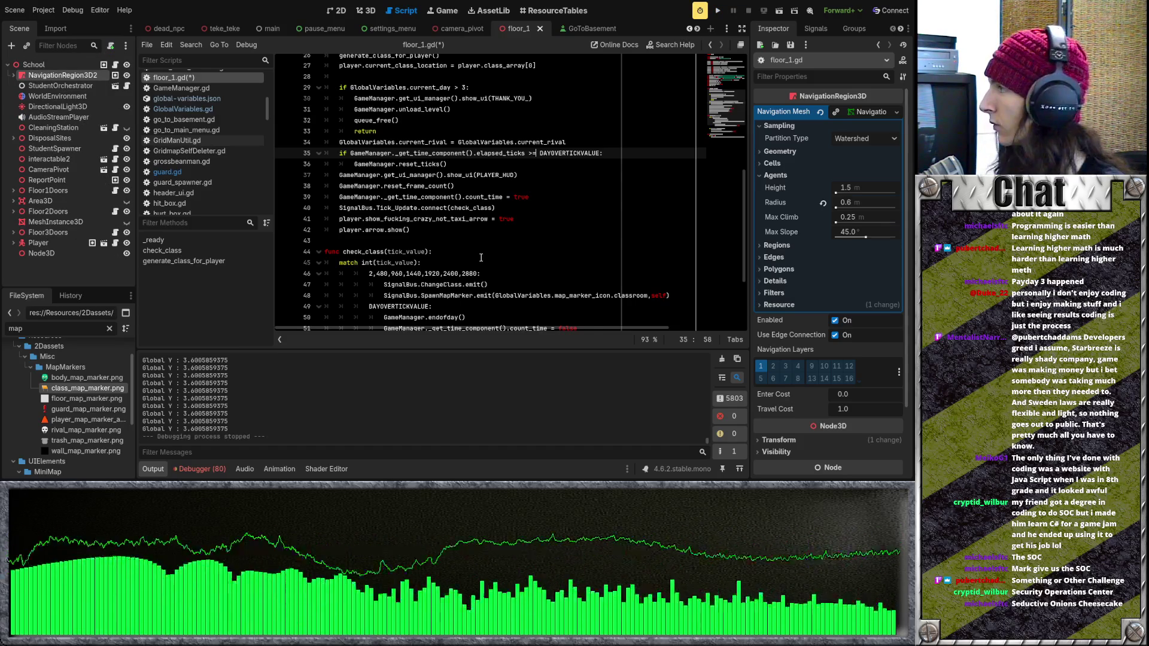
{"action": "left_click", "coordinate": [481, 253]}
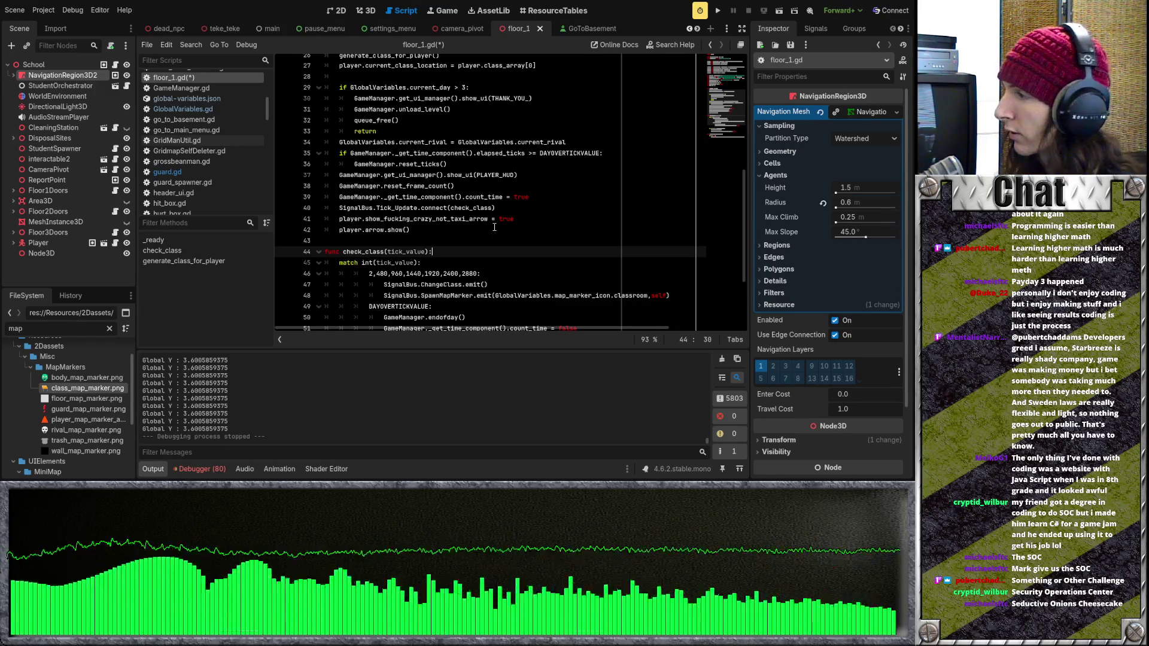
{"action": "left_click", "coordinate": [466, 174]}
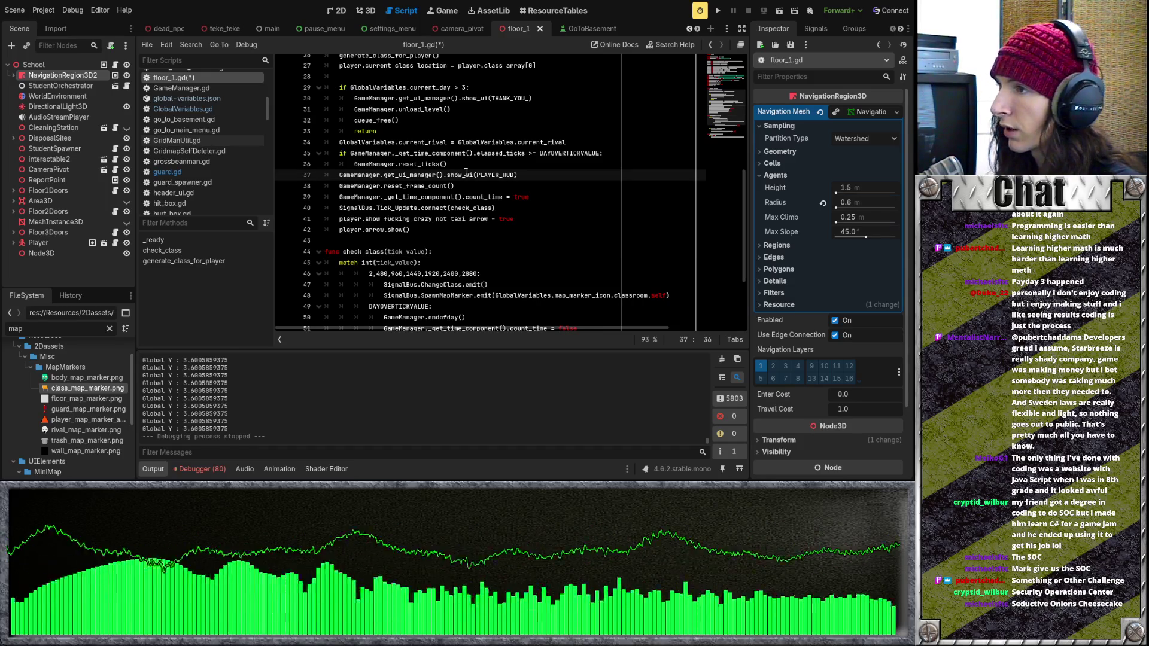
{"action": "left_click", "coordinate": [469, 165]}
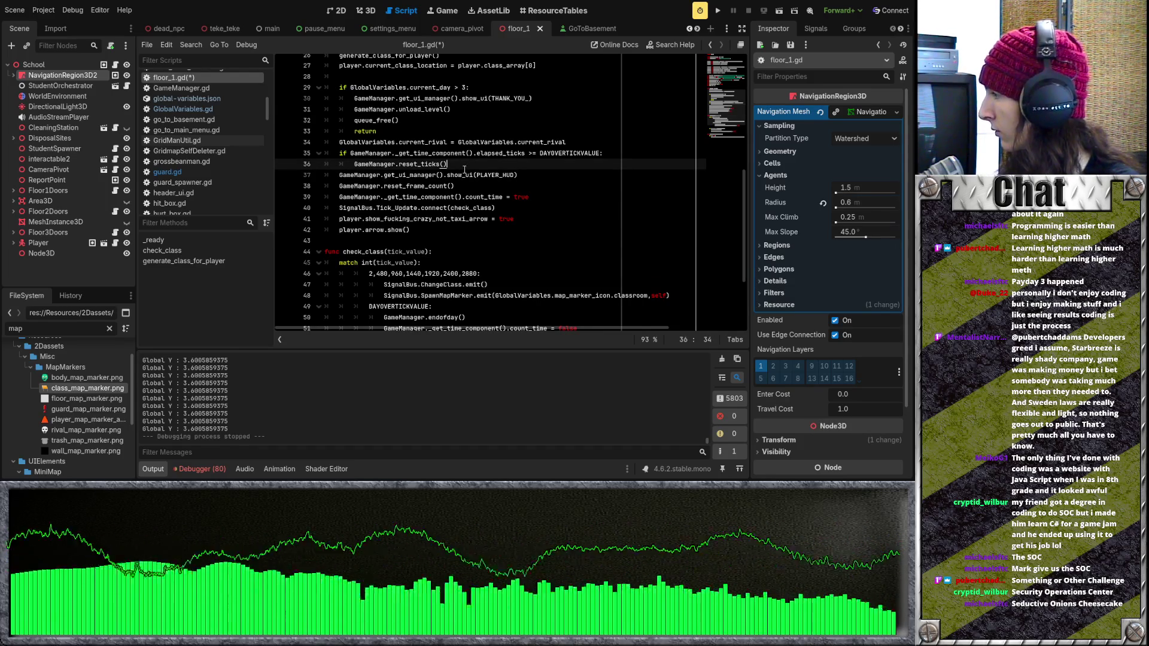
{"action": "scroll", "coordinate": [464, 170], "scroll_direction": "up", "scroll_amount": 6}
{"action": "left_click", "coordinate": [502, 230]}
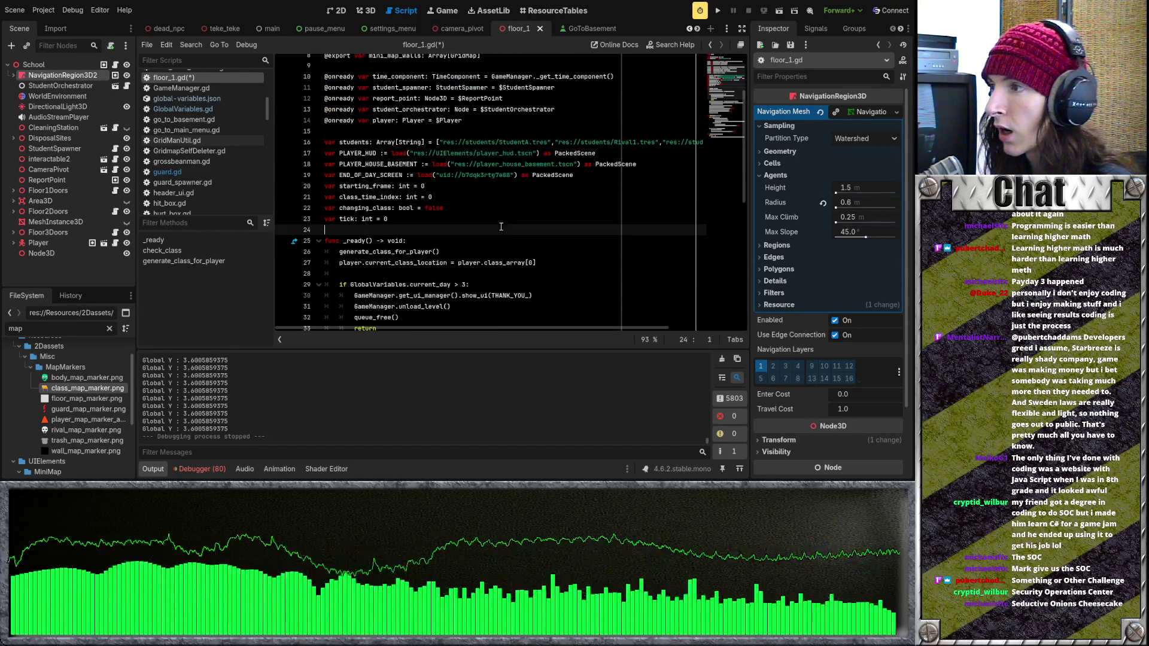
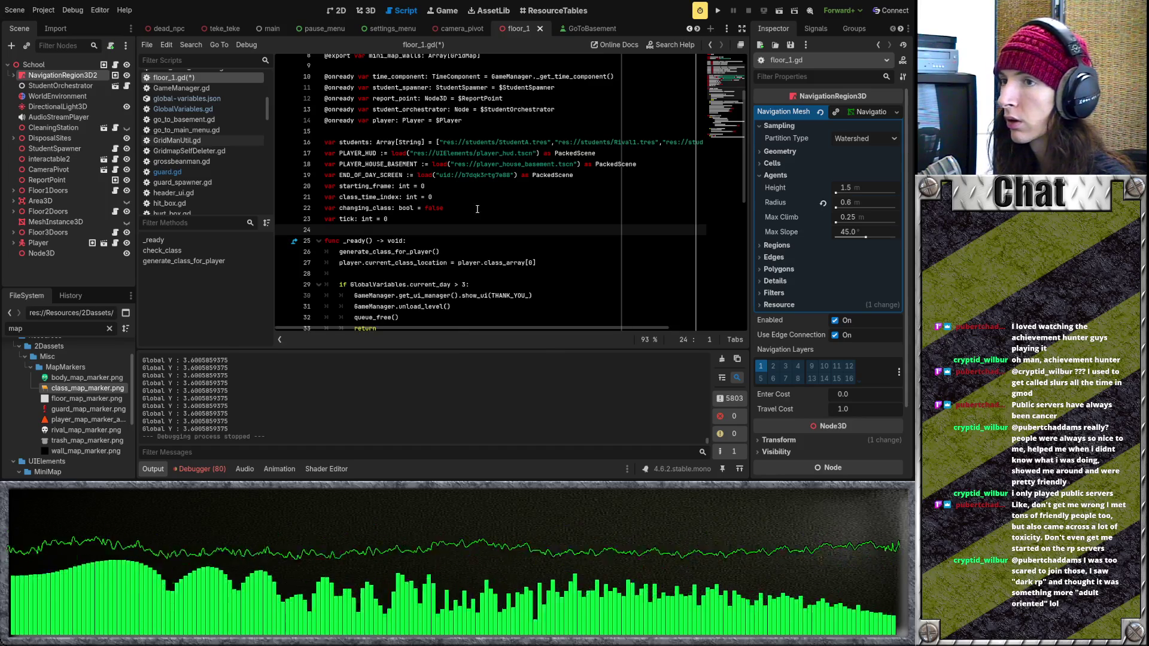
Scroll up and down through floor_1.gd to review the script
{"action": "scroll", "coordinate": [481, 215], "scroll_direction": "down", "scroll_amount": 3}
{"action": "scroll", "coordinate": [484, 227], "scroll_direction": "up", "scroll_amount": 5}
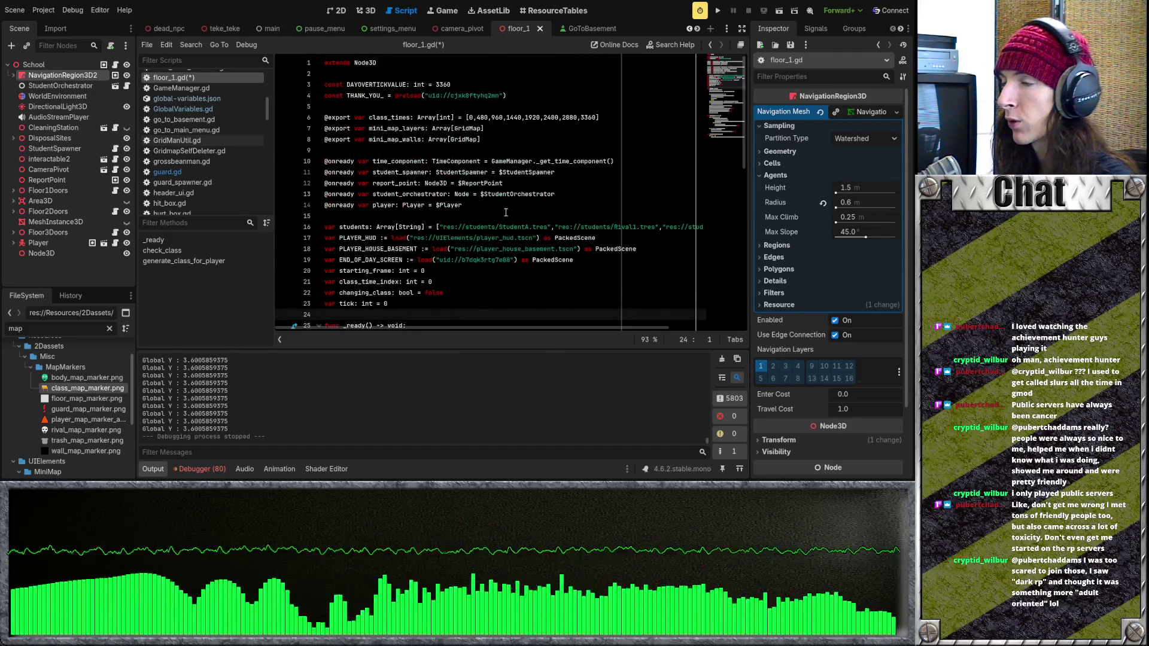
{"action": "scroll", "coordinate": [502, 215], "scroll_direction": "down", "scroll_amount": 3}
{"action": "scroll", "coordinate": [502, 215], "scroll_direction": "up", "scroll_amount": 3}
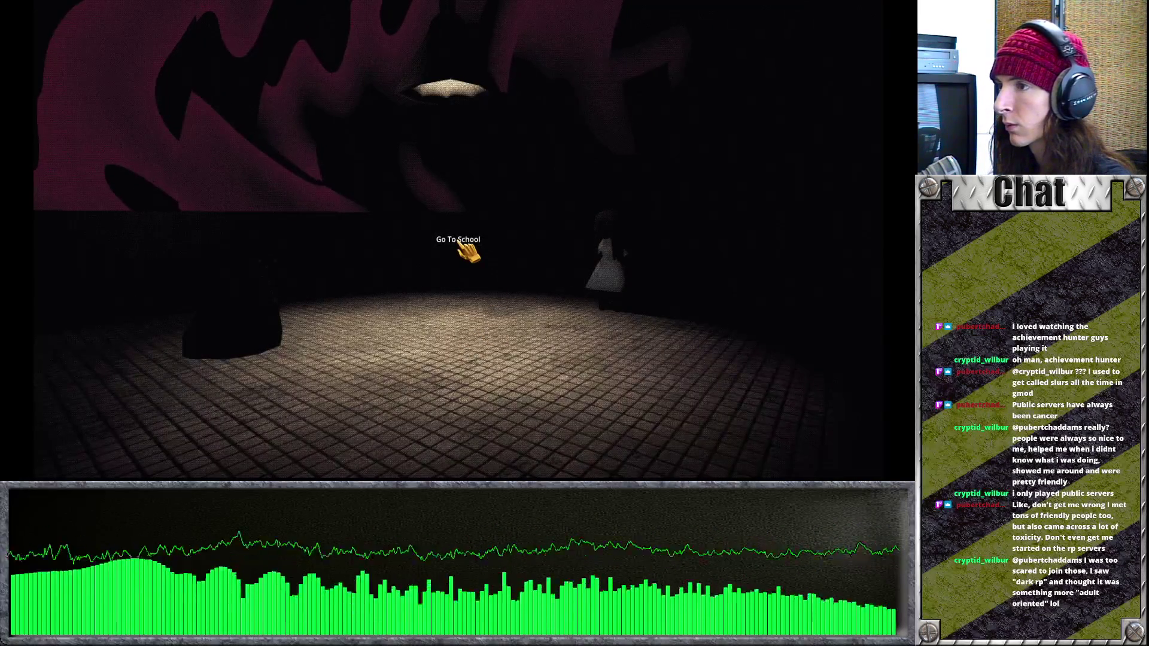
Enter the school level in the game, then switch back to floor_1.gd in the editor
{"action": "left_click", "coordinate": [461, 242]}
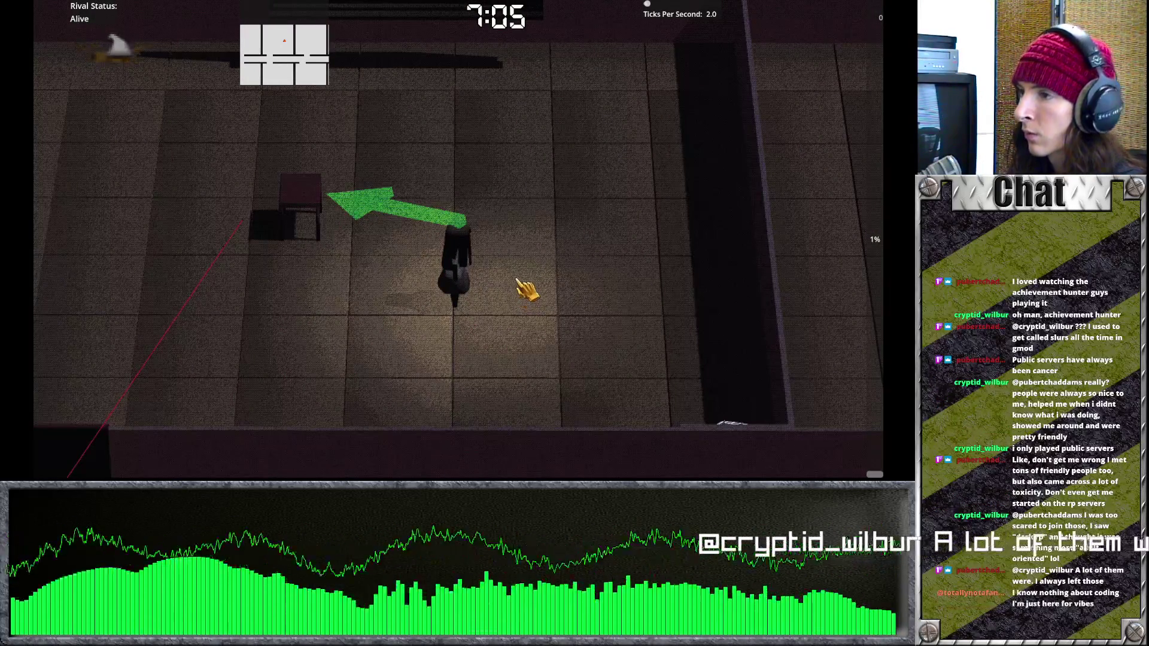
{"action": "key", "text": "alt+Tab"}
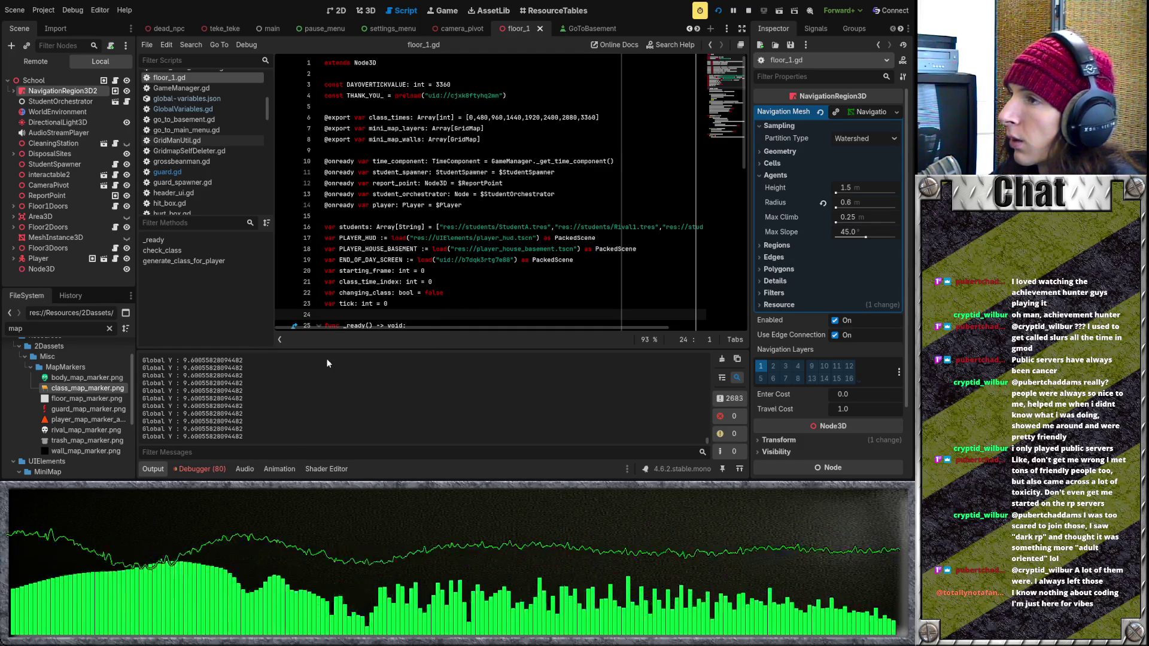
Review lines 20 and 17 of floor_1.gd and glance at the GoToBasement scene
{"action": "left_click", "coordinate": [482, 270]}
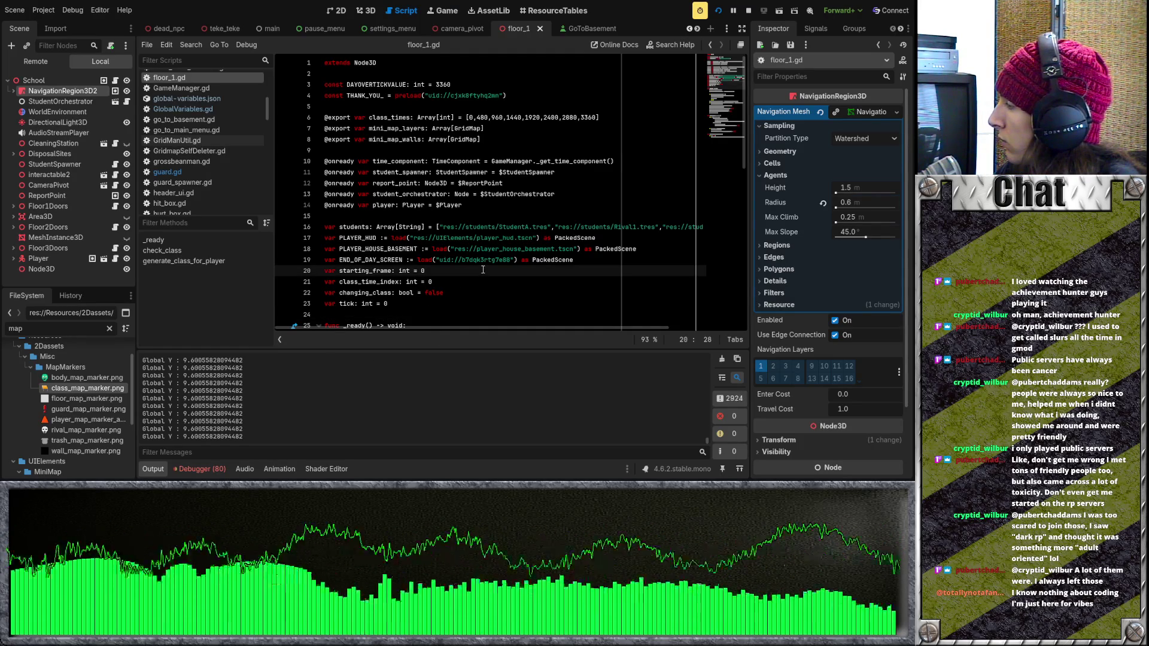
{"action": "left_click", "coordinate": [530, 237]}
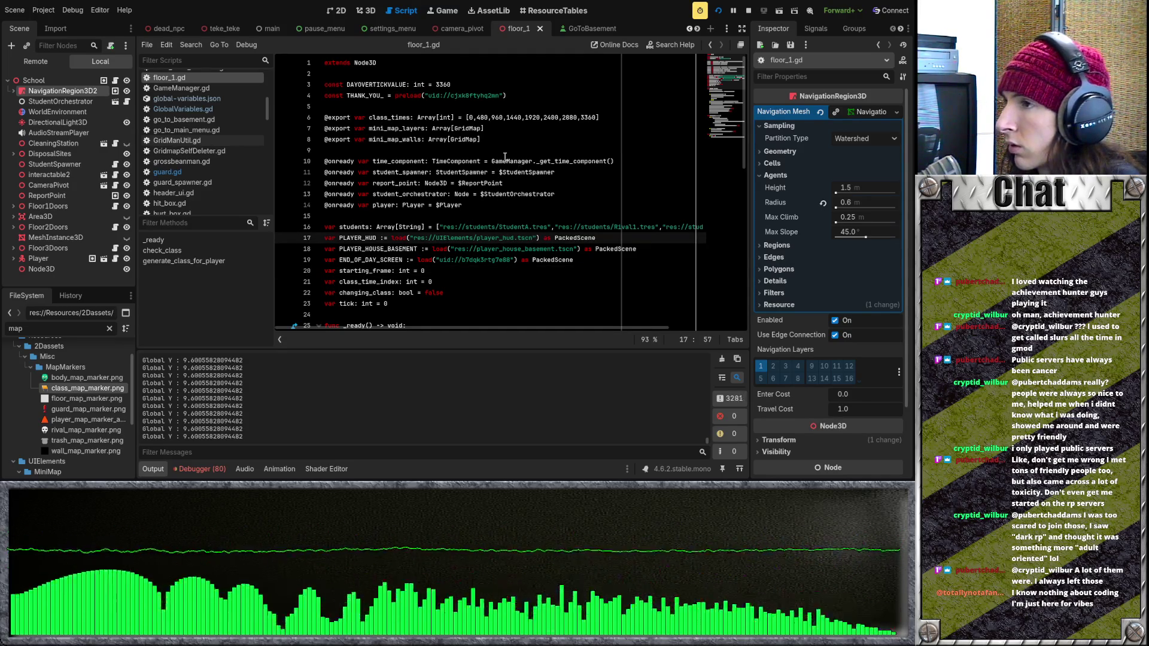
{"action": "left_click", "coordinate": [586, 28]}
{"action": "key", "text": "alt+Tab"}
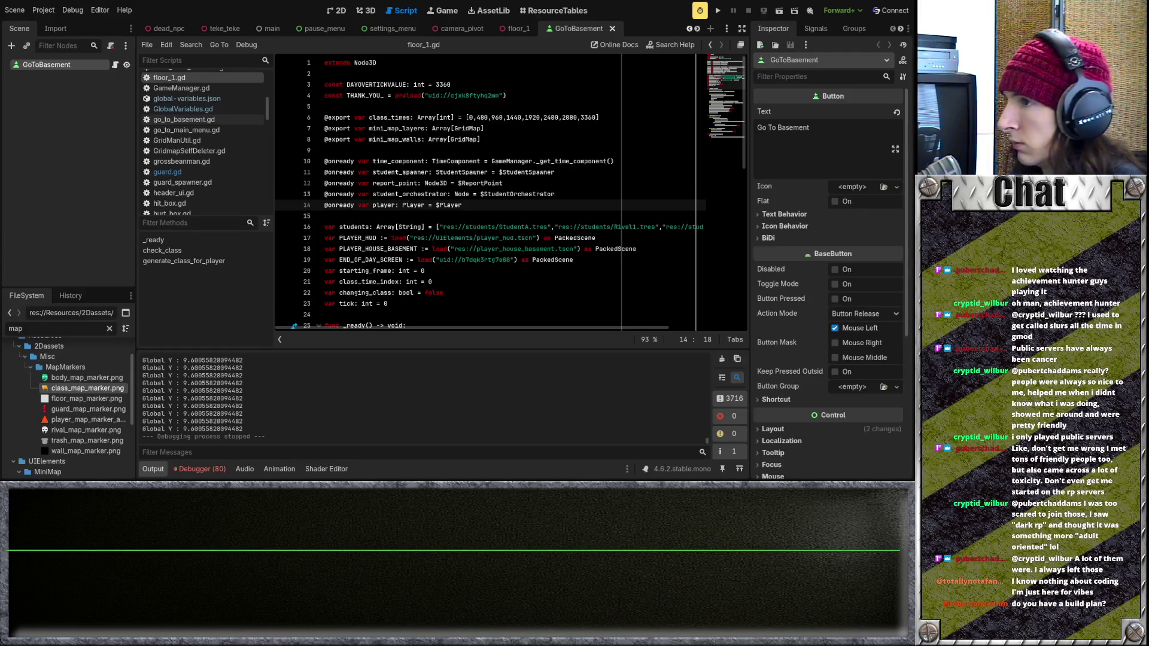
Check lines 16 and 8 of floor_1.gd, then launch the project
{"action": "left_click", "coordinate": [538, 228]}
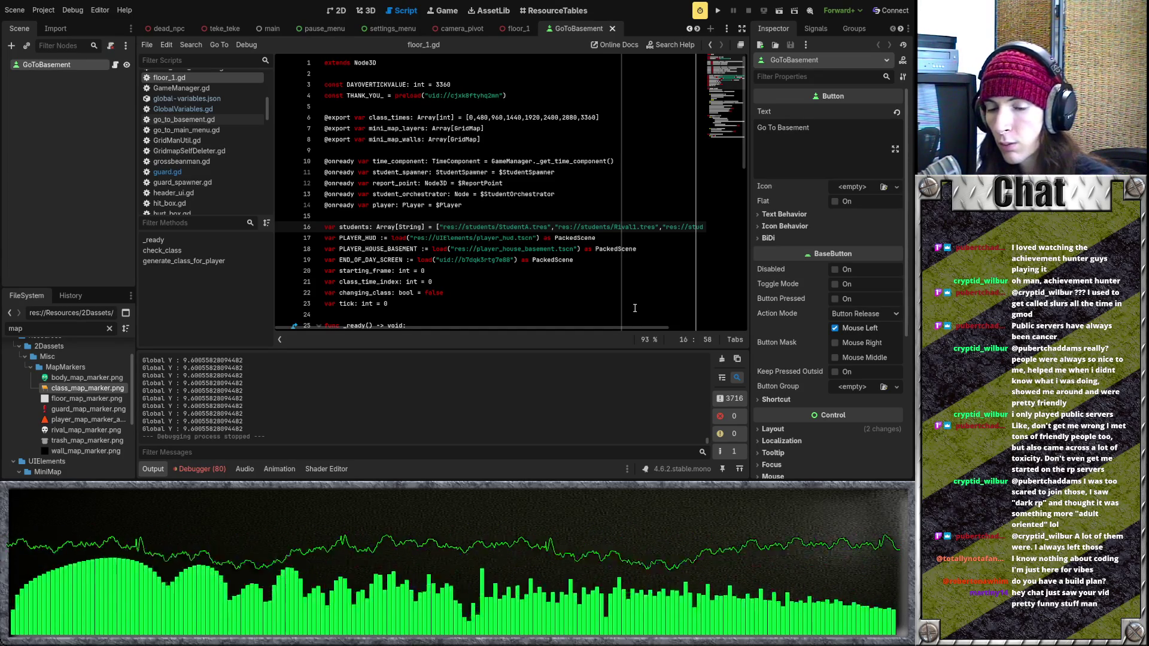
{"action": "left_click", "coordinate": [511, 141]}
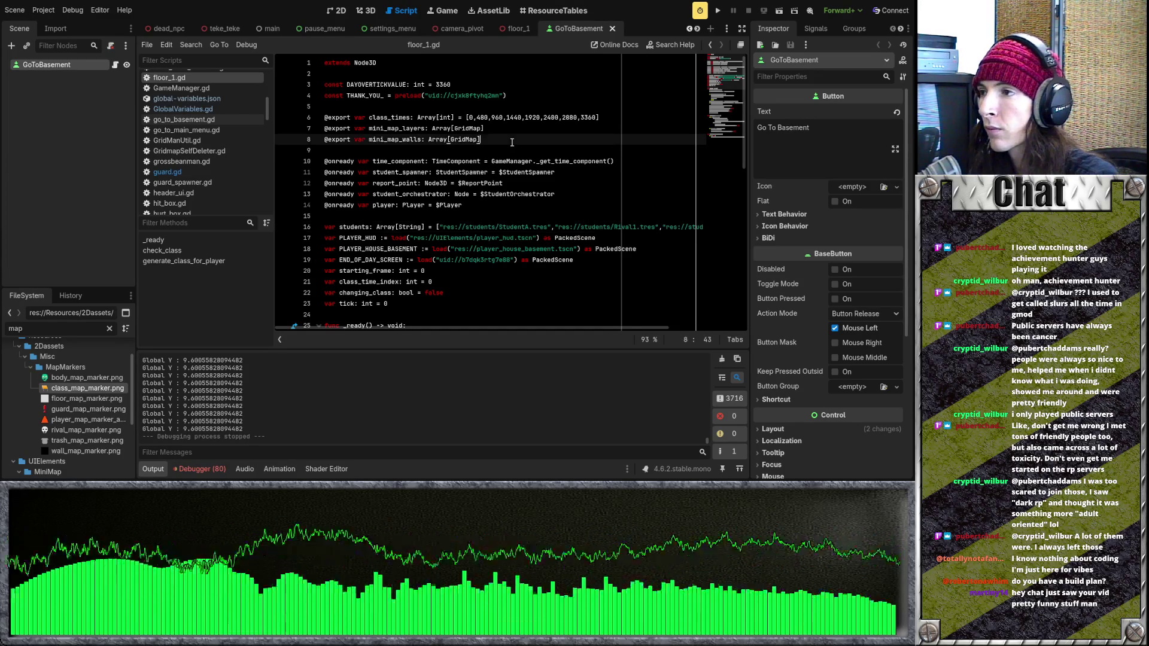
{"action": "left_click", "coordinate": [717, 10]}
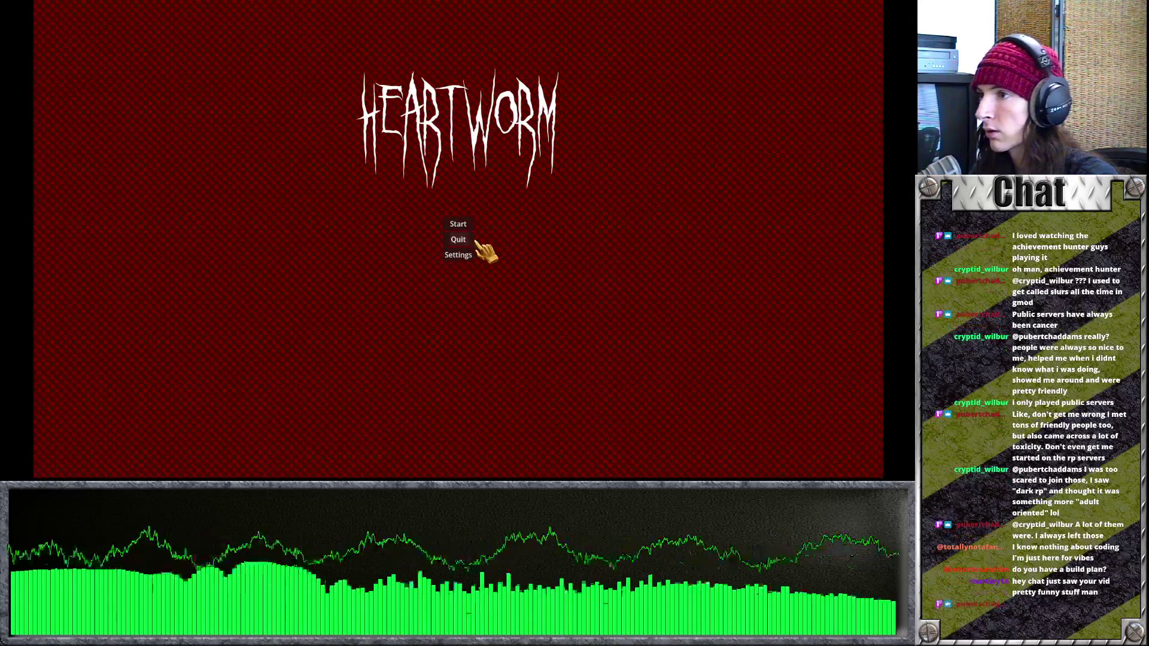
Start a new game as the Banshee and enter the school level
{"action": "left_click", "coordinate": [468, 226]}
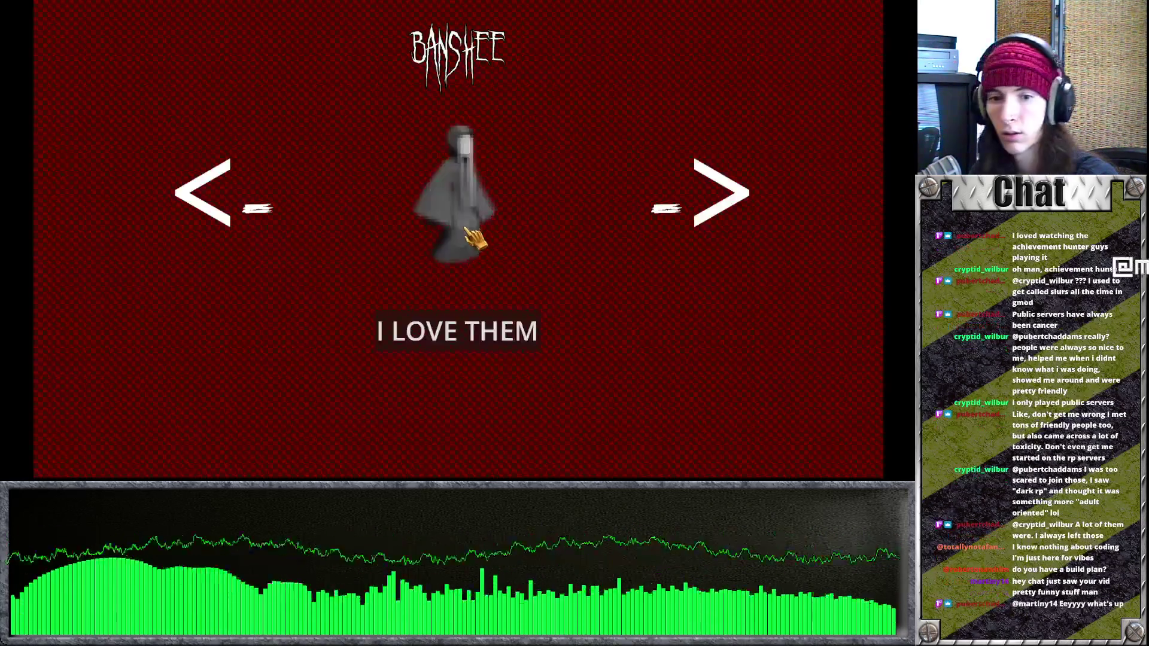
{"action": "left_click", "coordinate": [469, 333]}
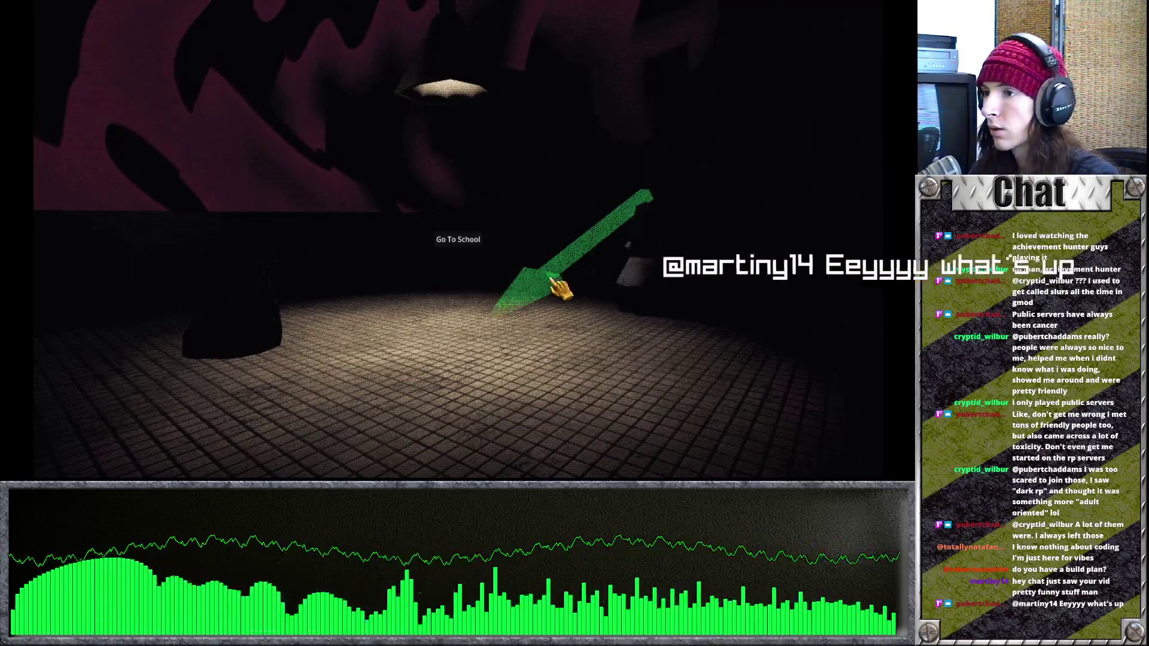
{"action": "left_click", "coordinate": [459, 242]}
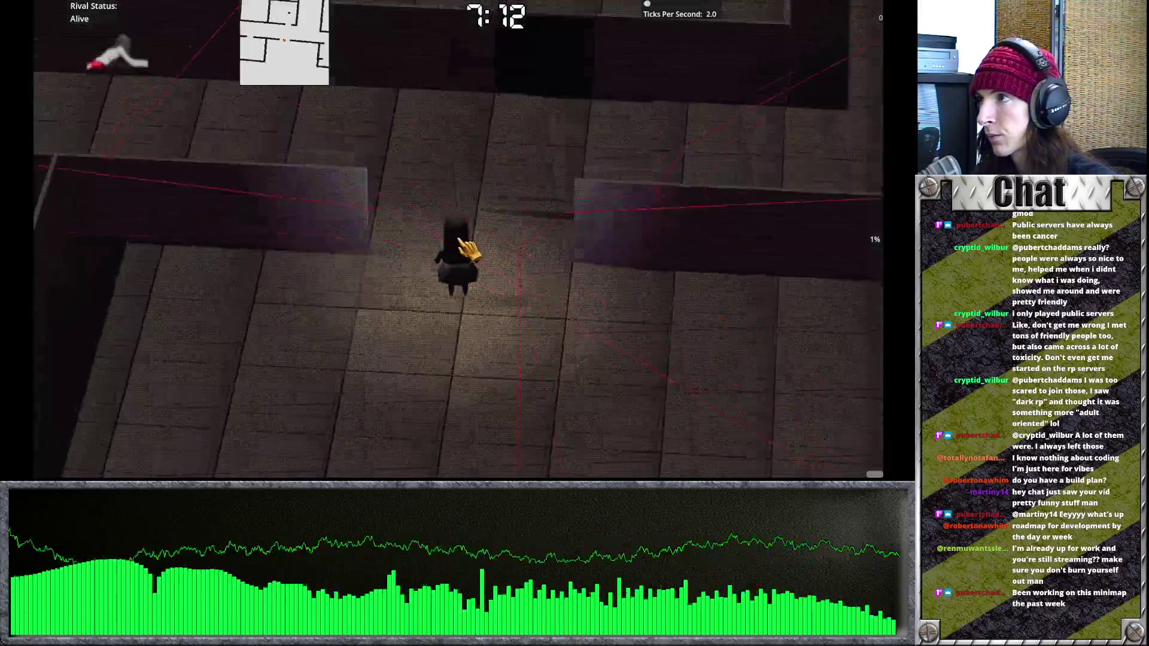
Open and close the in-game settings panel, then quit from the pause menu
{"action": "left_click", "coordinate": [470, 286]}
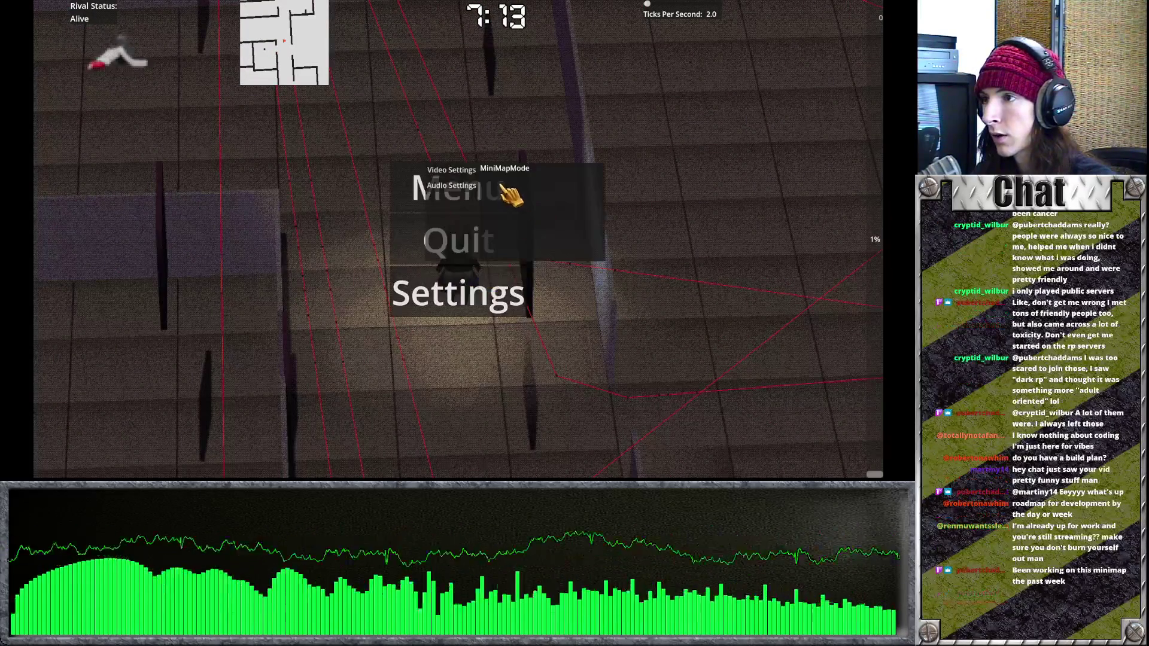
{"action": "key", "text": "Escape"}
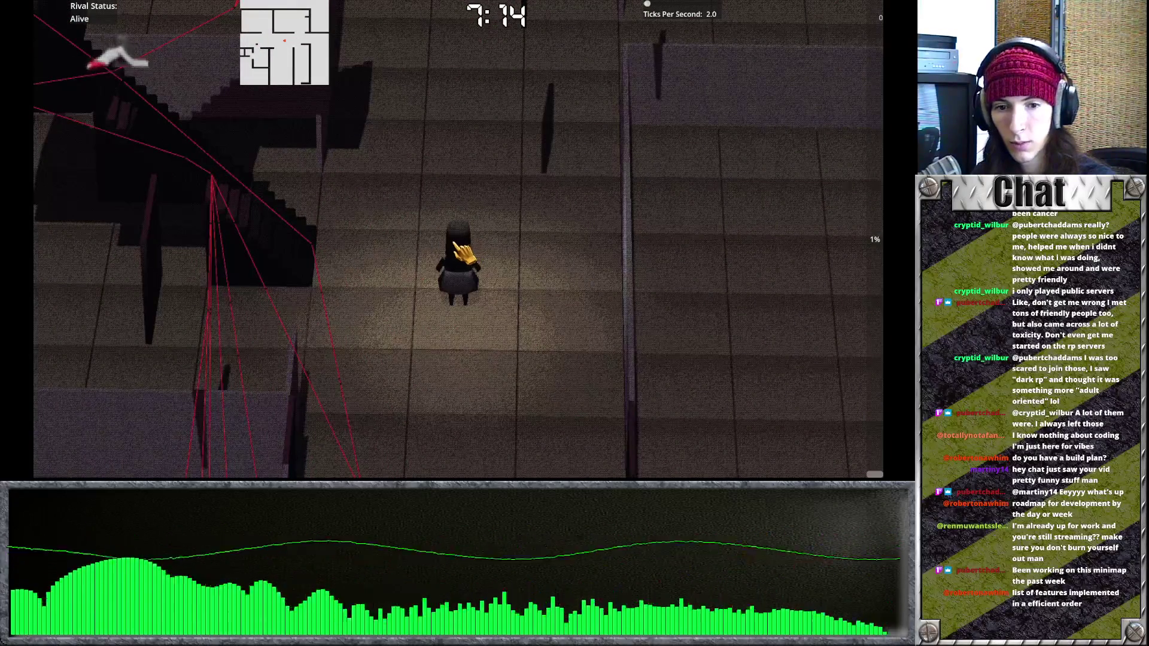
{"action": "key", "text": "Escape"}
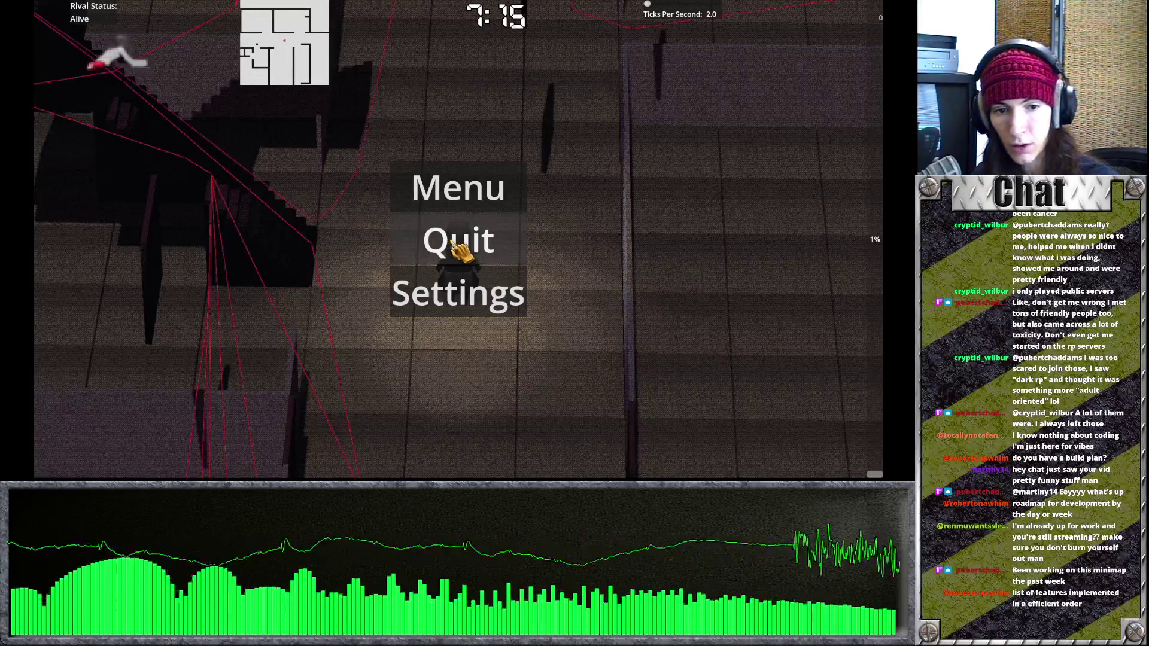
{"action": "left_click", "coordinate": [488, 246]}
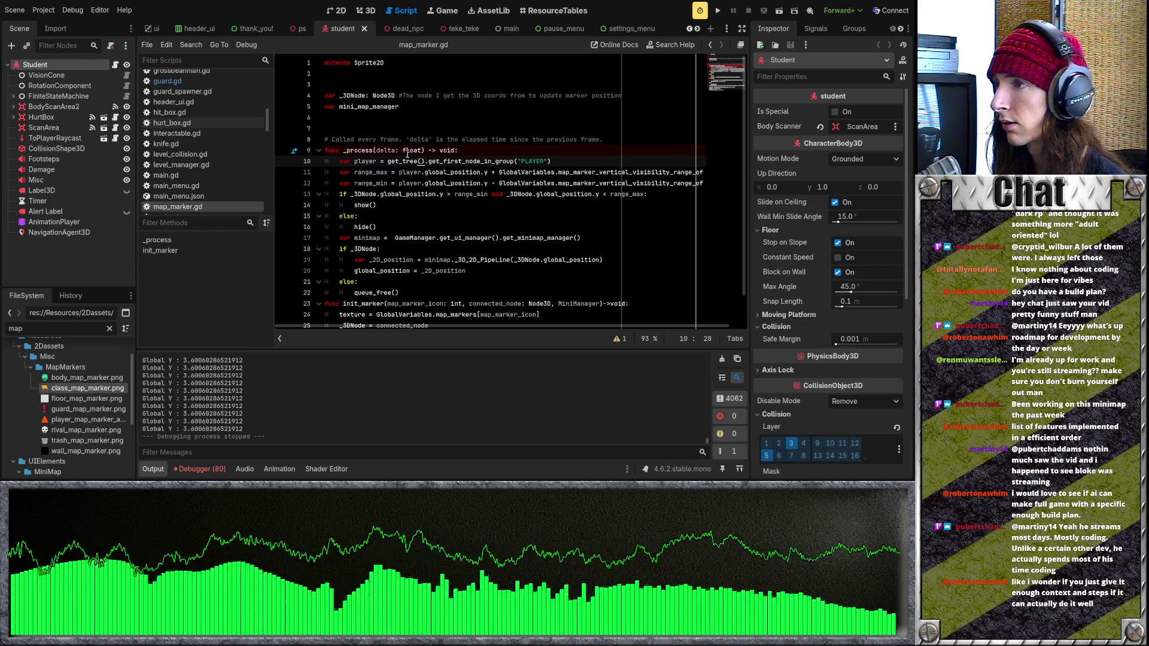
Delete blank lines 7 and 3 in map_marker.gd, undoing the second deletion
{"action": "left_click", "coordinate": [392, 128]}
{"action": "key", "text": "BackSpace"}
{"action": "left_click", "coordinate": [371, 85]}
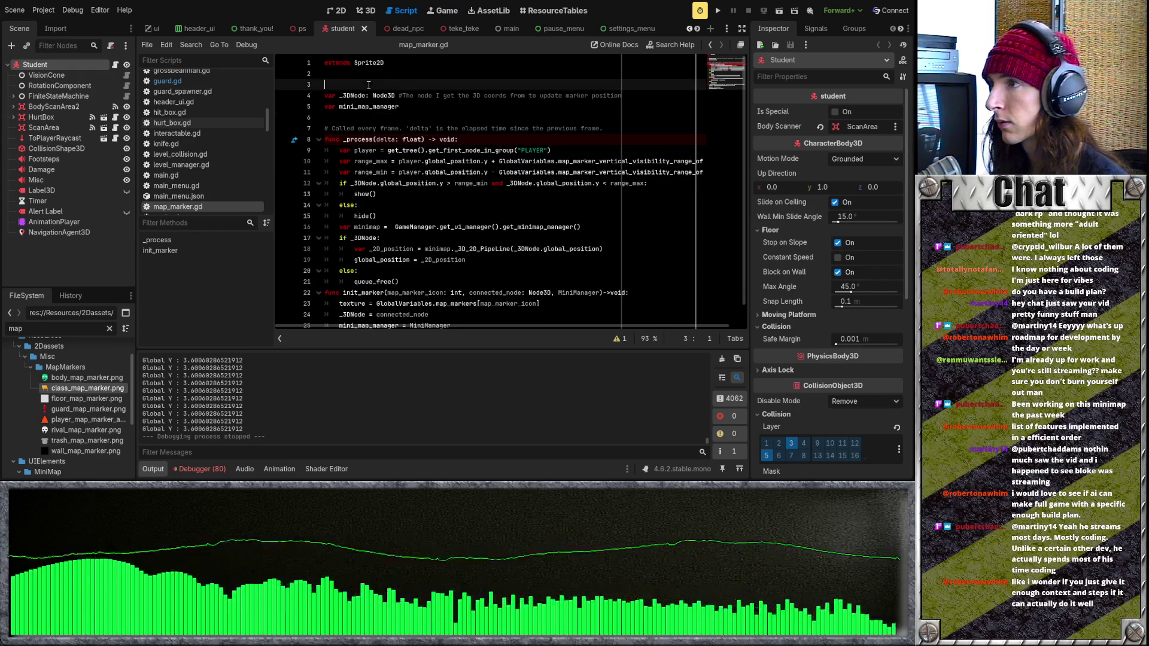
{"action": "key", "text": "BackSpace"}
{"action": "key", "text": "BackSpace"}
{"action": "key", "text": "ctrl+z"}
{"action": "left_click", "coordinate": [448, 118]}
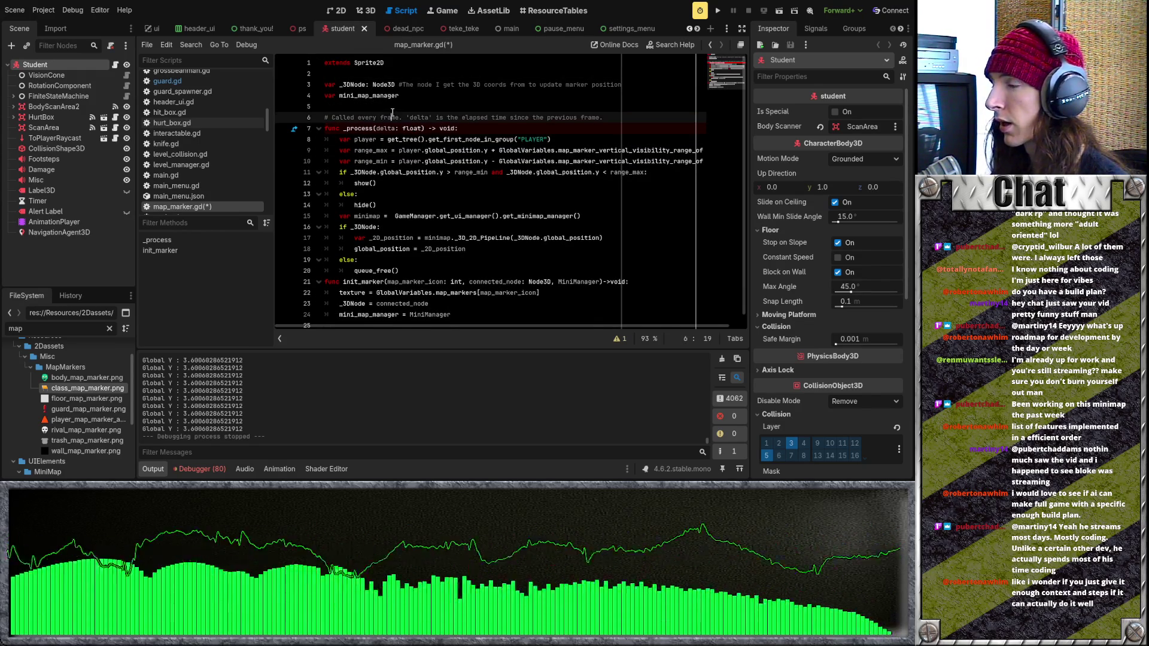
{"action": "left_click", "coordinate": [448, 107]}
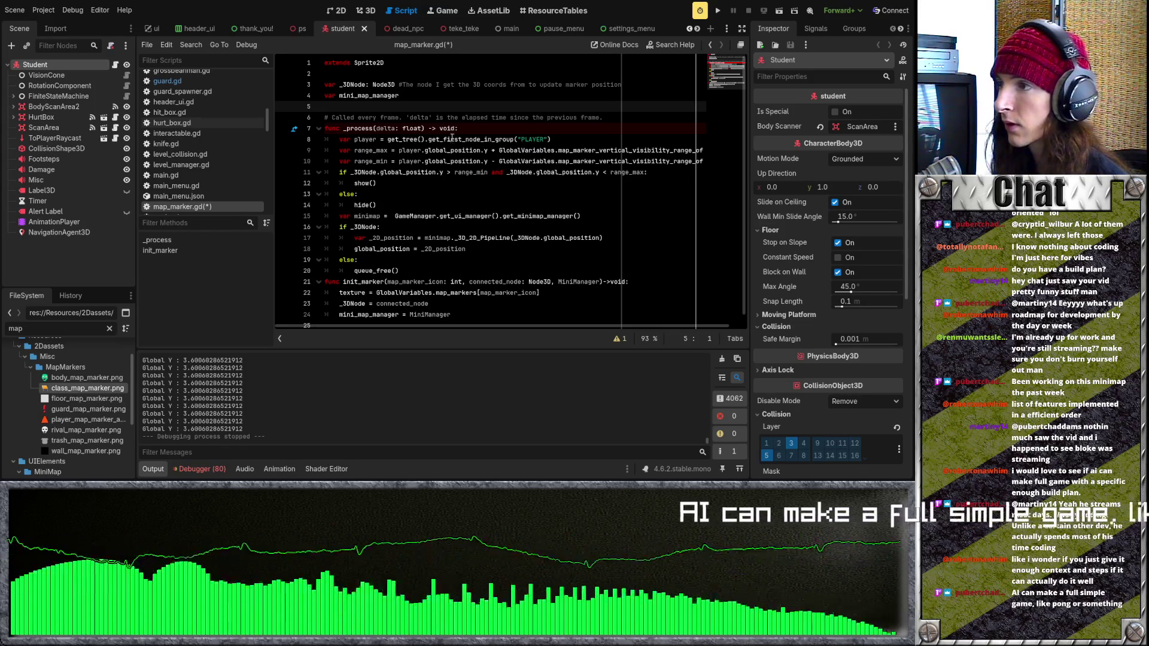
Cycle through the open scene tabs from dead_npc and ps to main
{"action": "scroll", "coordinate": [442, 119], "scroll_direction": "down", "scroll_amount": 1}
{"action": "scroll", "coordinate": [441, 119], "scroll_direction": "up", "scroll_amount": 1}
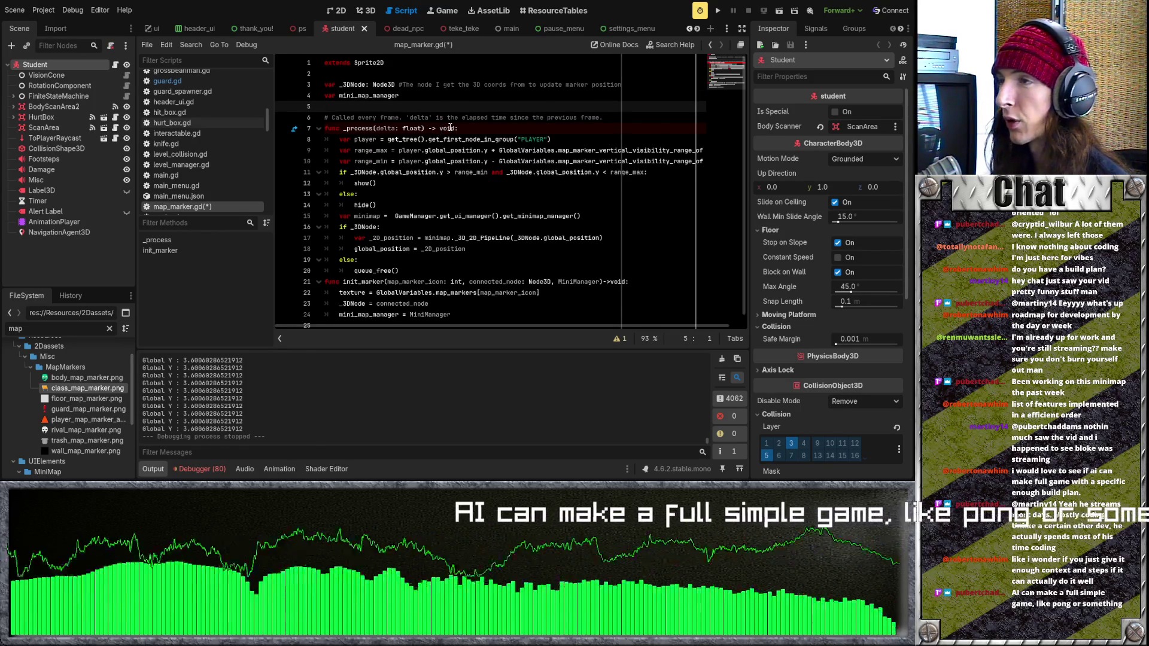
{"action": "left_click", "coordinate": [408, 31]}
{"action": "left_click", "coordinate": [299, 30]}
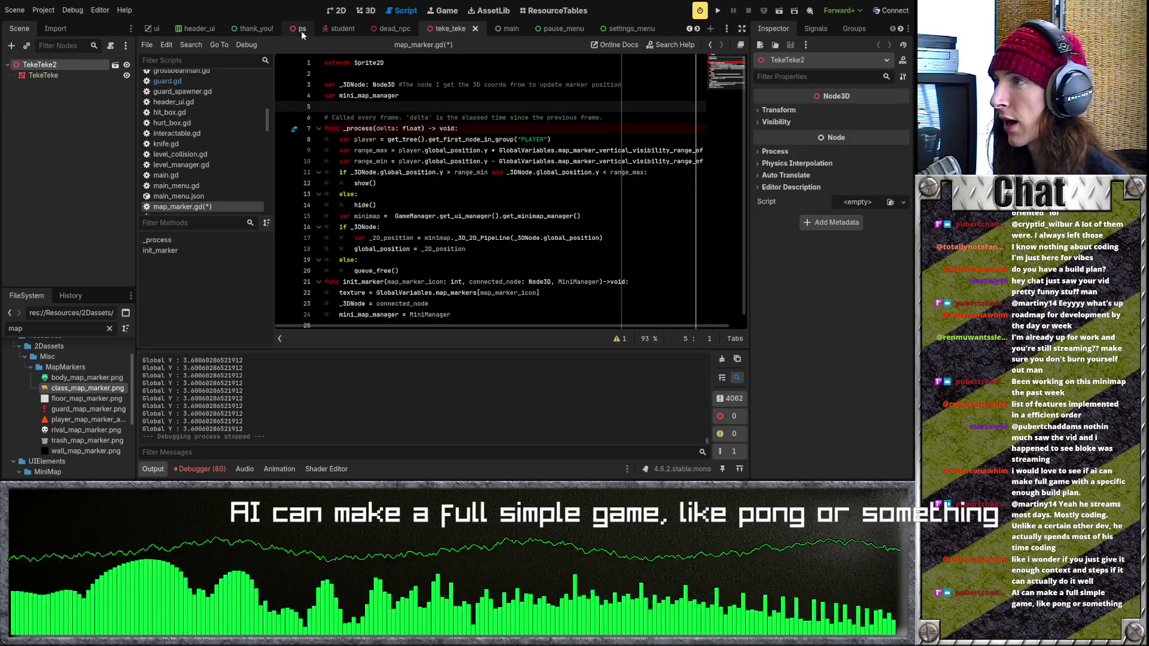
{"action": "left_click", "coordinate": [346, 30]}
{"action": "left_click", "coordinate": [404, 30]}
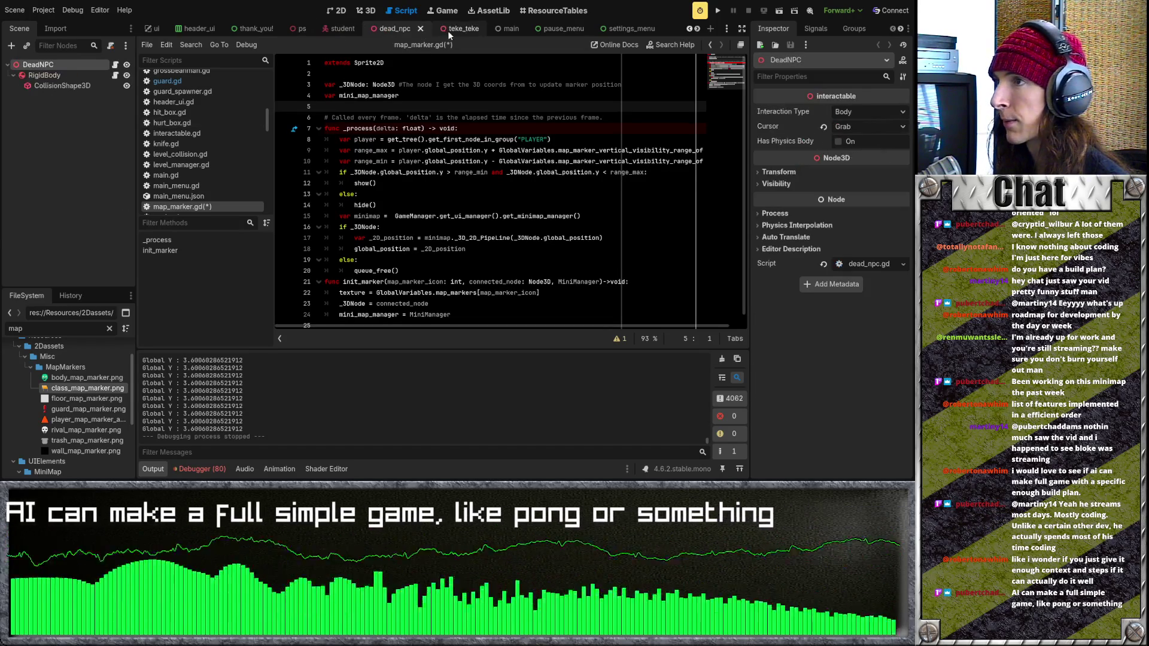
{"action": "left_click", "coordinate": [458, 30]}
{"action": "left_click", "coordinate": [497, 30]}
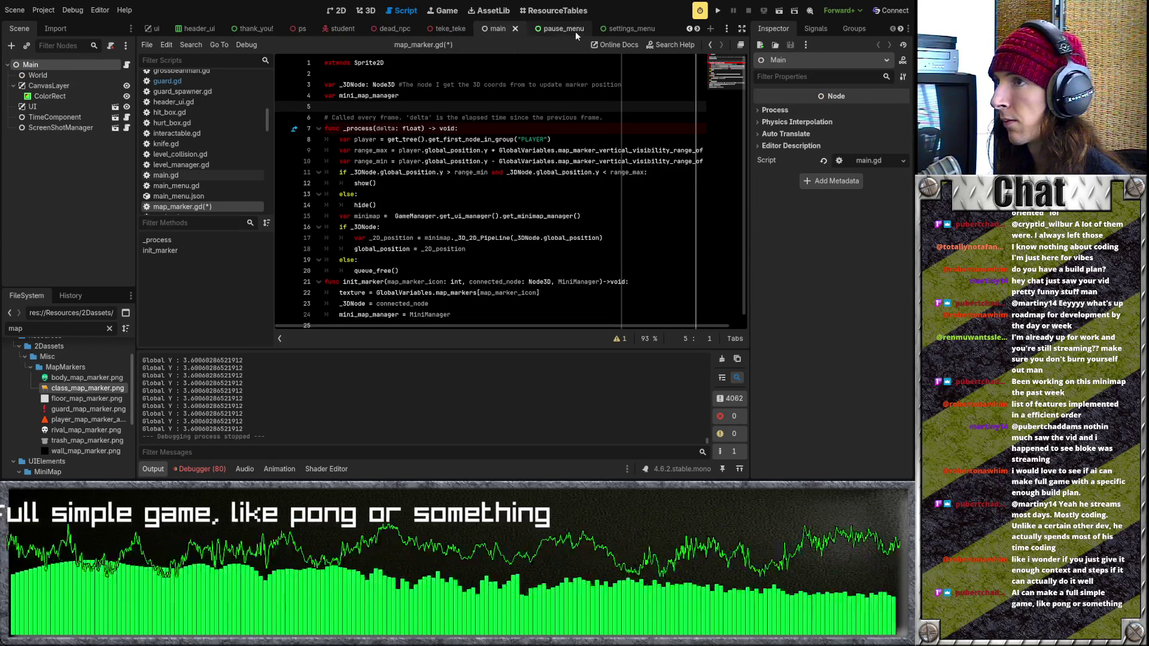
Scroll the scene tab bar and check the GameManager and map_marker scenes
{"action": "scroll", "coordinate": [575, 33], "scroll_direction": "up", "scroll_amount": 4}
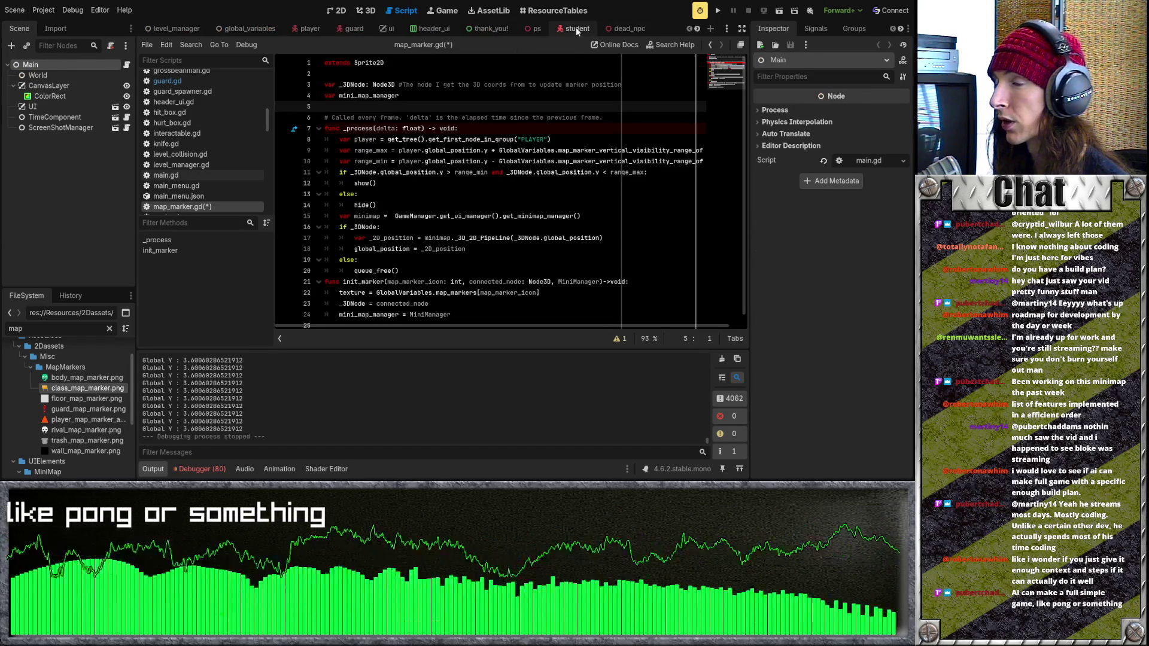
{"action": "scroll", "coordinate": [576, 31], "scroll_direction": "down", "scroll_amount": 10}
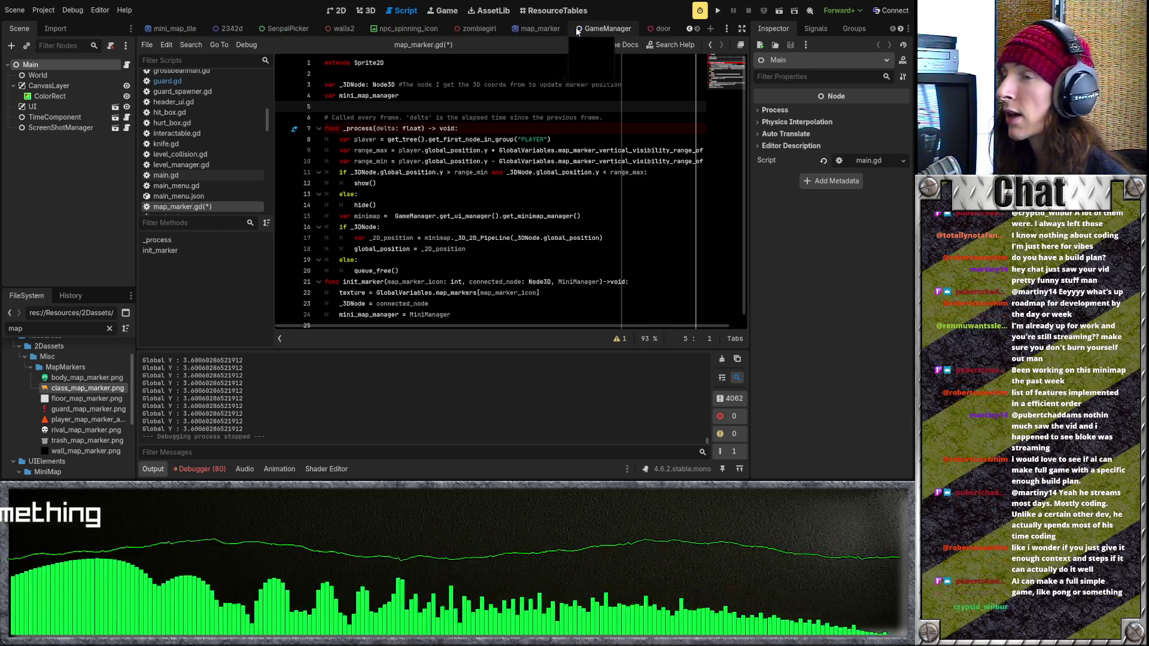
{"action": "scroll", "coordinate": [576, 31], "scroll_direction": "down", "scroll_amount": 1}
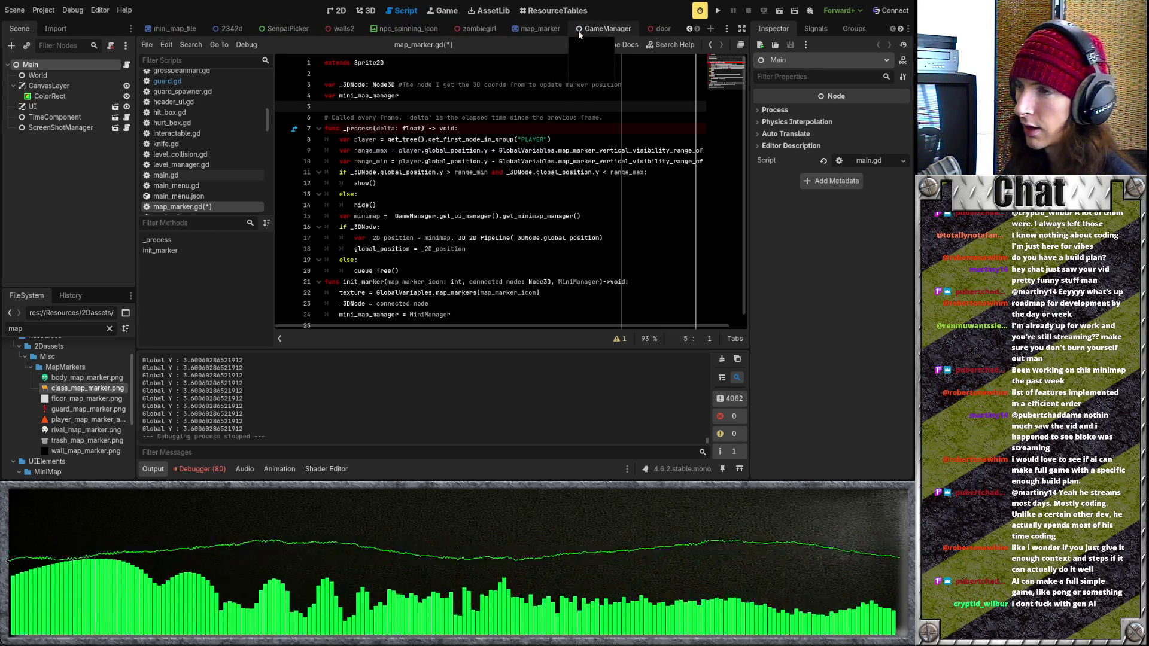
{"action": "left_click", "coordinate": [582, 33]}
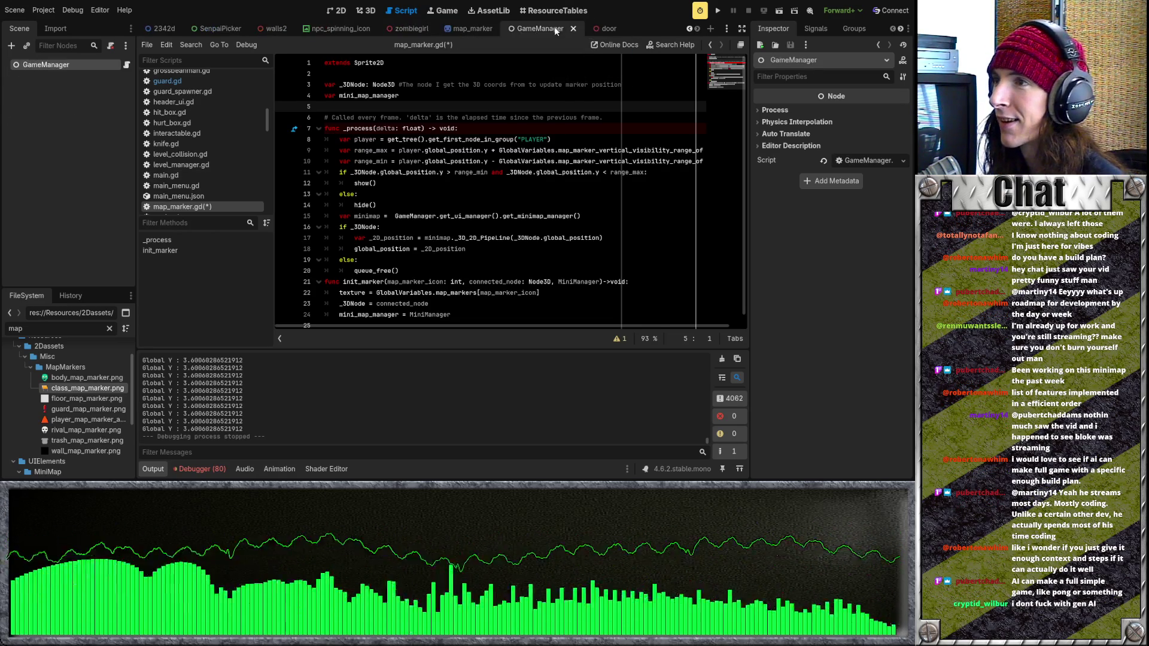
{"action": "left_click", "coordinate": [473, 28]}
Open the player_hud scene, then the scarecrow scene
{"action": "scroll", "coordinate": [359, 29], "scroll_direction": "up", "scroll_amount": 4}
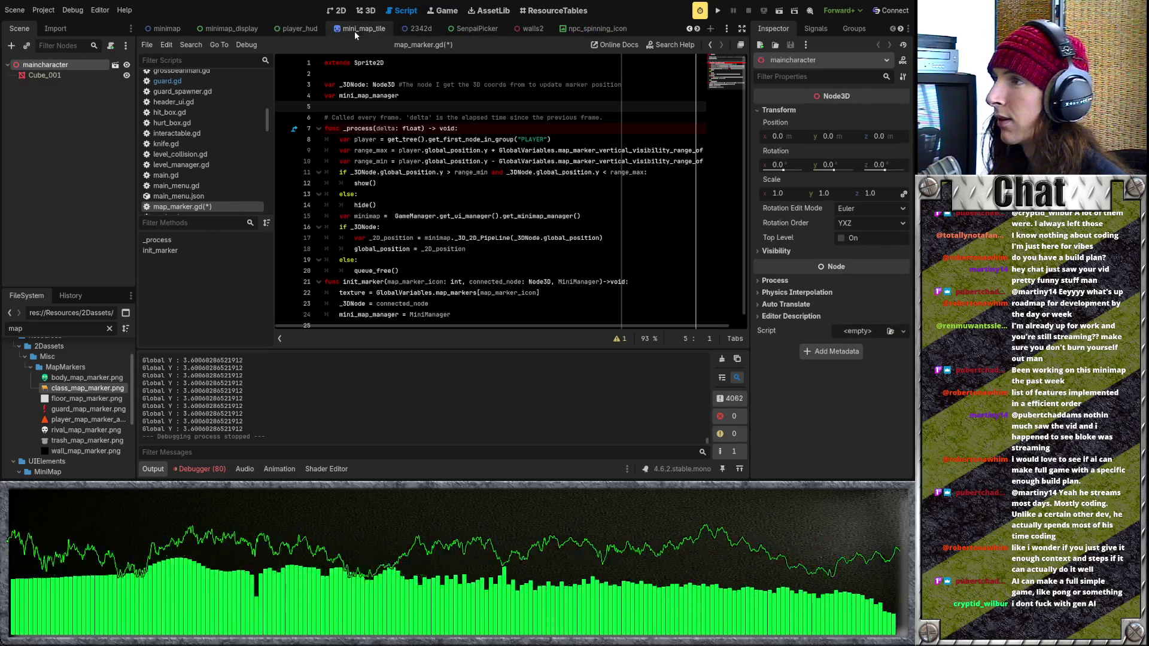
{"action": "left_click", "coordinate": [299, 29]}
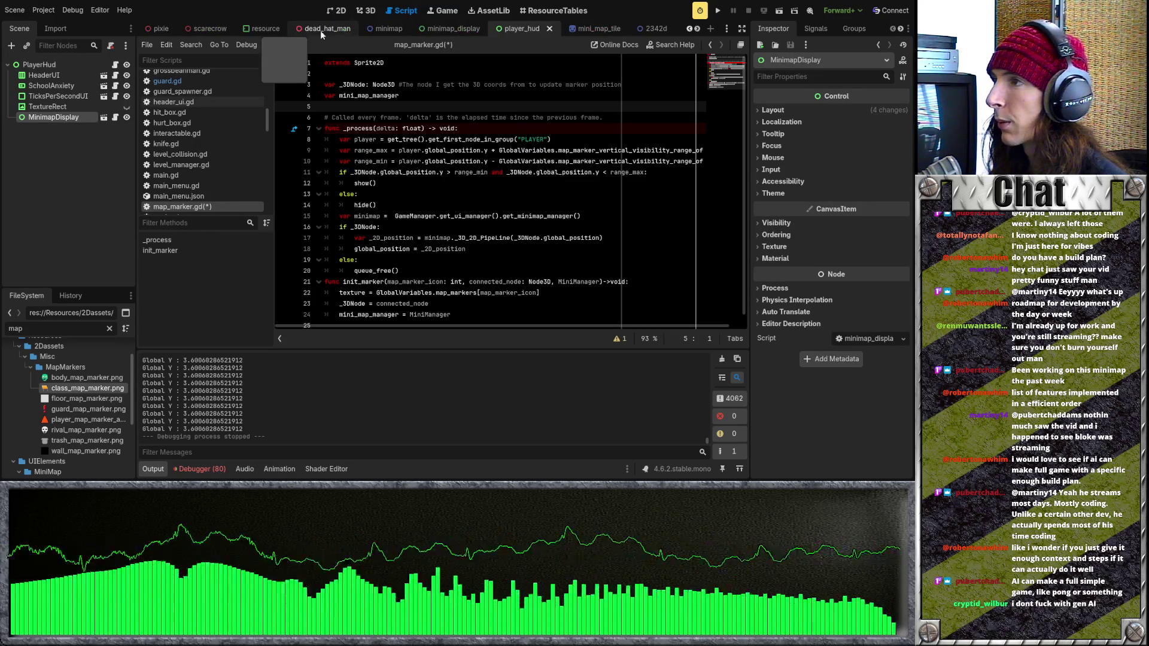
{"action": "scroll", "coordinate": [321, 30], "scroll_direction": "up", "scroll_amount": 2}
{"action": "left_click", "coordinate": [321, 29]}
{"action": "scroll", "coordinate": [278, 30], "scroll_direction": "up", "scroll_amount": 1}
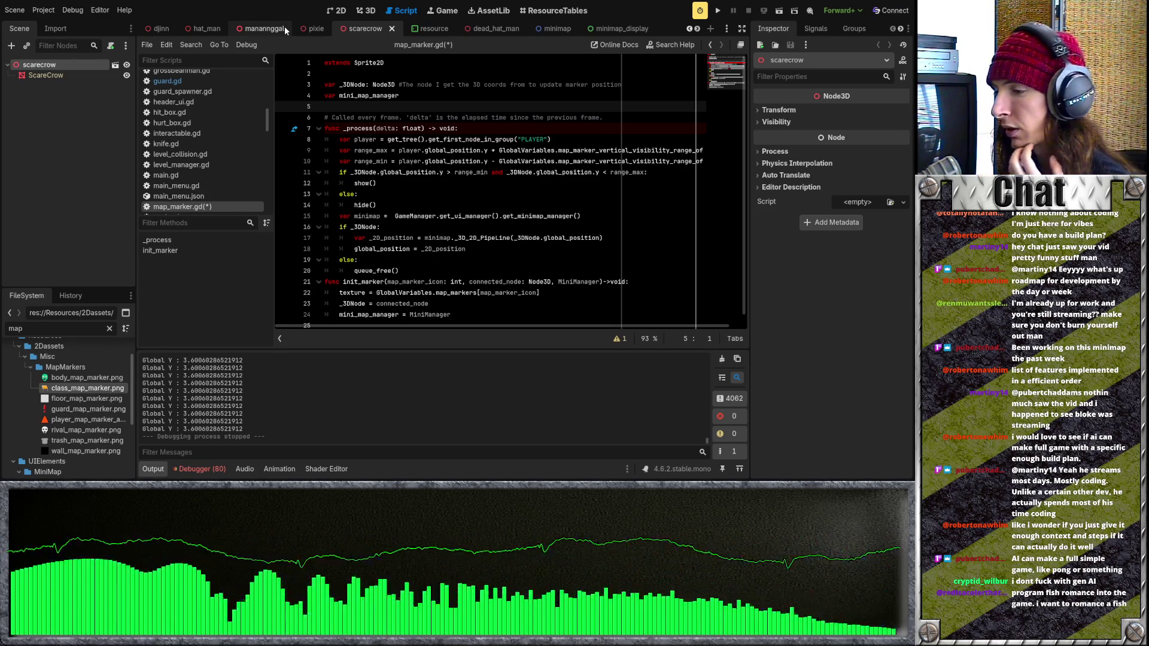
Switch to the player scene and place the cursor at the end of line 4
{"action": "scroll", "coordinate": [298, 29], "scroll_direction": "down", "scroll_amount": 10}
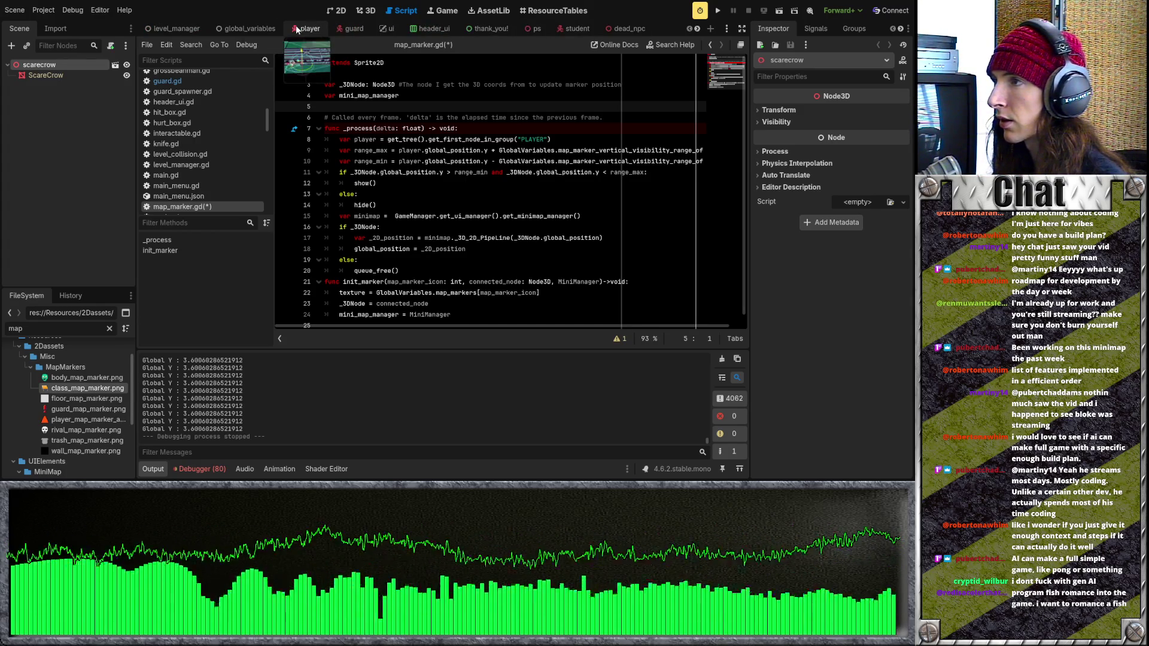
{"action": "left_click", "coordinate": [297, 29]}
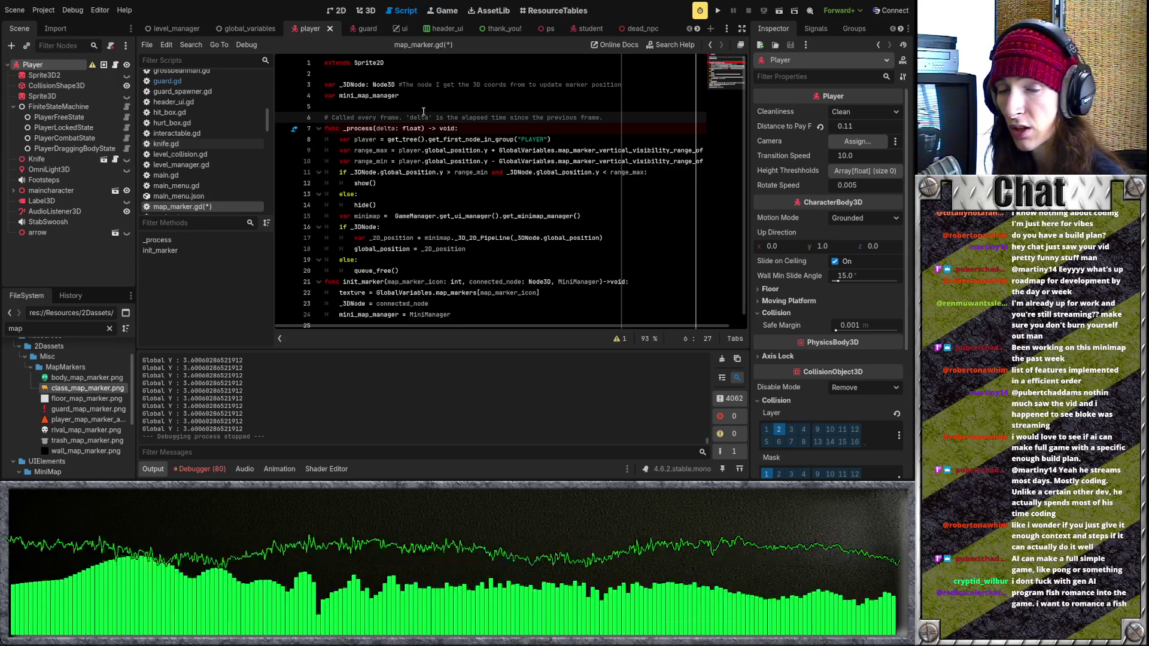
{"action": "left_click", "coordinate": [419, 97]}
{"action": "left_click", "coordinate": [439, 106]}
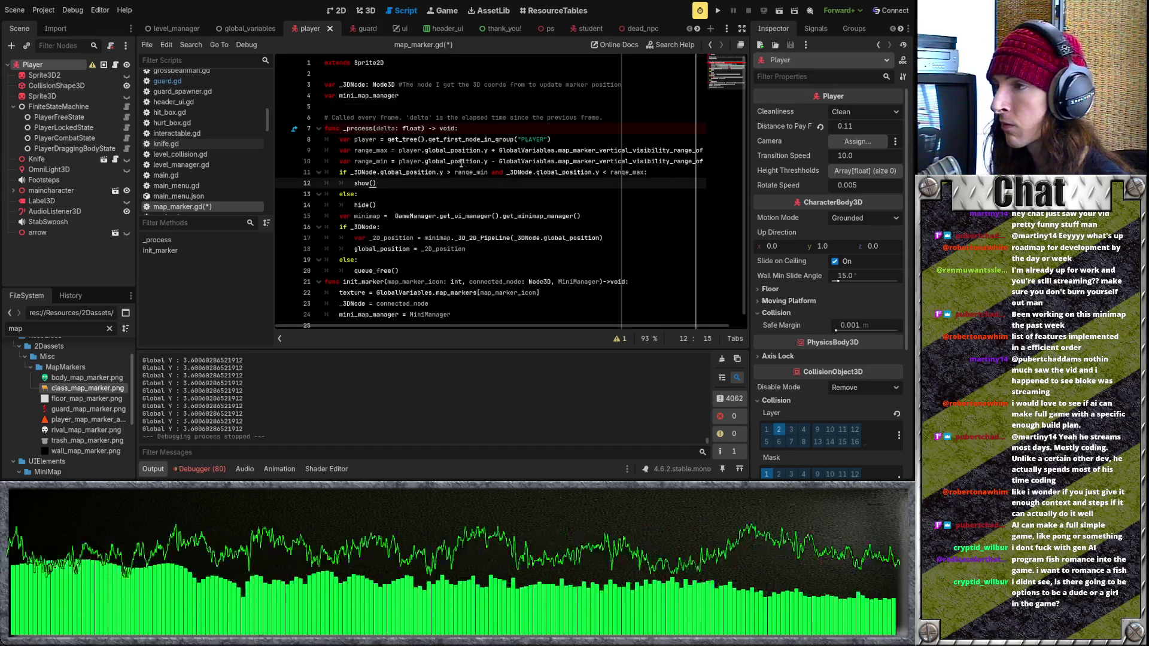
{"action": "left_click", "coordinate": [447, 111]}
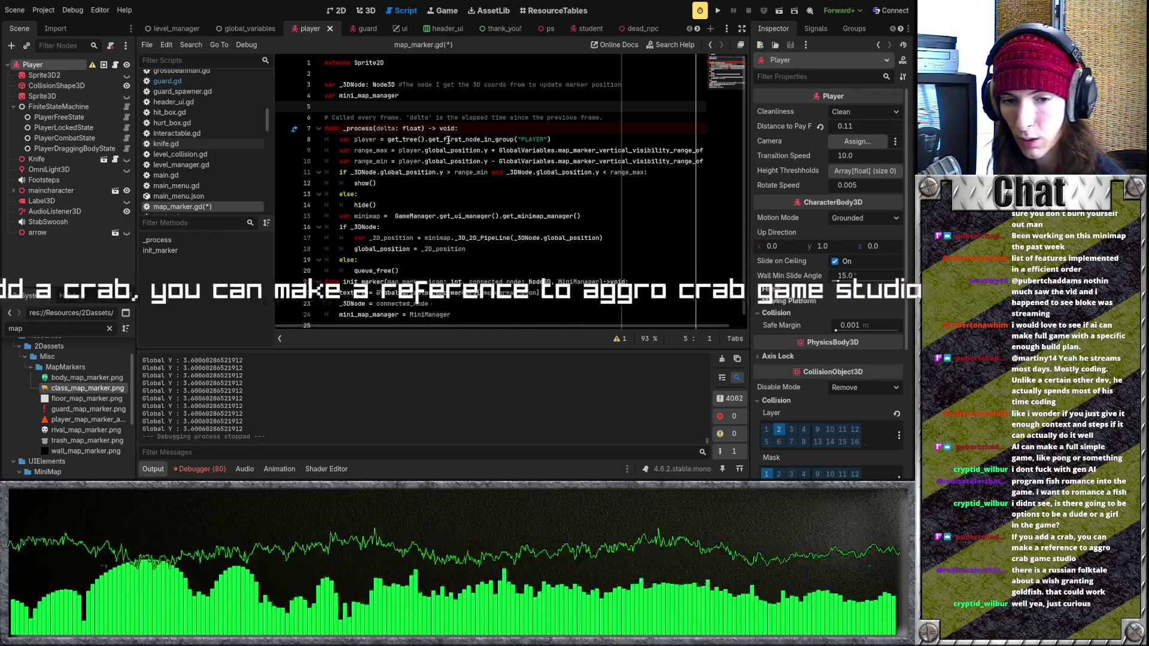
{"action": "left_click", "coordinate": [426, 128]}
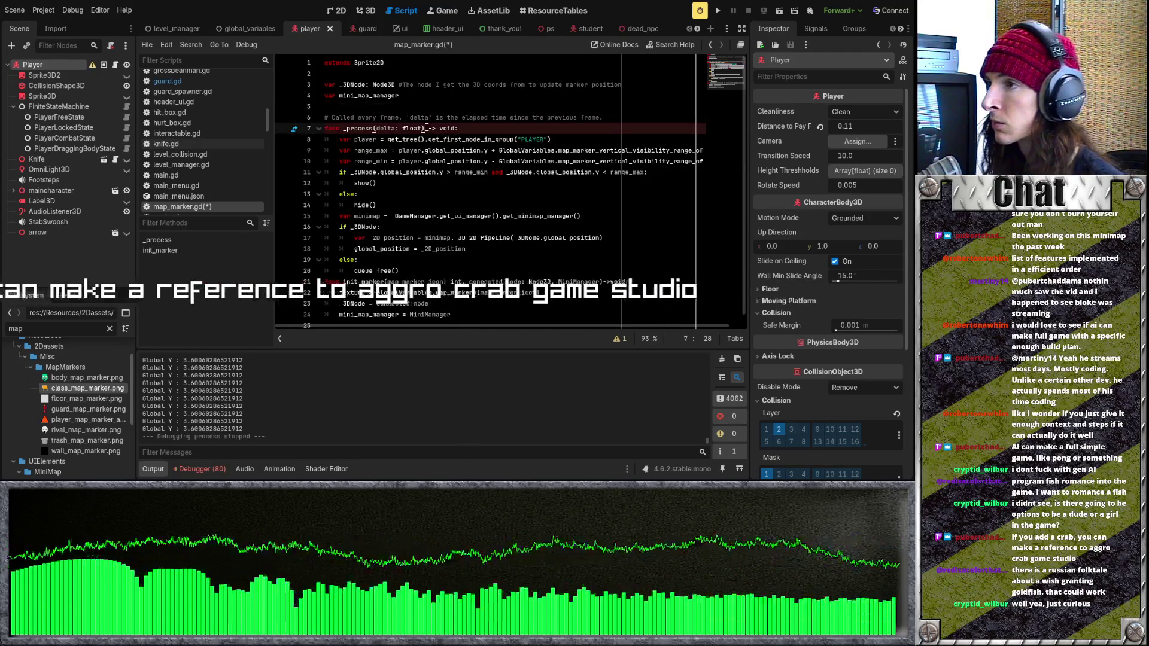
Type and remove a stray 'a' on line 5 of map_marker.gd
{"action": "key", "text": "Up"}
{"action": "key", "text": "Up"}
{"action": "scroll", "coordinate": [406, 130], "scroll_direction": "down", "scroll_amount": 1}
{"action": "scroll", "coordinate": [413, 126], "scroll_direction": "up", "scroll_amount": 1}
{"action": "type", "text": "a"}
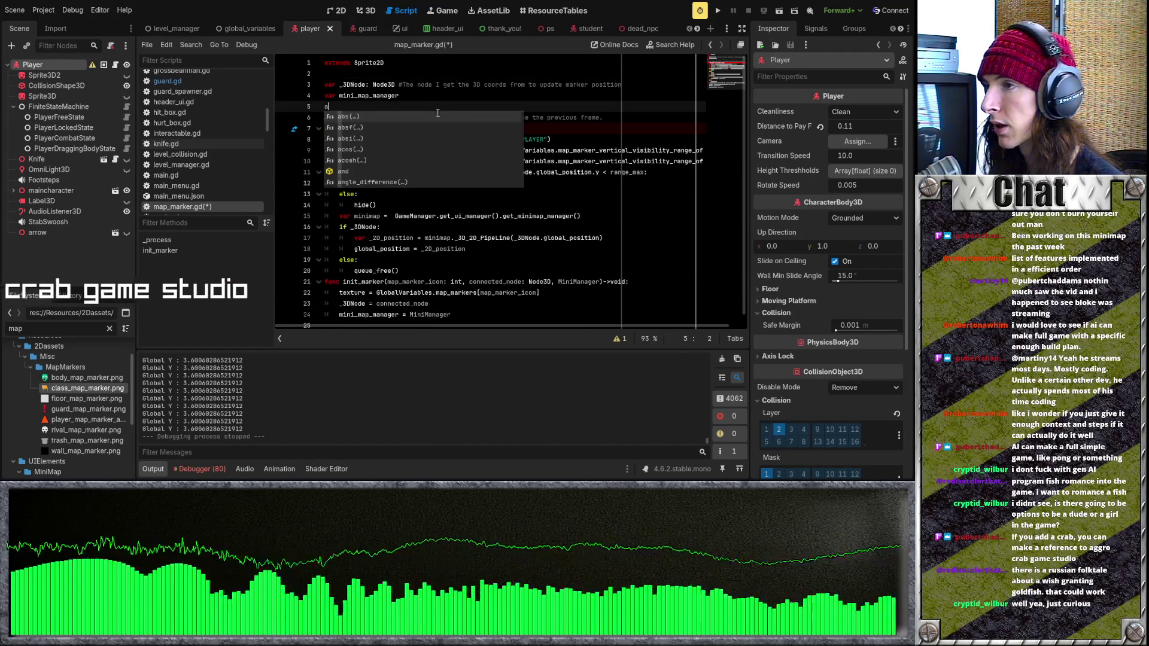
{"action": "key", "text": "BackSpace"}
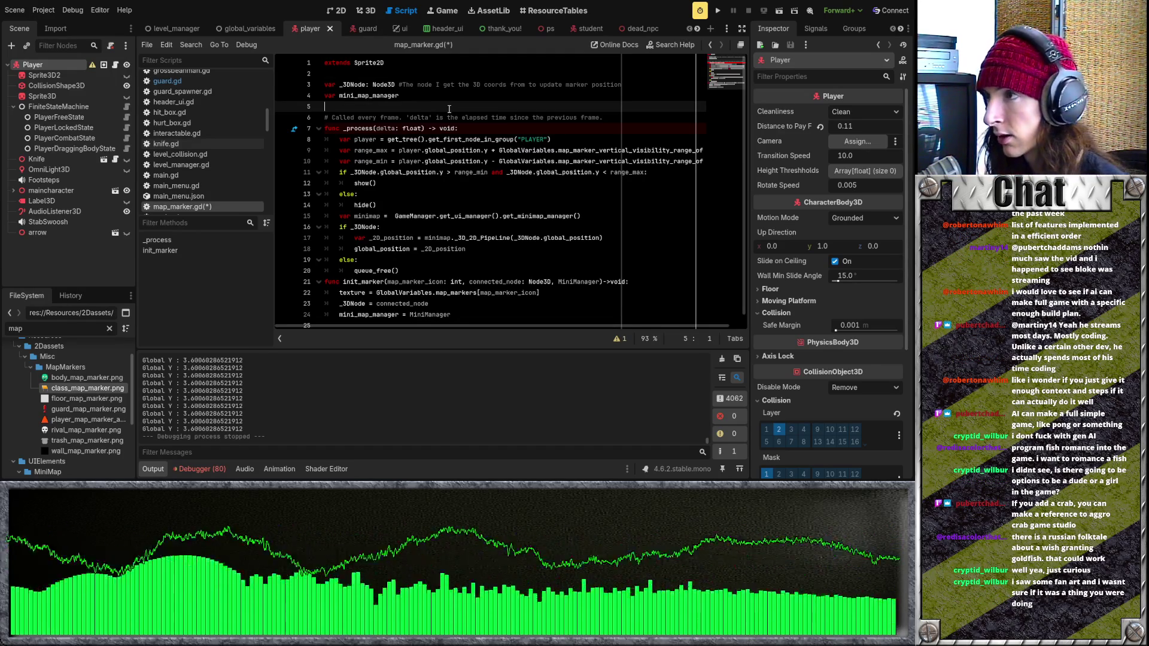
Move between empty lines 2 and 5, then switch to the ps scene
{"action": "key", "text": "Up"}
{"action": "key", "text": "Up"}
{"action": "key", "text": "Up"}
{"action": "key", "text": "Down"}
{"action": "key", "text": "Down"}
{"action": "key", "text": "Down"}
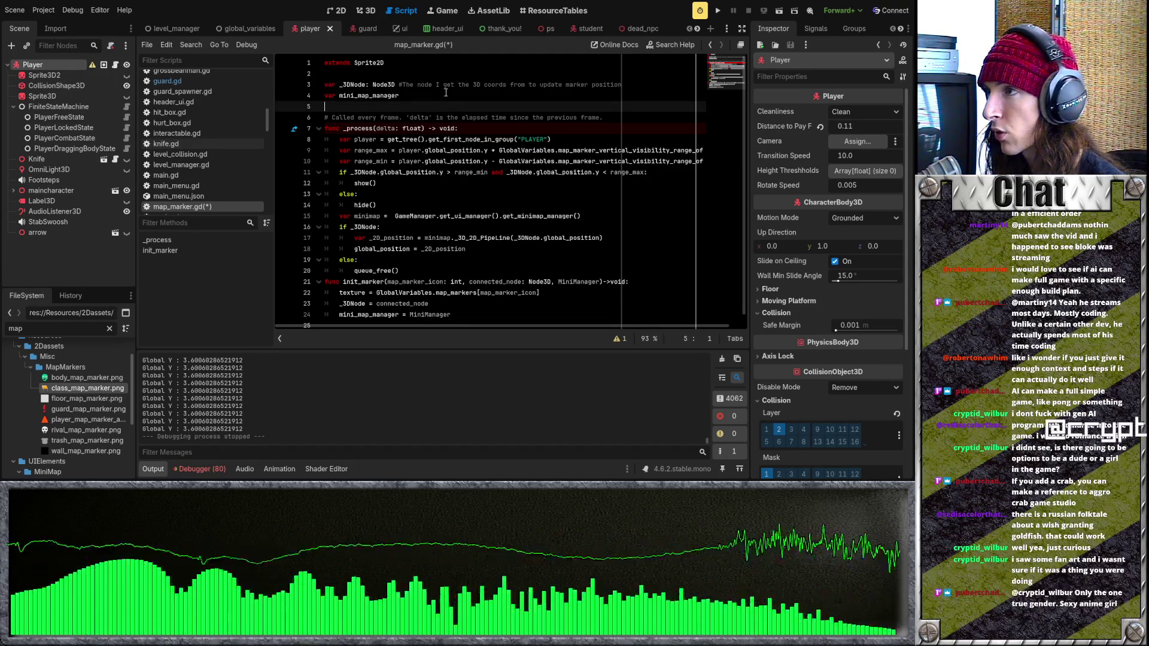
{"action": "key", "text": "Up"}
{"action": "key", "text": "Up"}
{"action": "key", "text": "Up"}
{"action": "key", "text": "Down"}
{"action": "key", "text": "Down"}
{"action": "key", "text": "Down"}
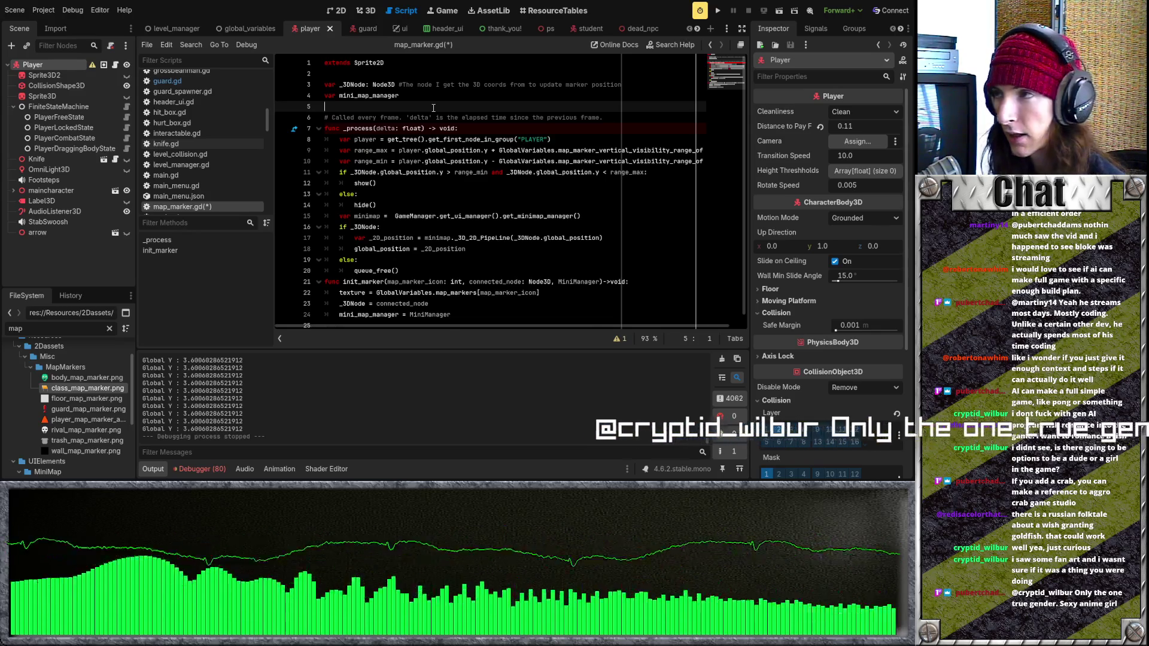
{"action": "key", "text": "Up"}
{"action": "key", "text": "Up"}
{"action": "key", "text": "Up"}
{"action": "key", "text": "Down"}
{"action": "key", "text": "Down"}
{"action": "key", "text": "Down"}
{"action": "key", "text": "Up"}
{"action": "key", "text": "Up"}
{"action": "key", "text": "Up"}
{"action": "key", "text": "Down"}
{"action": "key", "text": "Down"}
{"action": "key", "text": "Down"}
{"action": "key", "text": "Up"}
{"action": "key", "text": "Up"}
{"action": "key", "text": "Up"}
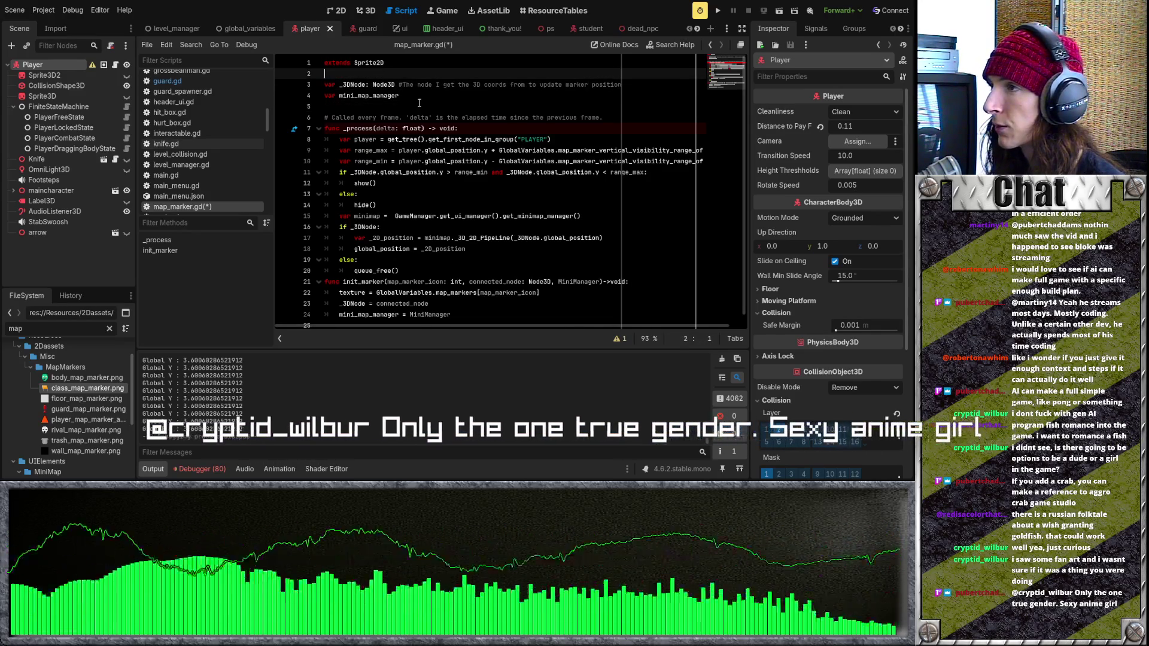
{"action": "key", "text": "Down"}
{"action": "key", "text": "Down"}
{"action": "key", "text": "Down"}
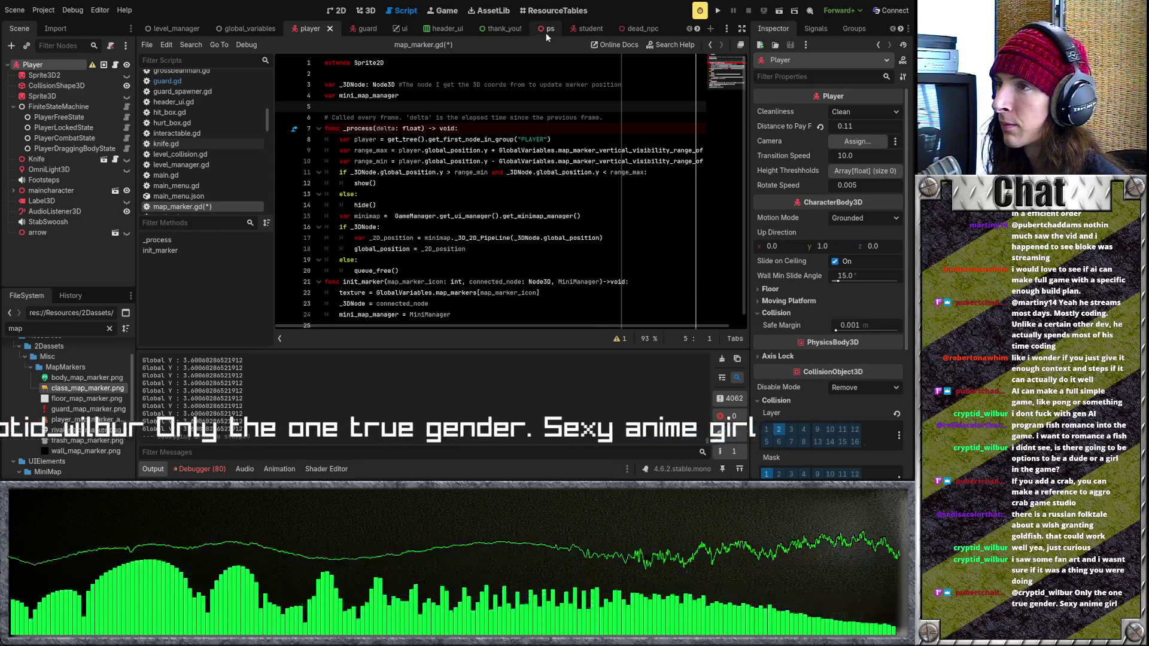
{"action": "left_click", "coordinate": [542, 31]}
{"action": "left_click", "coordinate": [419, 100]}
{"action": "key", "text": "Up"}
{"action": "key", "text": "Up"}
{"action": "key", "text": "Down"}
{"action": "key", "text": "Down"}
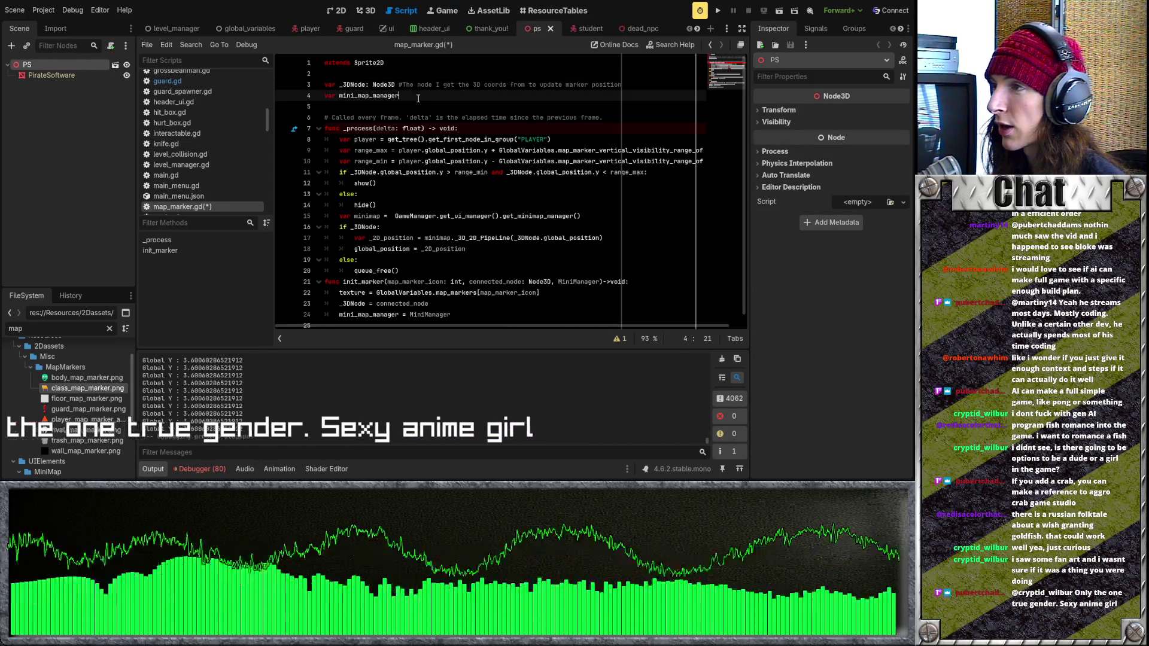
{"action": "key", "text": "Down"}
{"action": "left_click", "coordinate": [408, 74]}
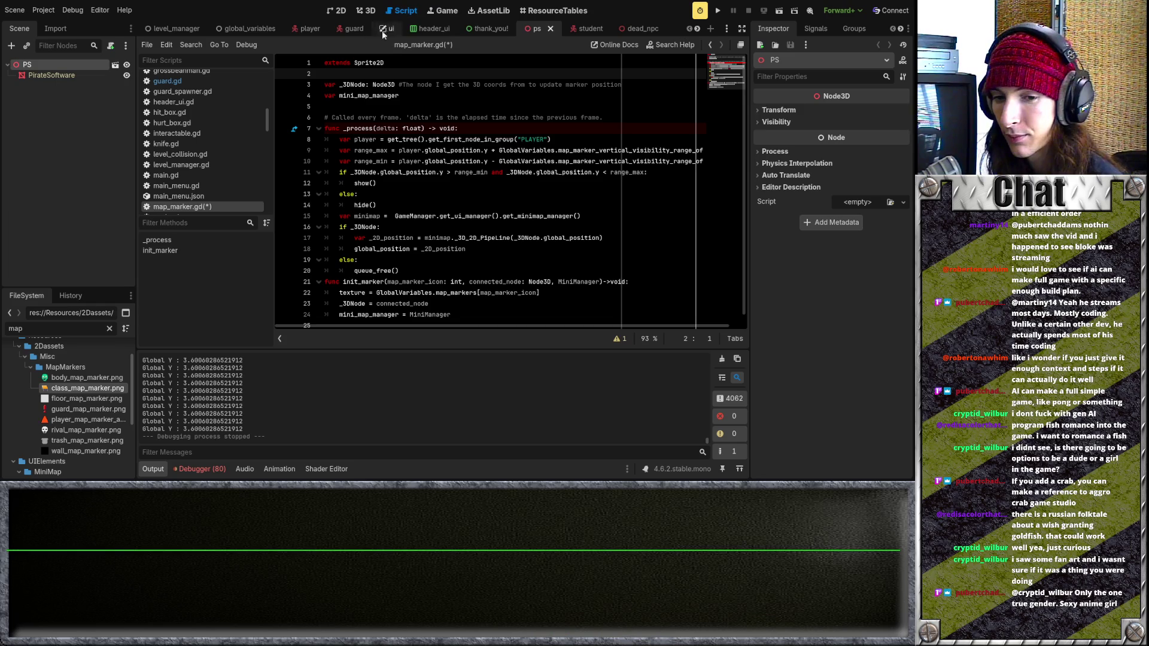
{"action": "left_click", "coordinate": [378, 85]}
{"action": "key", "text": "Down"}
{"action": "key", "text": "Down"}
{"action": "key", "text": "Up"}
{"action": "key", "text": "Up"}
{"action": "key", "text": "Up"}
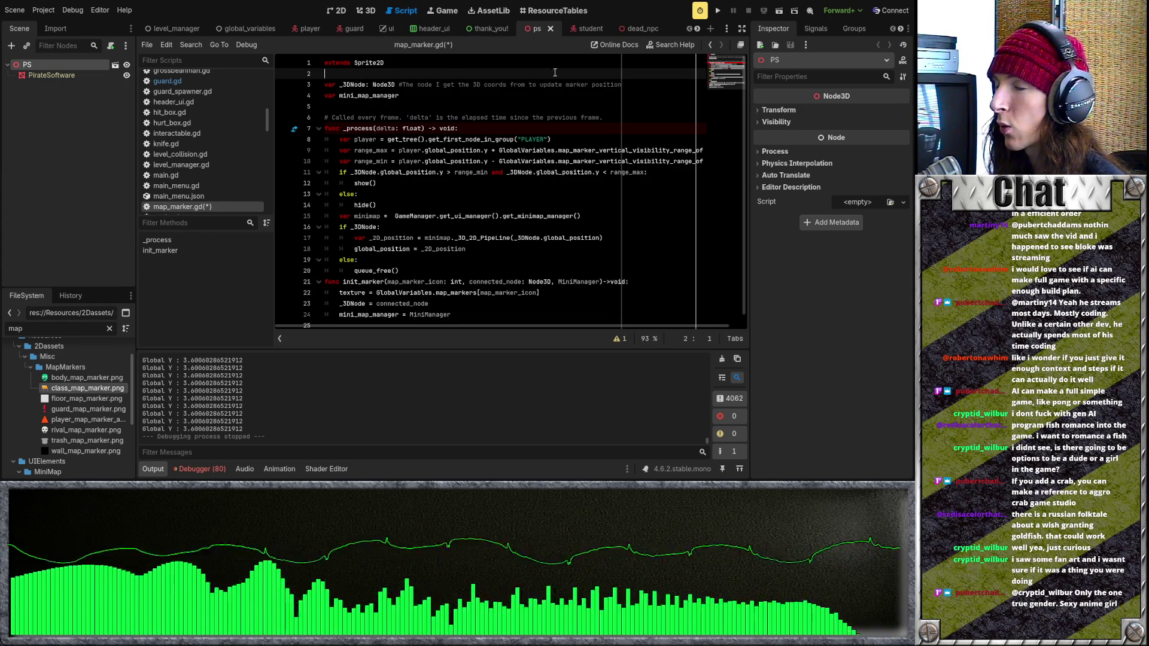
{"action": "key", "text": "Down"}
{"action": "key", "text": "Down"}
{"action": "key", "text": "Down"}
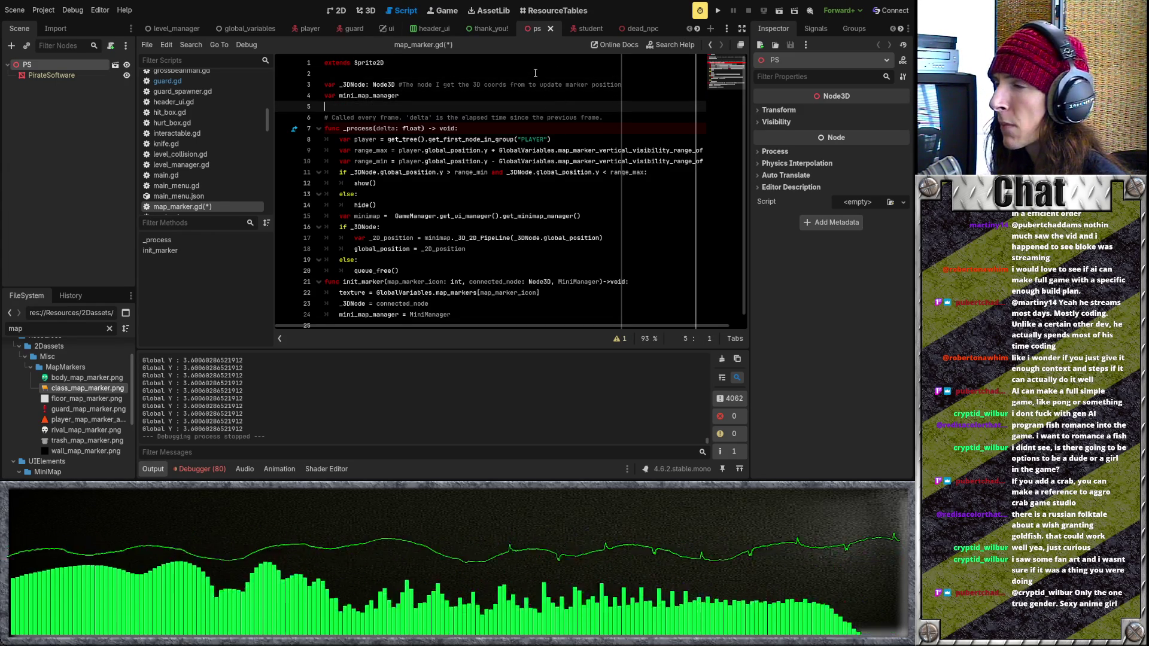
{"action": "left_click", "coordinate": [536, 72]}
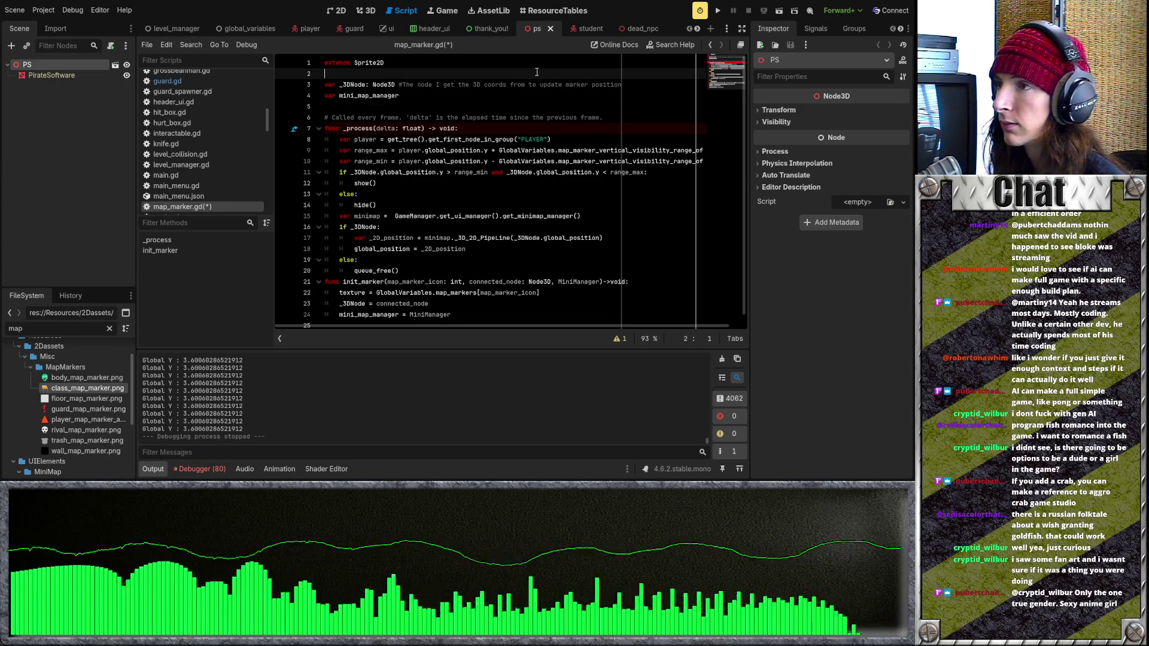
{"action": "left_click", "coordinate": [587, 28]}
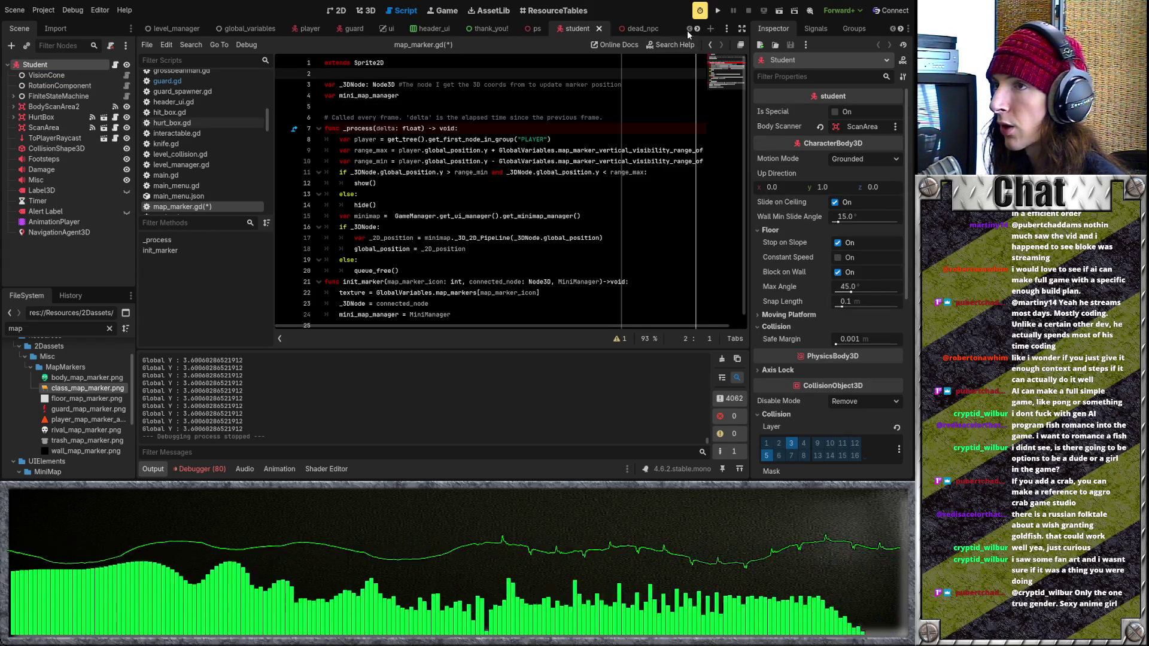
{"action": "scroll", "coordinate": [485, 31], "scroll_direction": "down", "scroll_amount": 9}
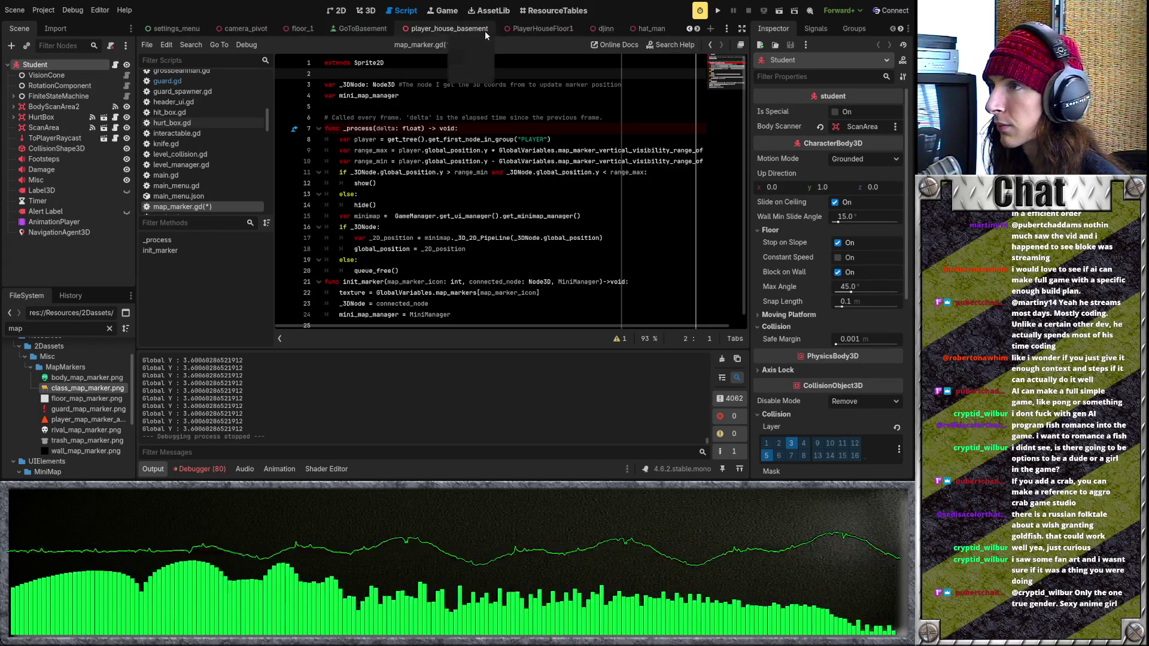
{"action": "scroll", "coordinate": [485, 31], "scroll_direction": "down", "scroll_amount": 5}
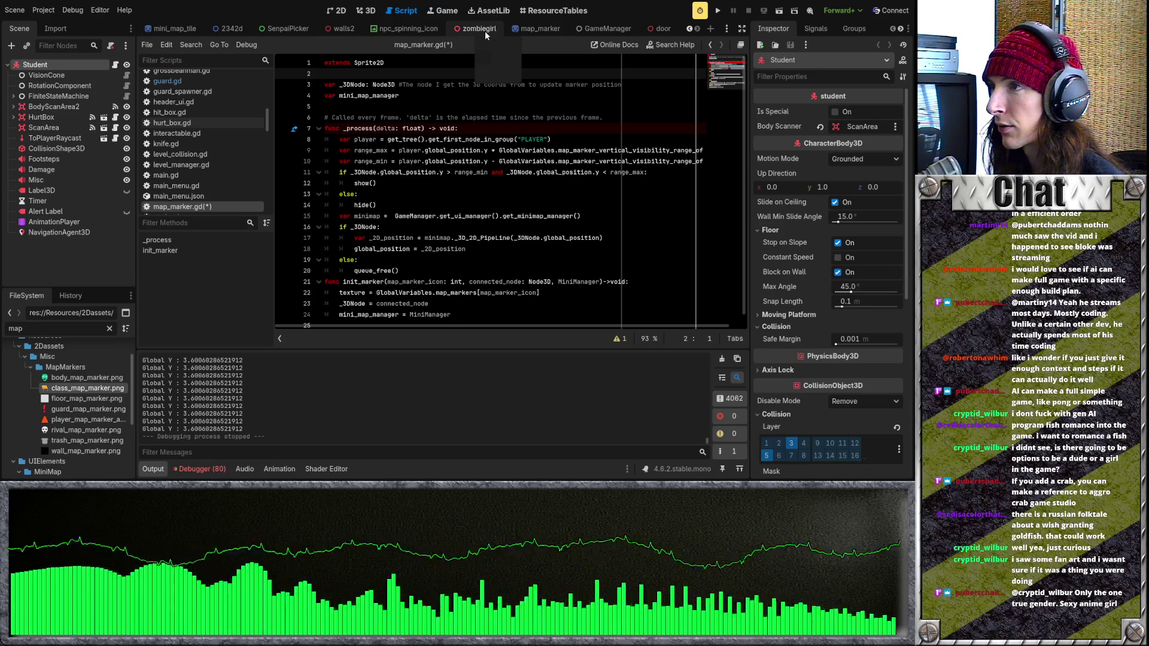
{"action": "scroll", "coordinate": [484, 31], "scroll_direction": "up", "scroll_amount": 3}
{"action": "scroll", "coordinate": [487, 31], "scroll_direction": "up", "scroll_amount": 2}
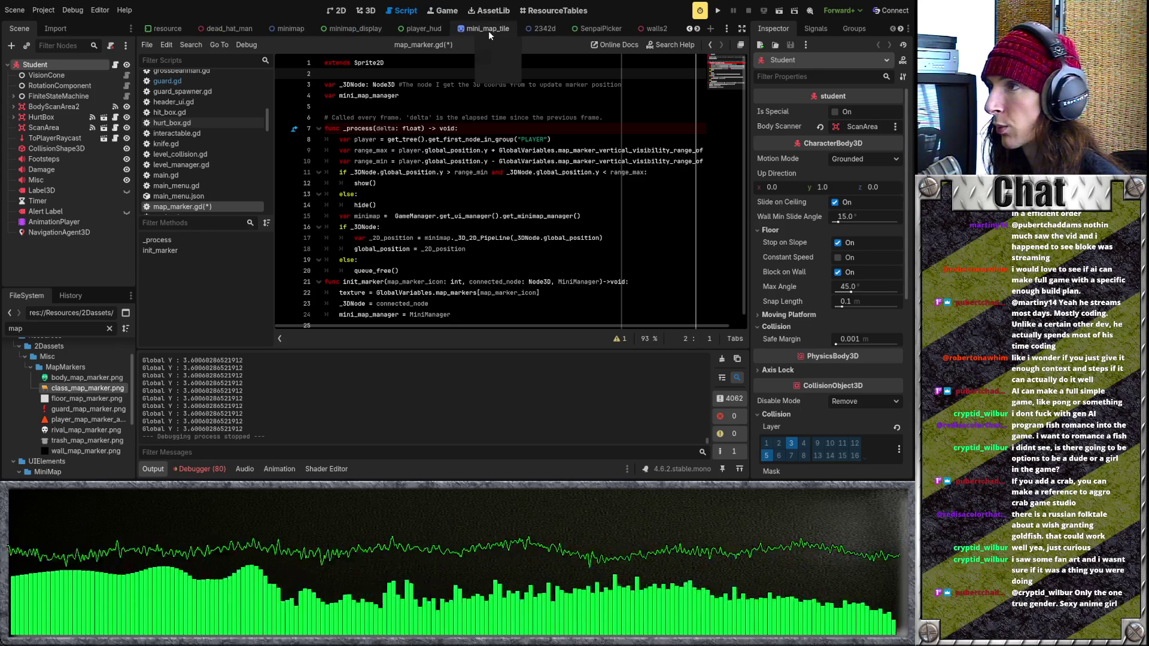
{"action": "scroll", "coordinate": [422, 33], "scroll_direction": "up", "scroll_amount": 5}
{"action": "scroll", "coordinate": [419, 34], "scroll_direction": "up", "scroll_amount": 5}
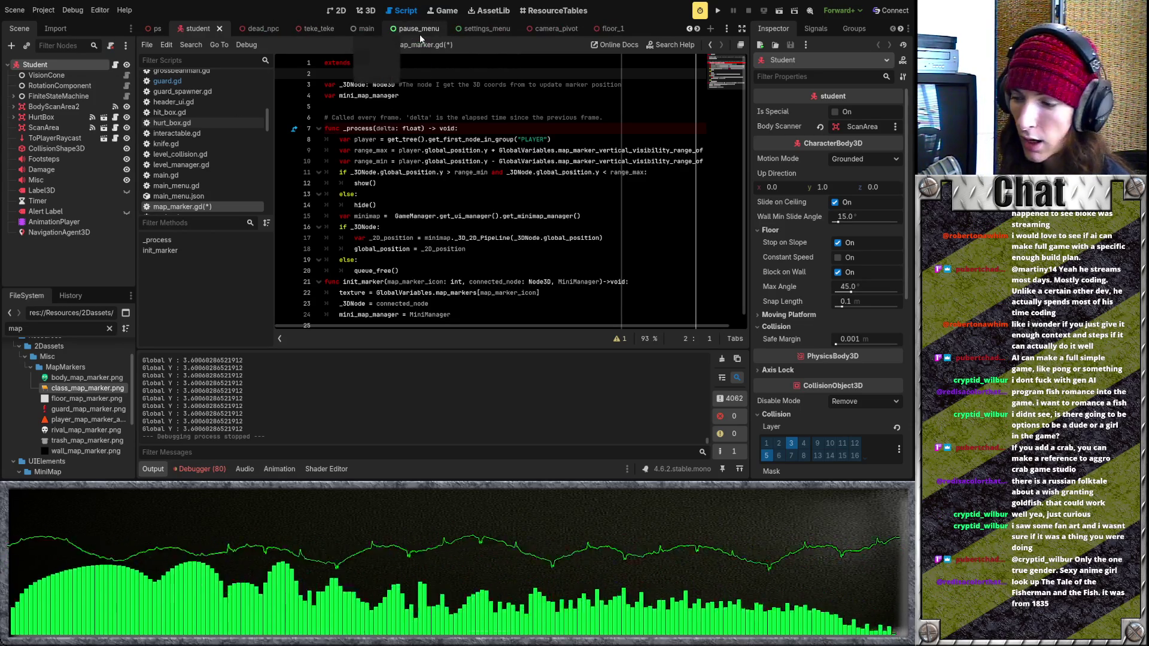
{"action": "scroll", "coordinate": [418, 34], "scroll_direction": "up", "scroll_amount": 2}
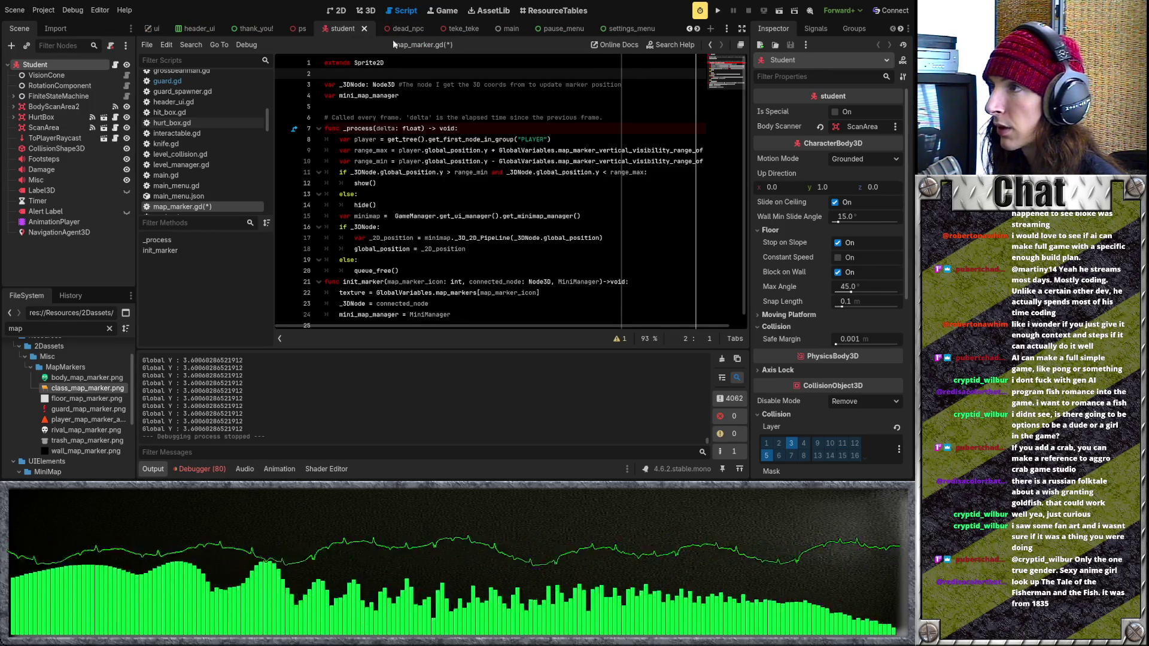
{"action": "scroll", "coordinate": [365, 31], "scroll_direction": "up", "scroll_amount": 3}
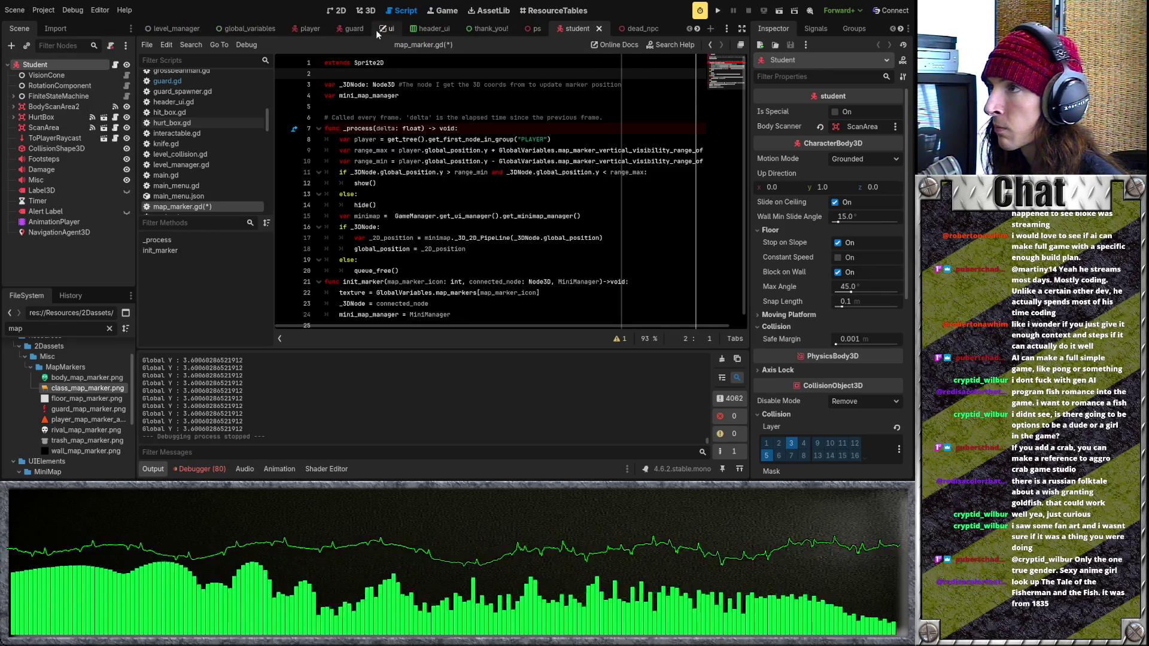
{"action": "mouse_move", "coordinate": [331, 30]}
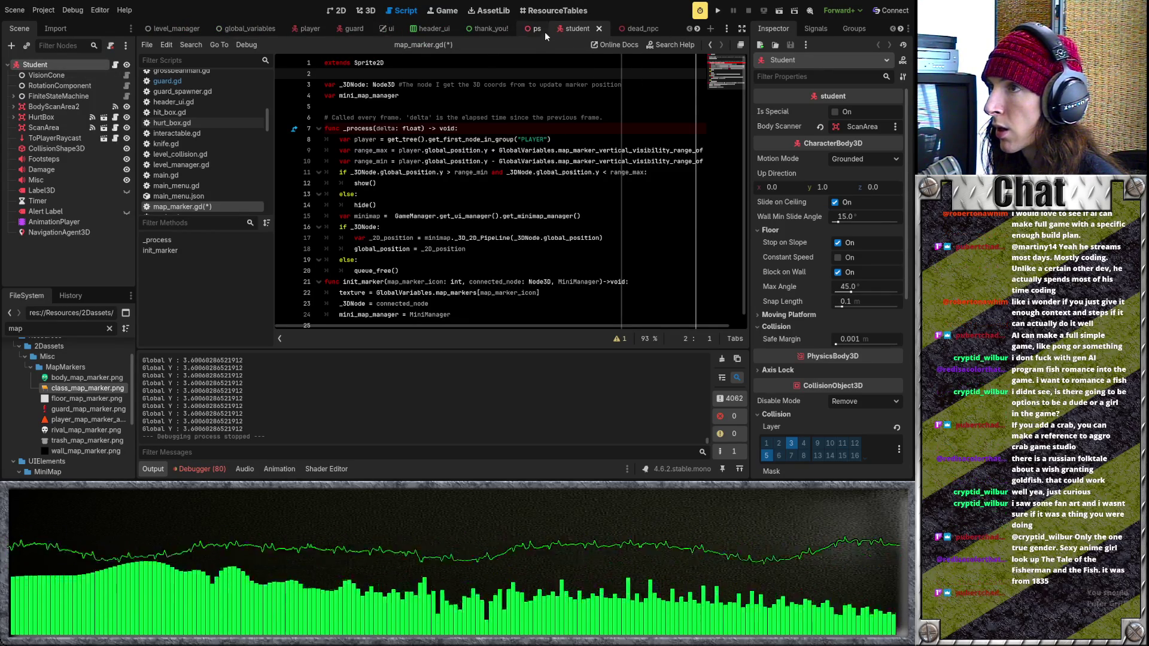
{"action": "scroll", "coordinate": [288, 30], "scroll_direction": "down", "scroll_amount": 5}
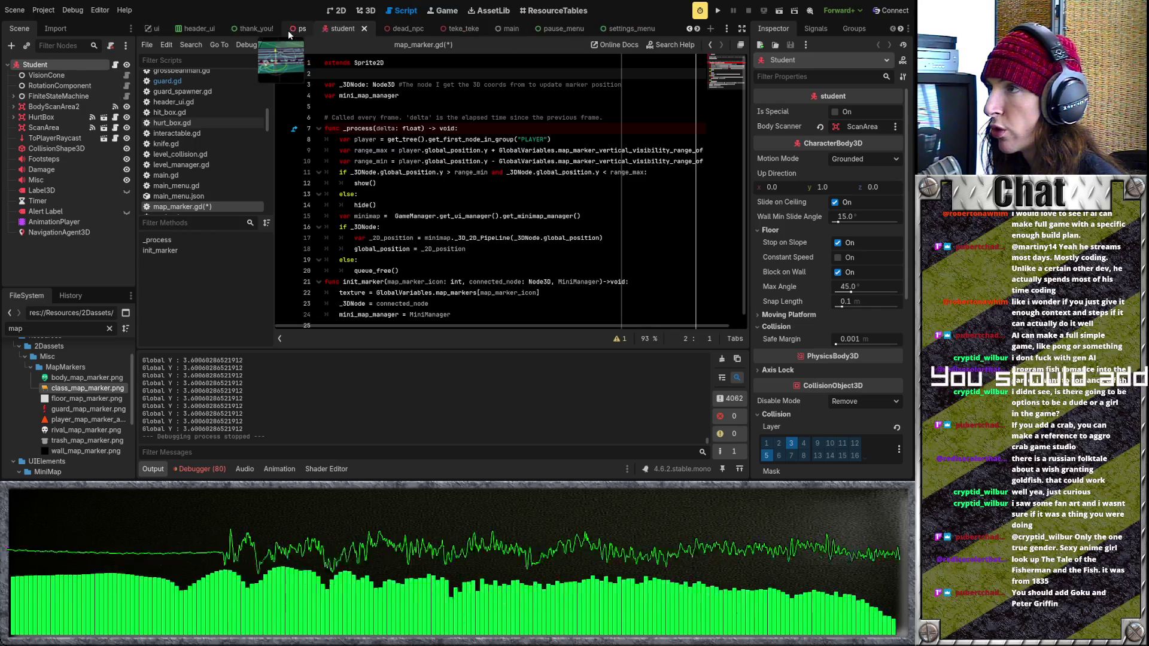
{"action": "scroll", "coordinate": [288, 31], "scroll_direction": "down", "scroll_amount": 2}
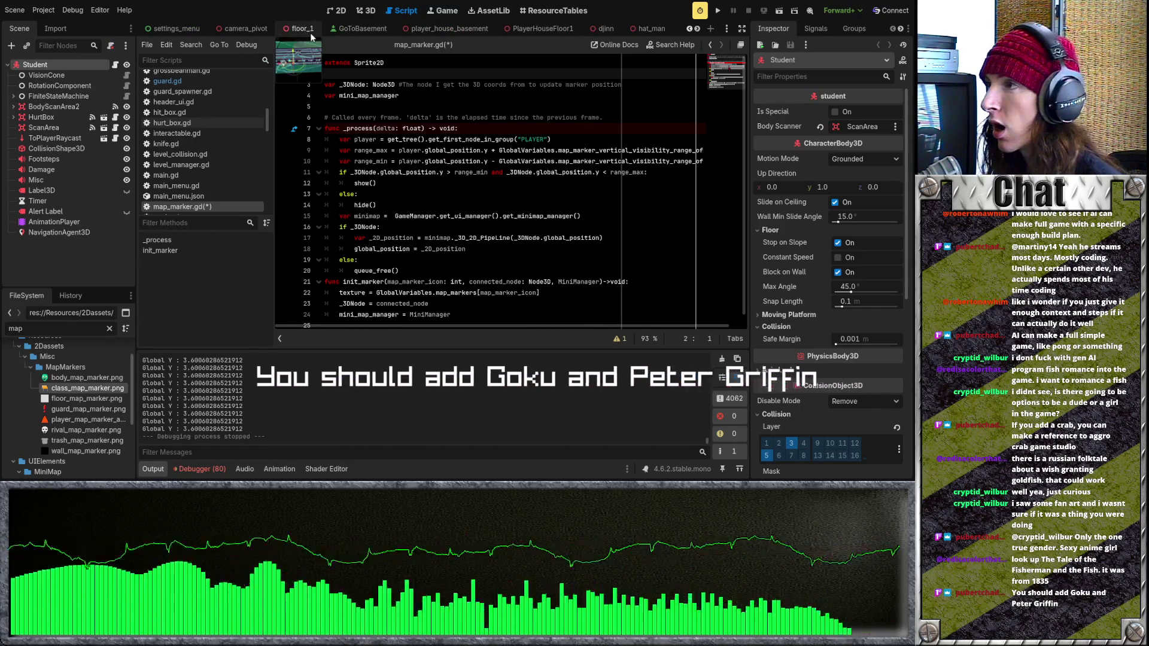
{"action": "scroll", "coordinate": [307, 30], "scroll_direction": "down", "scroll_amount": 7}
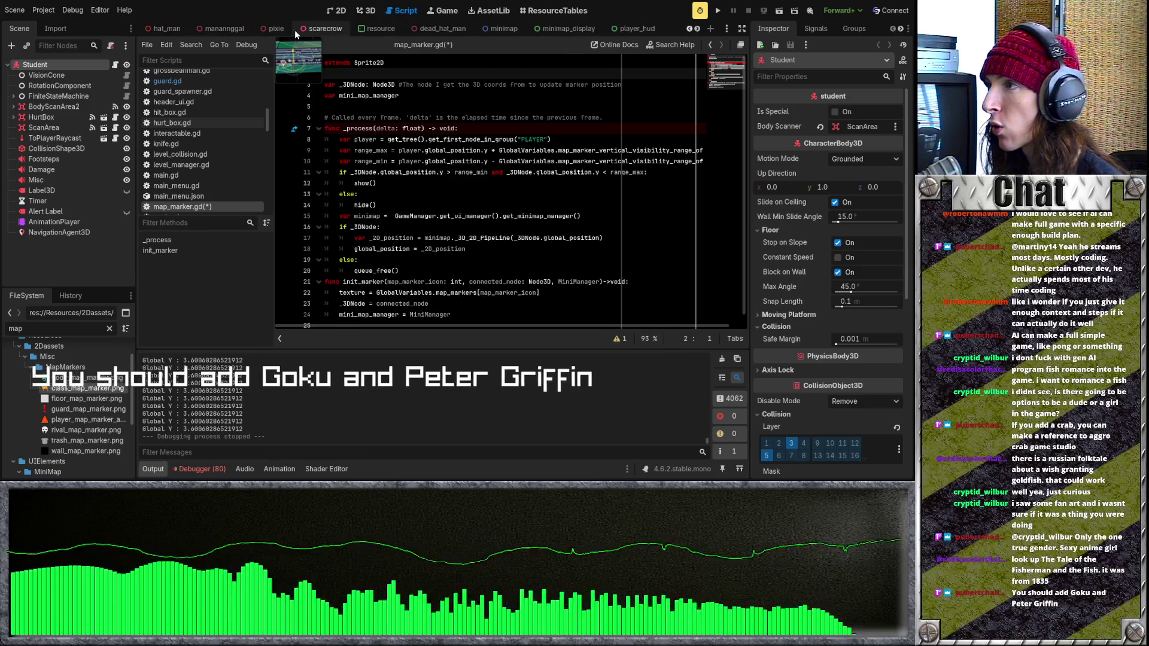
{"action": "scroll", "coordinate": [296, 34], "scroll_direction": "up", "scroll_amount": 3}
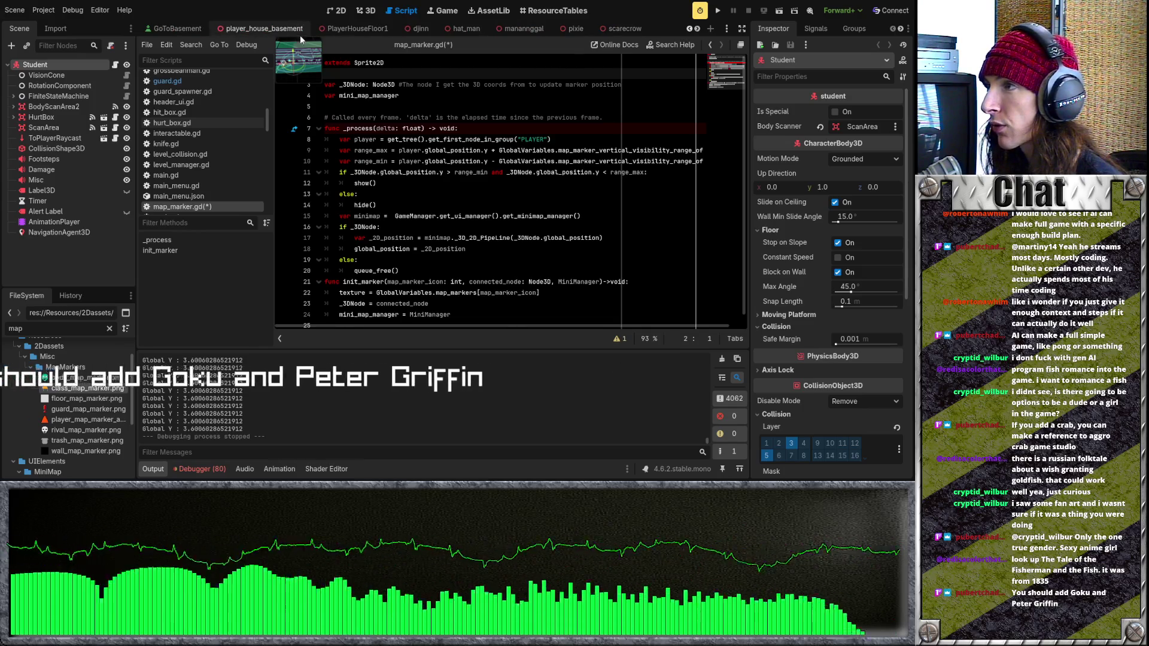
{"action": "left_click", "coordinate": [236, 31]}
{"action": "scroll", "coordinate": [339, 30], "scroll_direction": "down", "scroll_amount": 6}
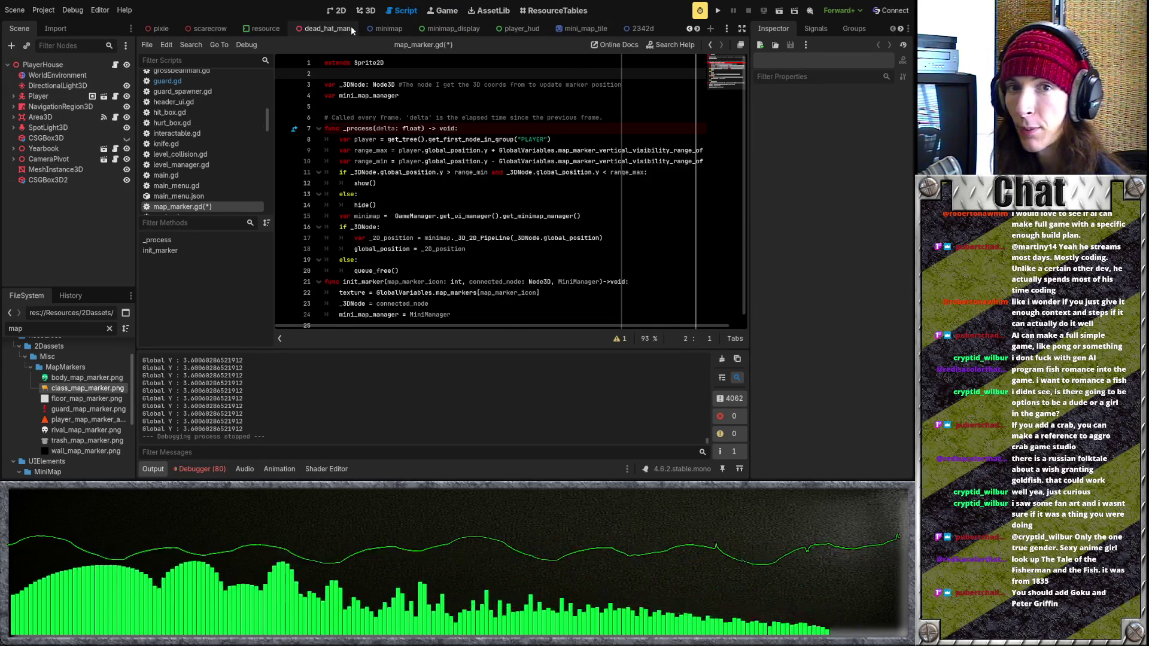
{"action": "scroll", "coordinate": [336, 31], "scroll_direction": "up", "scroll_amount": 2}
{"action": "scroll", "coordinate": [336, 31], "scroll_direction": "up", "scroll_amount": 1}
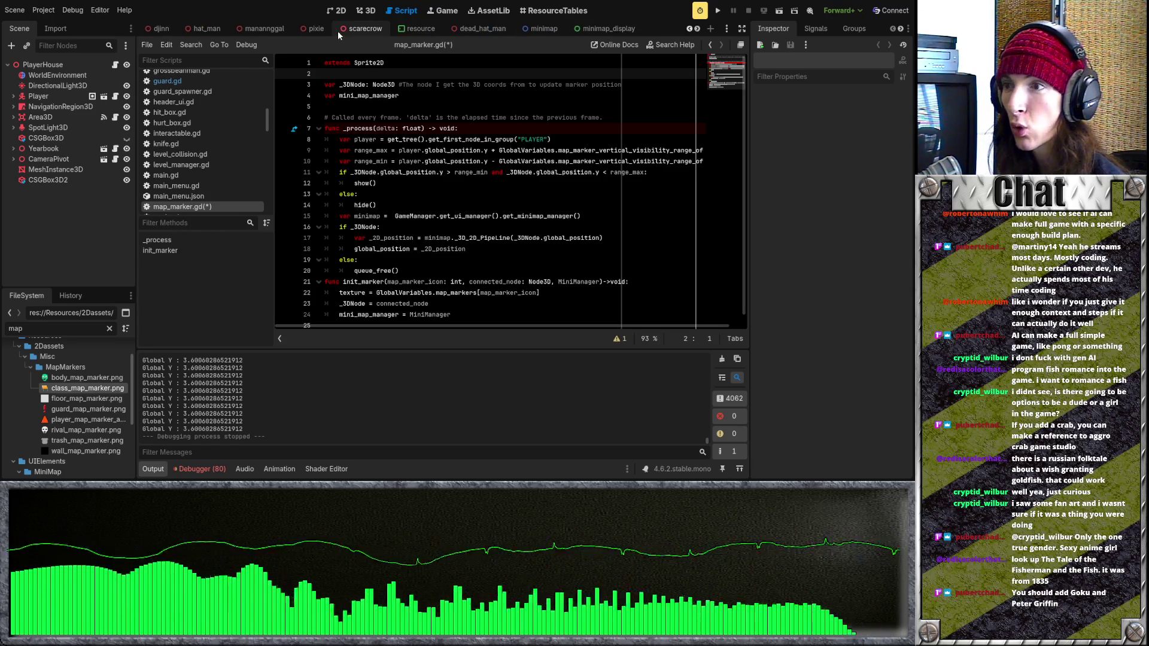
{"action": "scroll", "coordinate": [337, 30], "scroll_direction": "up", "scroll_amount": 3}
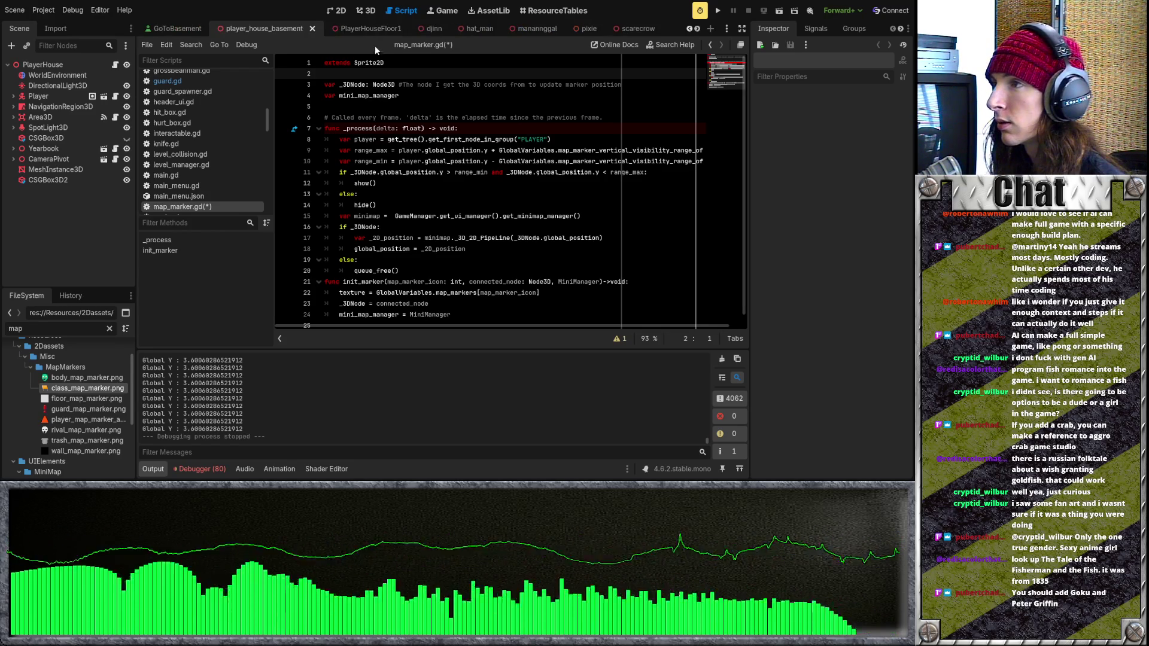
Open the PlayerHouseFloor1 scene and start a test run of the project
{"action": "left_click", "coordinate": [377, 34]}
{"action": "scroll", "coordinate": [424, 27], "scroll_direction": "up", "scroll_amount": 3}
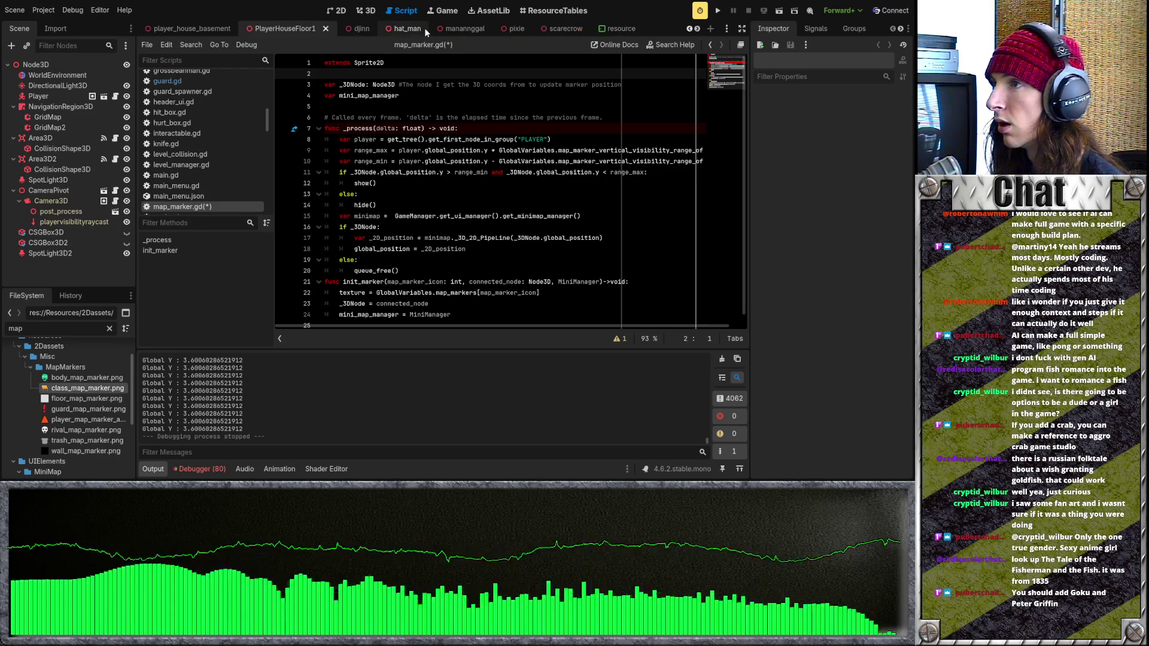
{"action": "scroll", "coordinate": [425, 28], "scroll_direction": "up", "scroll_amount": 10}
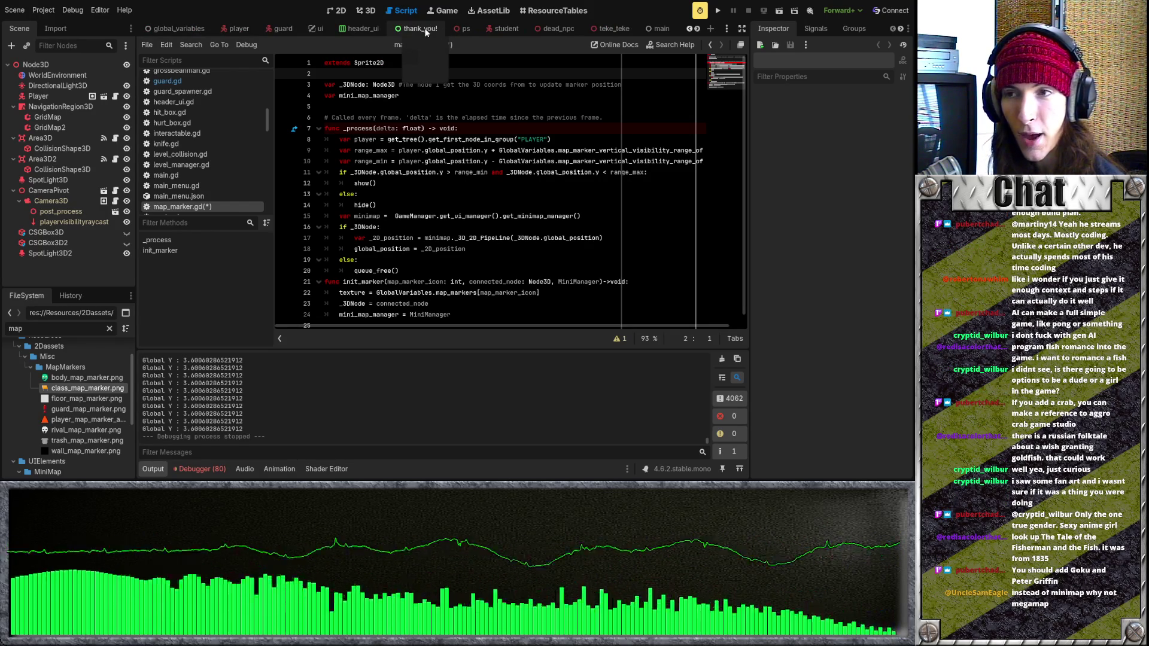
{"action": "left_click", "coordinate": [717, 12]}
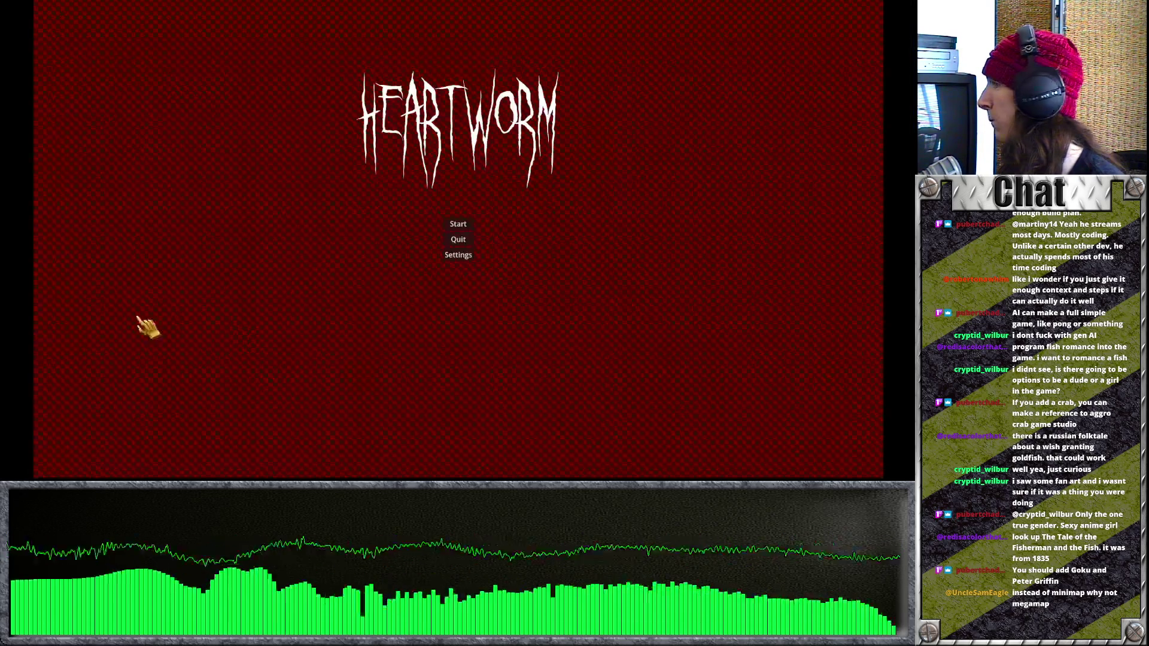
Start a new game as Banshee, go to school, and walk into the level
{"action": "left_click", "coordinate": [458, 224]}
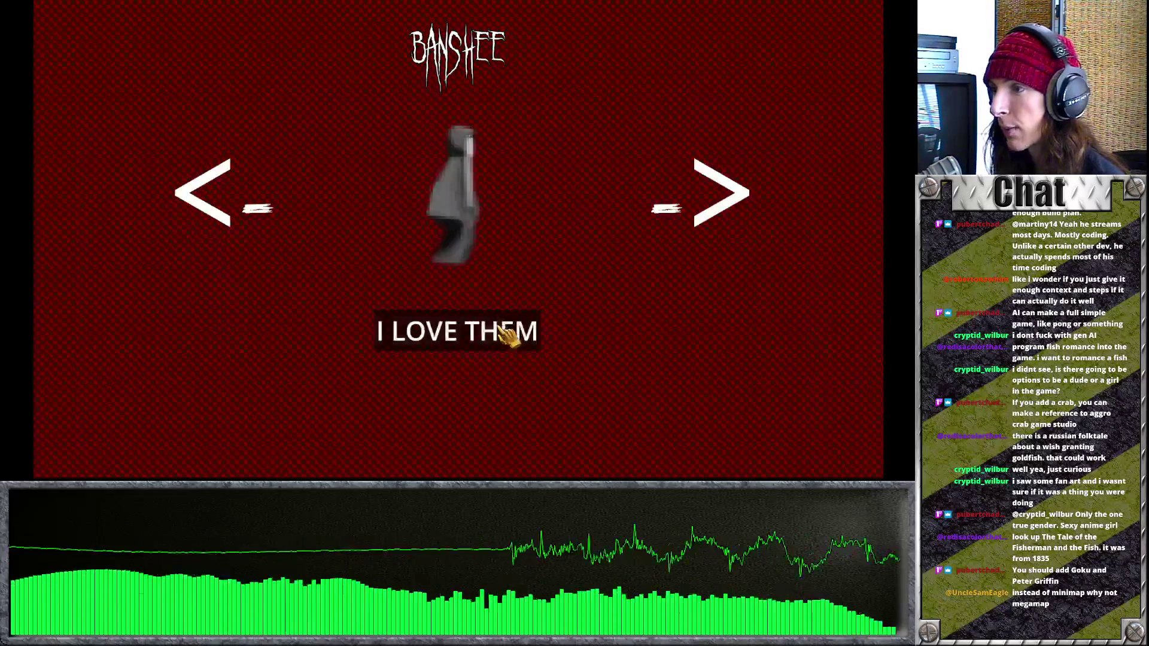
{"action": "left_click", "coordinate": [508, 332]}
{"action": "left_click", "coordinate": [479, 438]}
{"action": "left_click", "coordinate": [432, 329]}
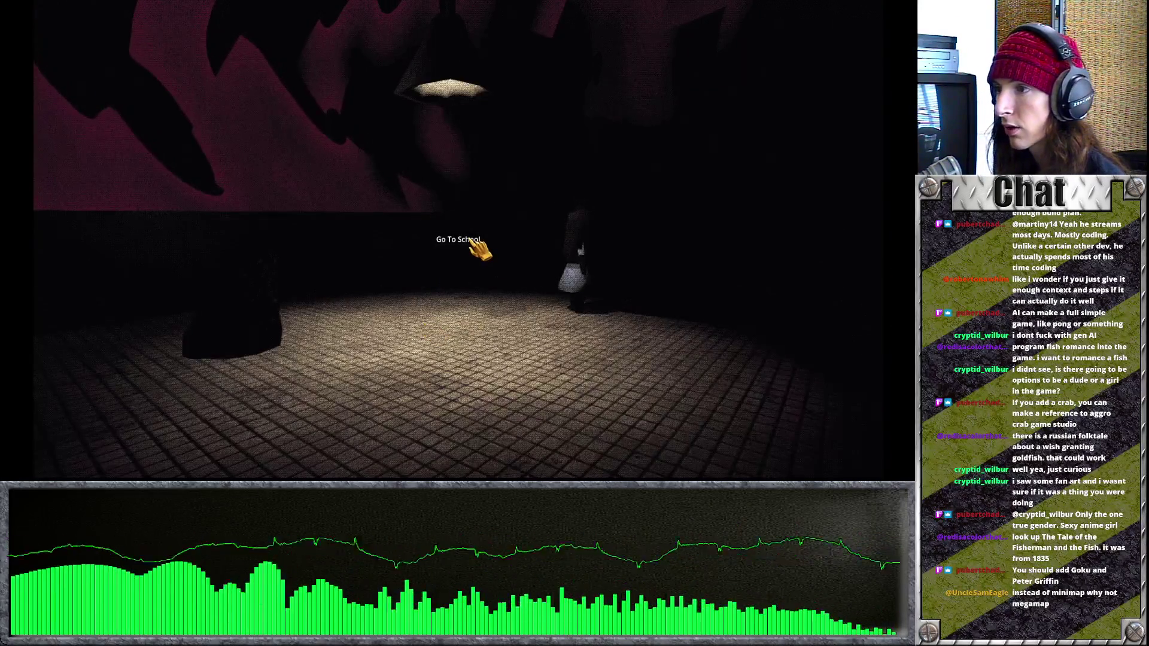
{"action": "key", "text": "s"}
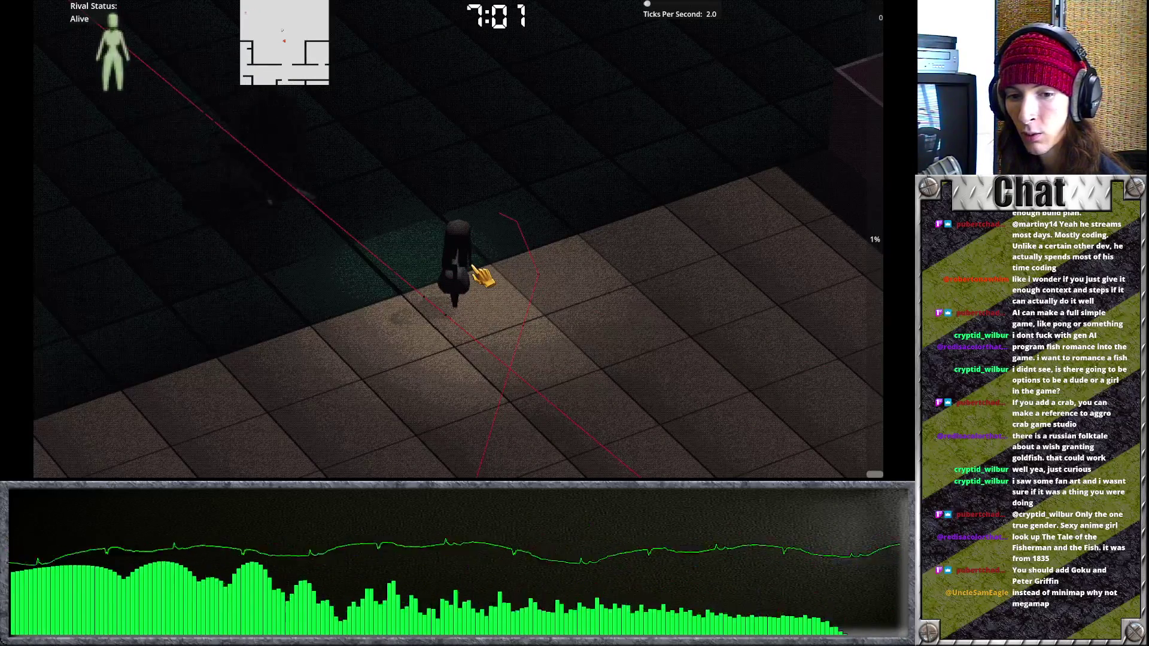
Toggle the large floor-plan map with M, then quit from the pause menu
{"action": "key", "text": "m"}
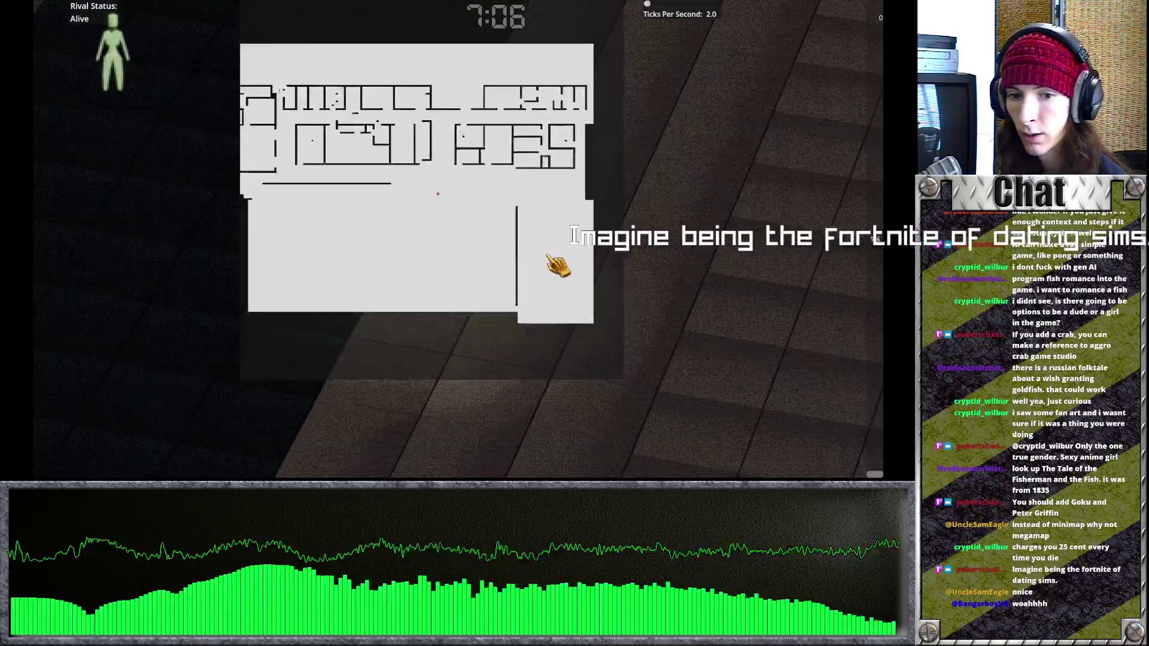
{"action": "key", "text": "m"}
{"action": "key", "text": "m"}
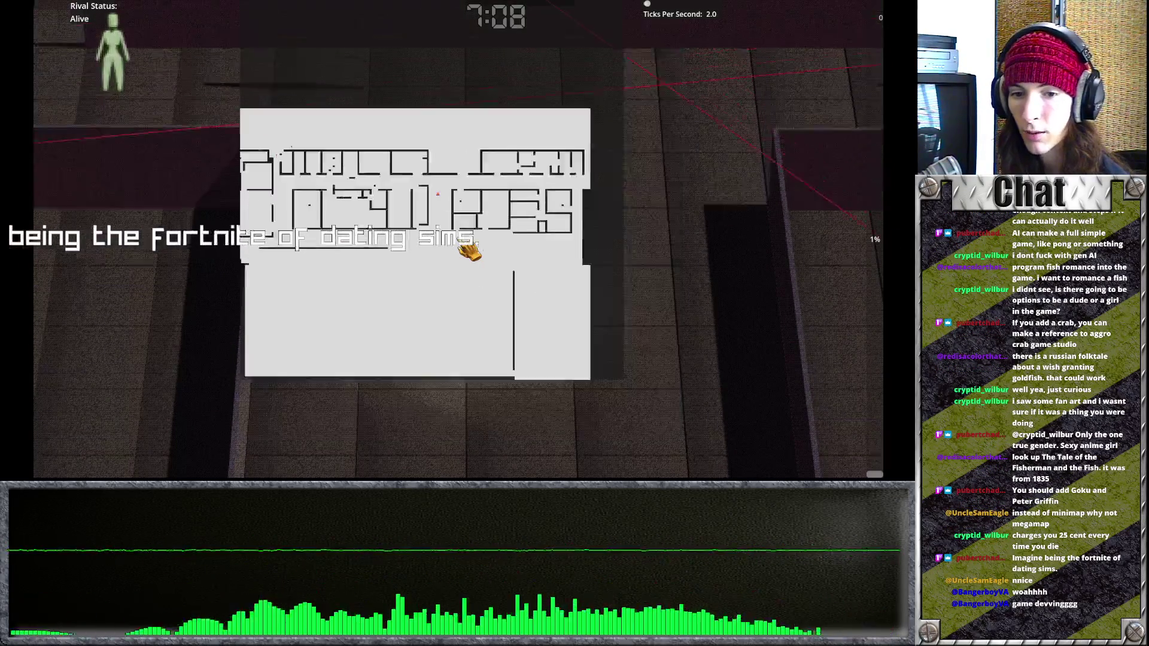
{"action": "key", "text": "Escape"}
{"action": "left_click", "coordinate": [479, 270]}
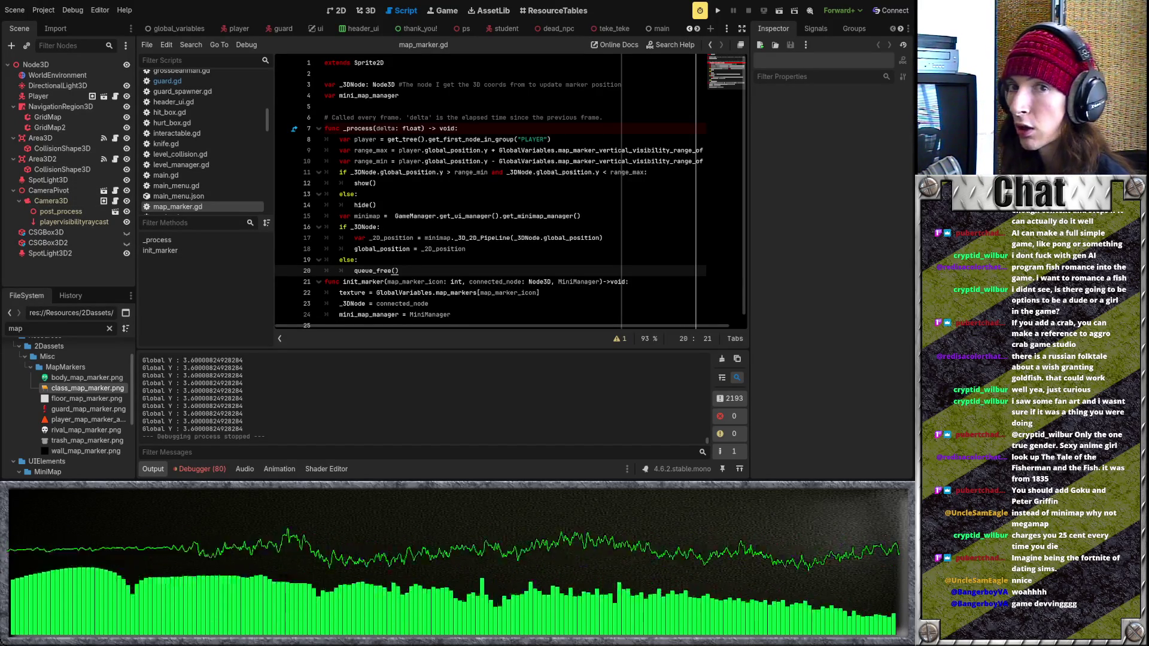
{"action": "left_click", "coordinate": [685, 93]}
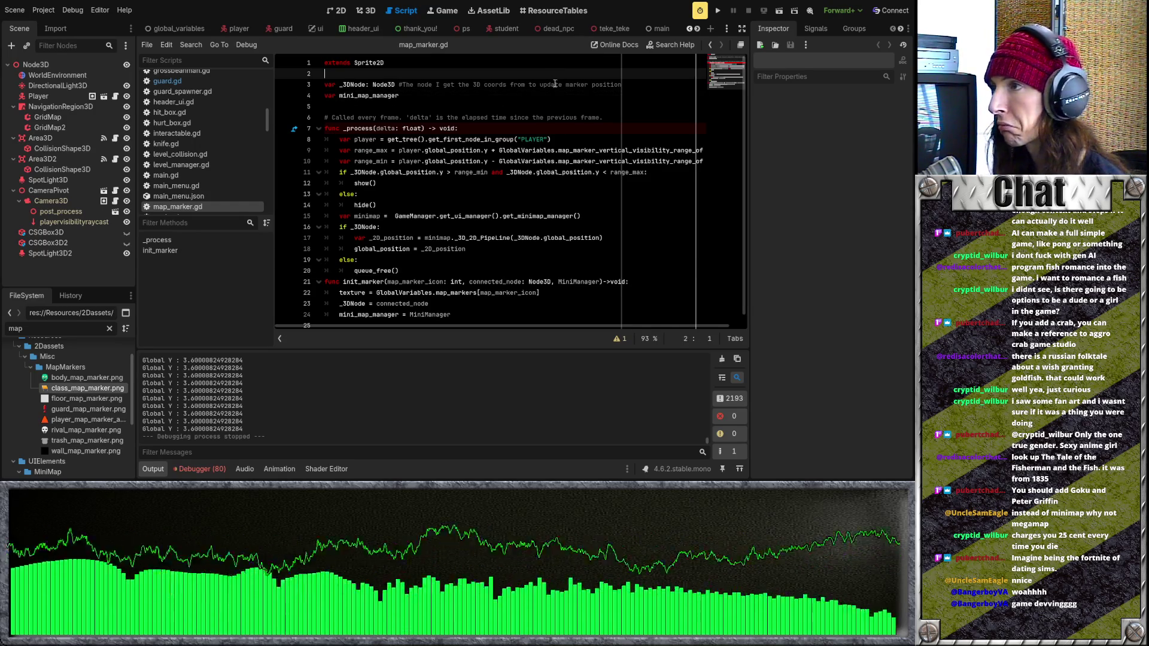
{"action": "left_click", "coordinate": [549, 109]}
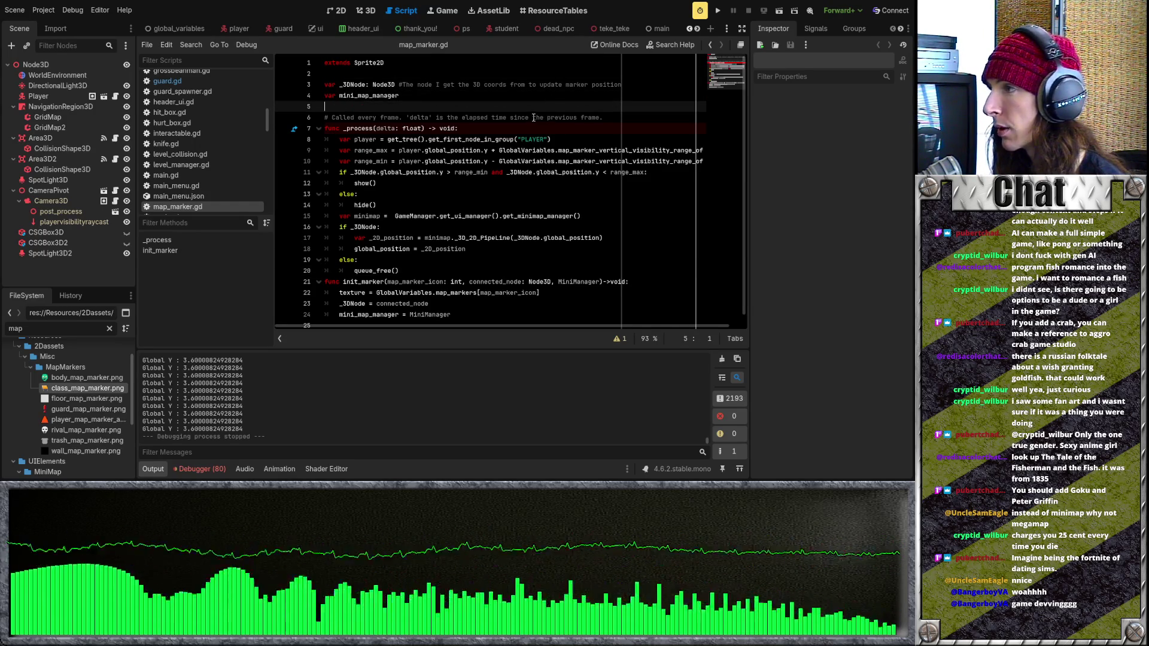
{"action": "left_click", "coordinate": [398, 75]}
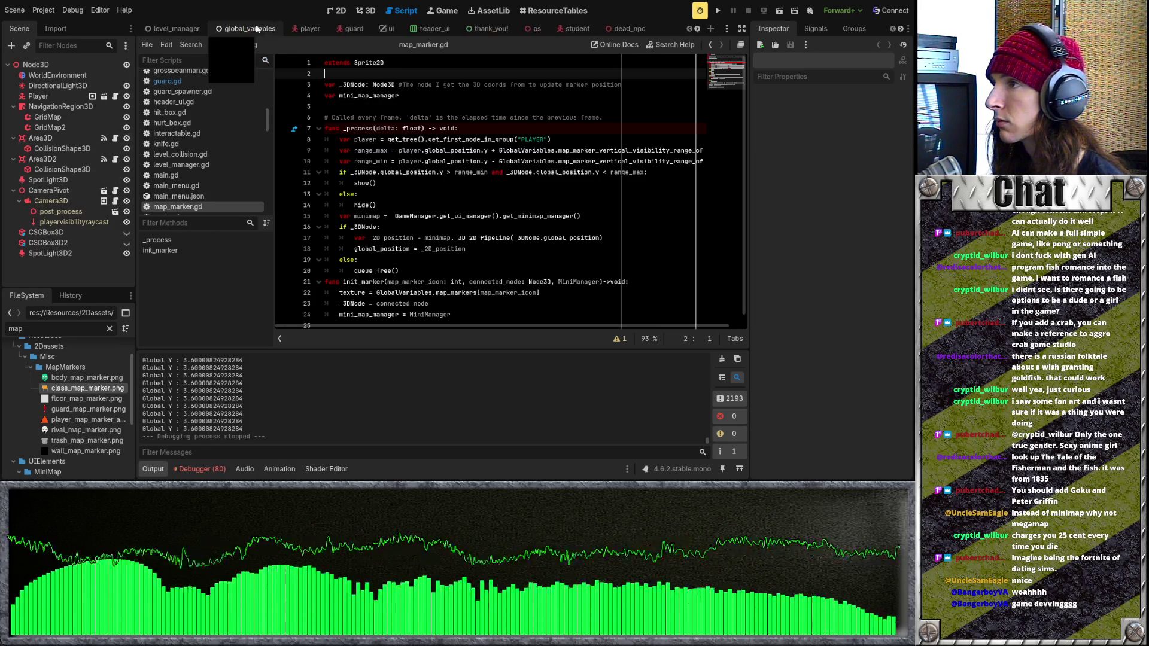
{"action": "scroll", "coordinate": [201, 107], "scroll_direction": "up", "scroll_amount": 2}
{"action": "left_click", "coordinate": [192, 60]}
{"action": "type", "text": "door"}
Open door_hider.gd and delete the debug print statement on line 10
{"action": "left_click", "coordinate": [201, 88]}
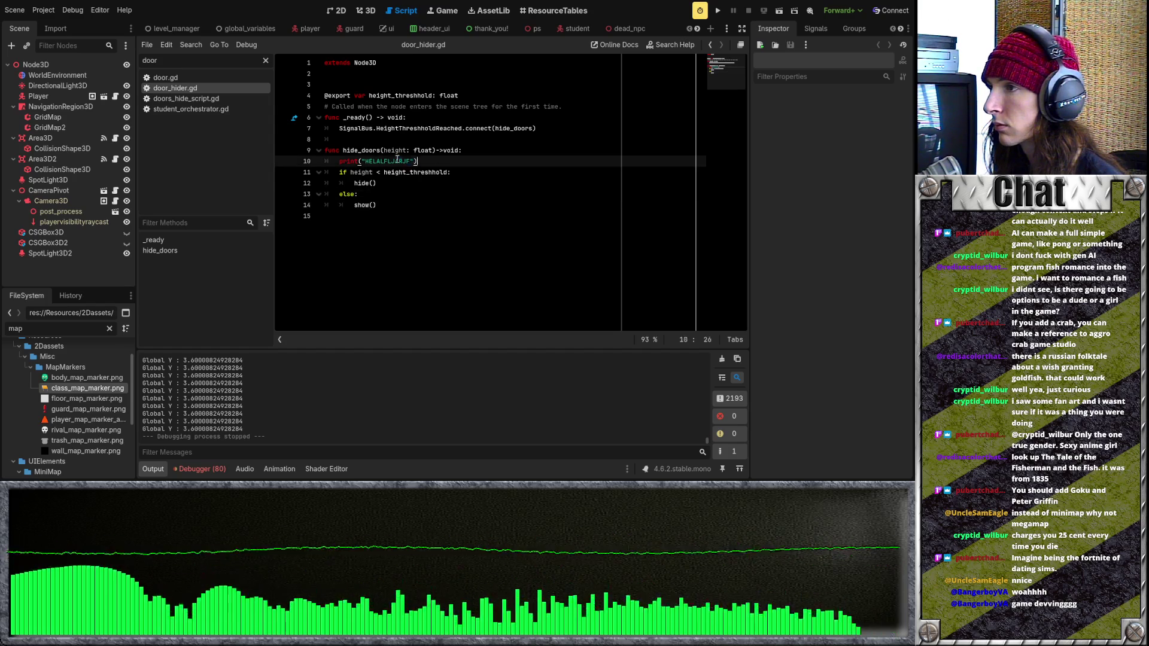
{"action": "left_click", "coordinate": [433, 171]}
{"action": "triple_click", "coordinate": [437, 161]}
{"action": "key", "text": "BackSpace"}
Replace the hide_doors function header with a _physics_process function
{"action": "left_click", "coordinate": [406, 141]}
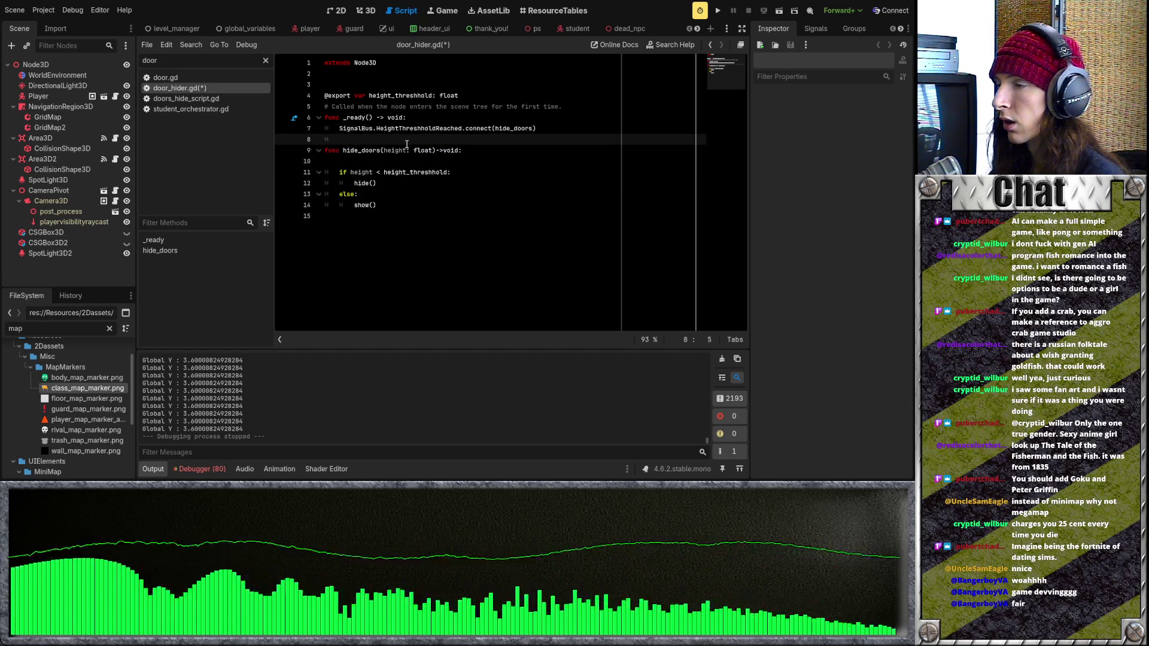
{"action": "left_click", "coordinate": [437, 162]}
{"action": "left_click", "coordinate": [439, 214]}
{"action": "left_click_drag", "start_coordinate": [439, 214], "coordinate": [284, 153]}
{"action": "left_click", "coordinate": [472, 172]}
{"action": "left_click_drag", "start_coordinate": [477, 154], "coordinate": [320, 151]}
{"action": "left_click", "coordinate": [400, 160]}
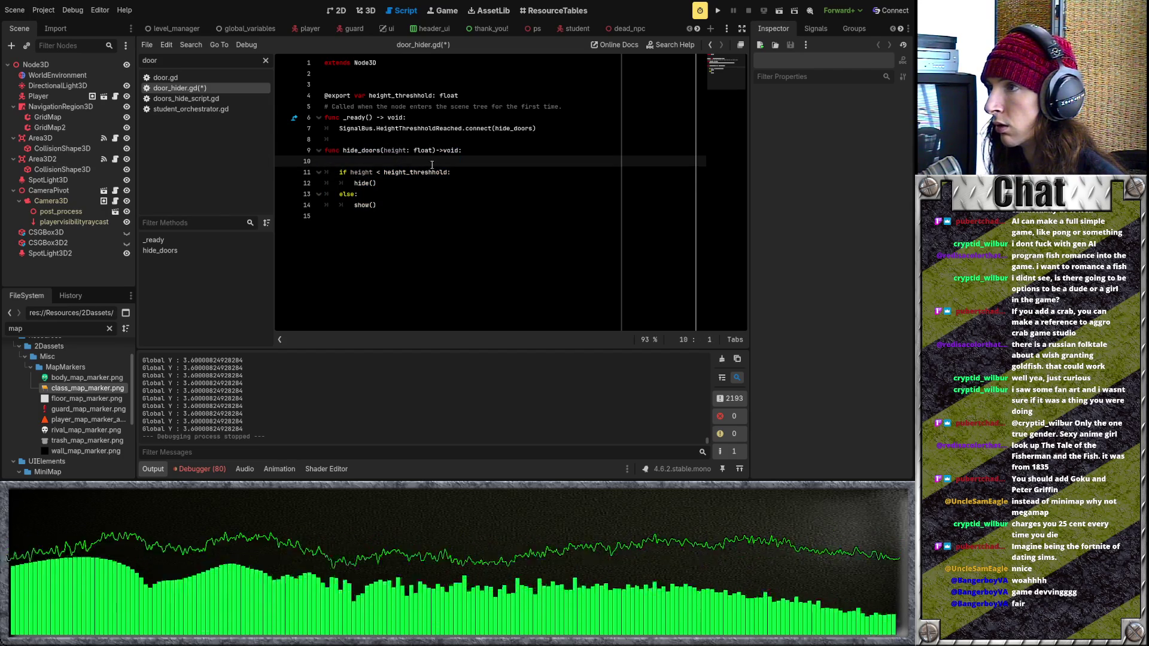
{"action": "left_click_drag", "start_coordinate": [464, 151], "coordinate": [295, 147]}
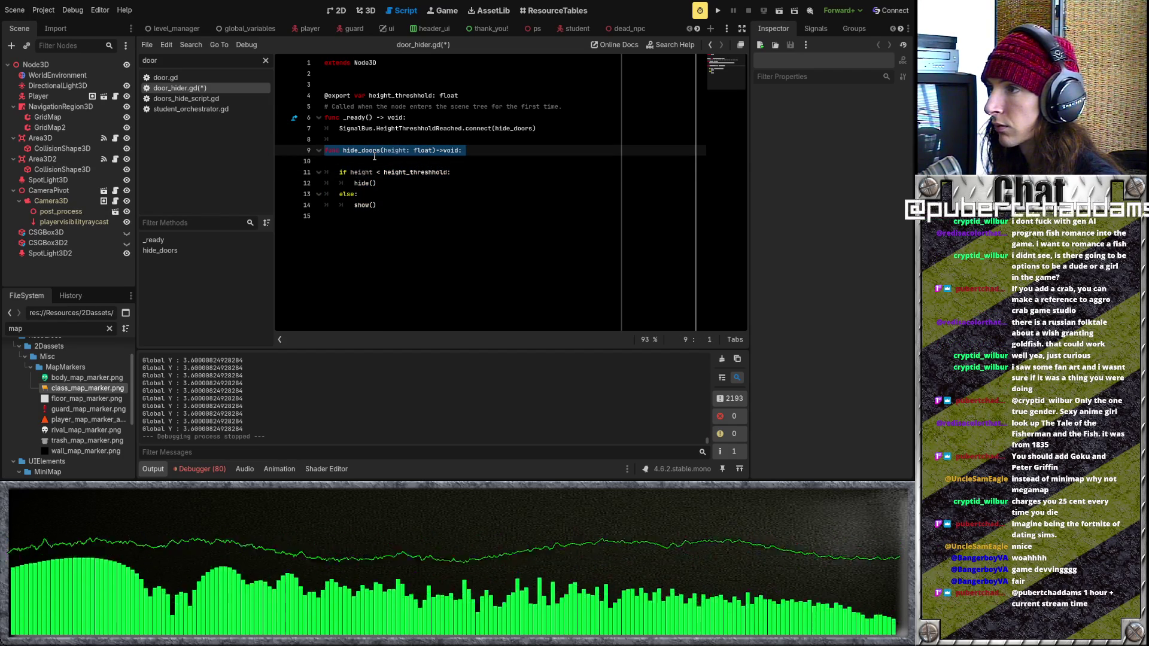
{"action": "type", "text": "func _p"}
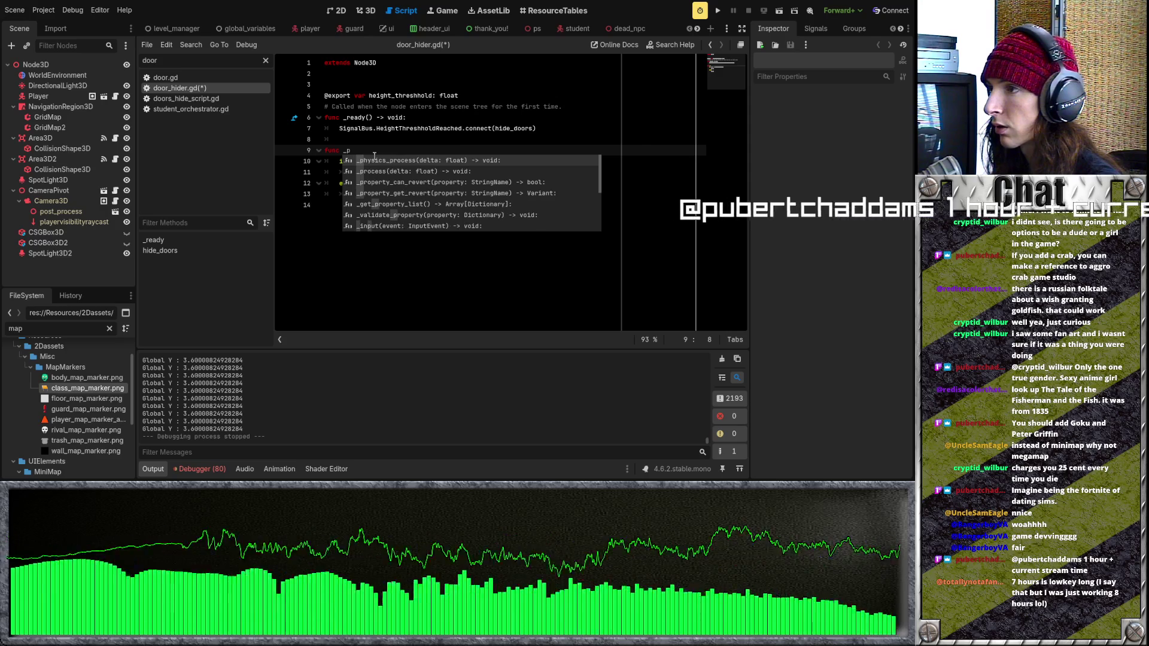
{"action": "key", "text": "Return"}
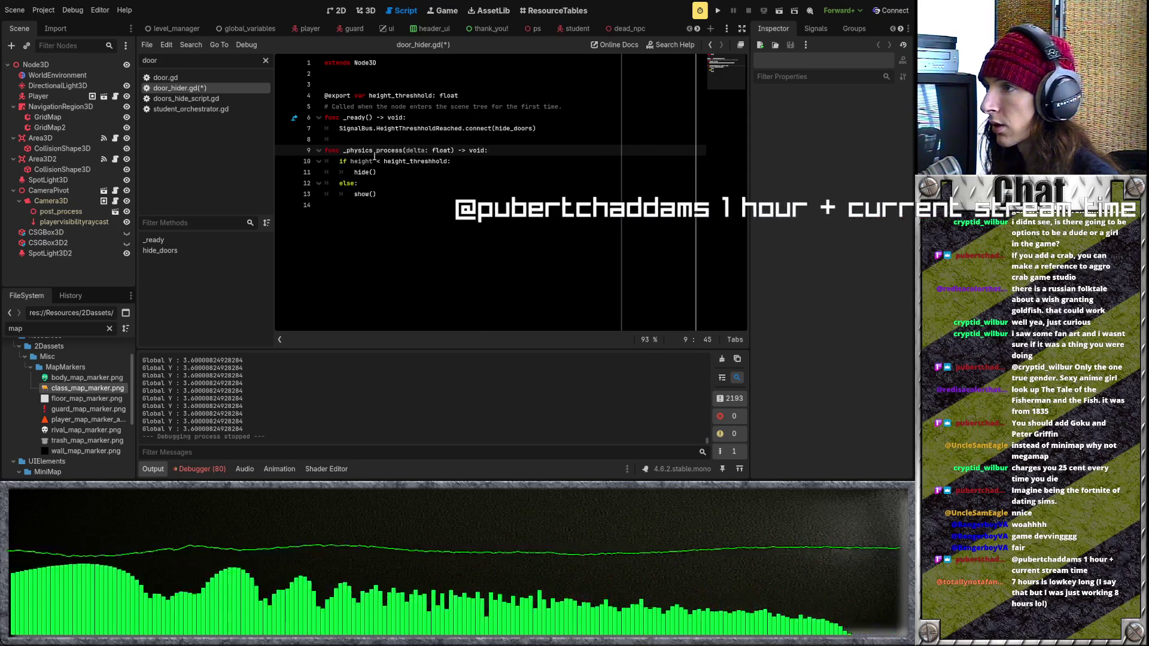
Add var player = get_tree().get_first_node_in_group("PLAYER") at the top of _physics_process
{"action": "left_click_drag", "start_coordinate": [448, 162], "coordinate": [384, 162]}
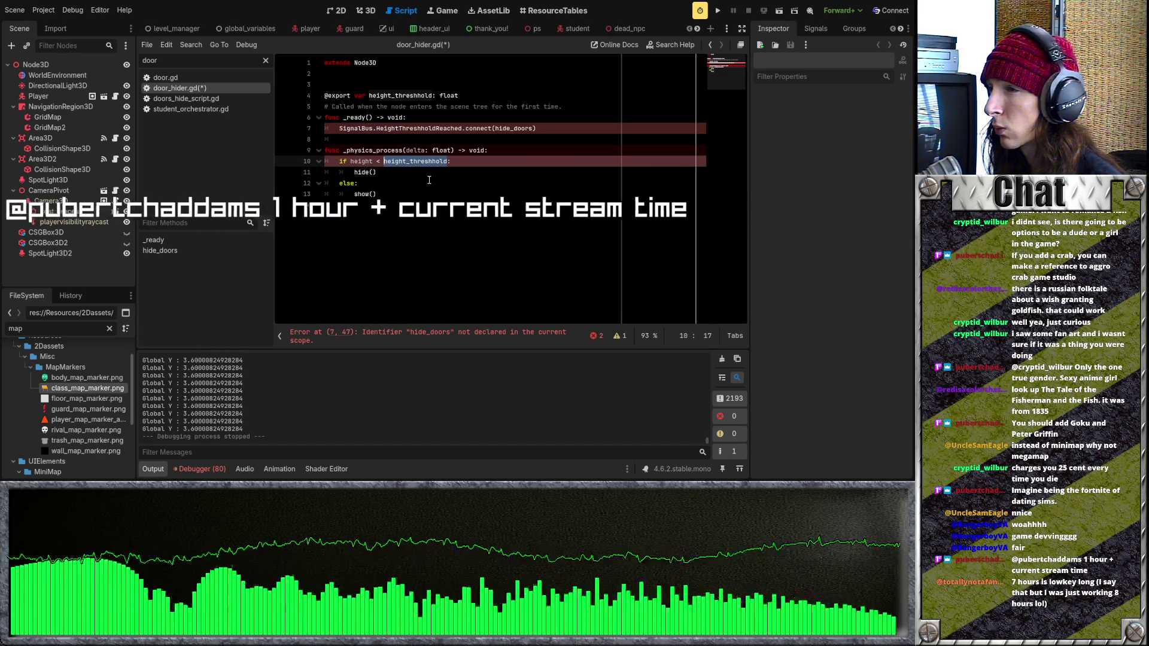
{"action": "key", "text": "Down"}
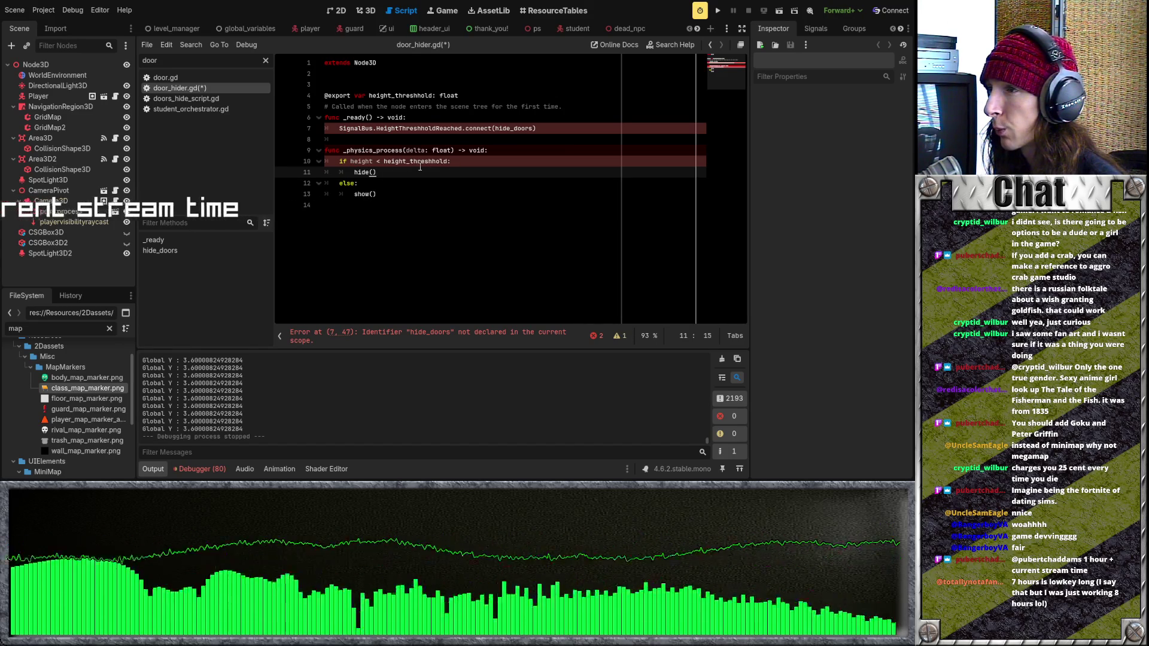
{"action": "left_click_drag", "start_coordinate": [373, 162], "coordinate": [347, 161]}
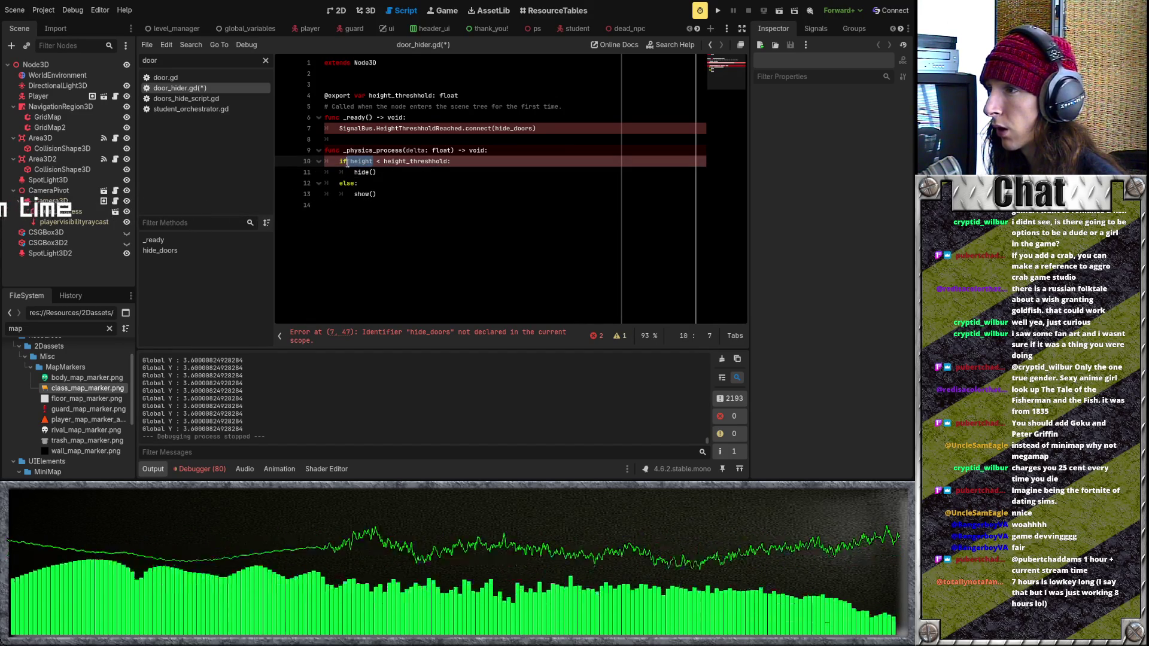
{"action": "left_click", "coordinate": [390, 139]}
{"action": "left_click", "coordinate": [512, 155]}
{"action": "key", "text": "Return"}
{"action": "type", "text": "p"}
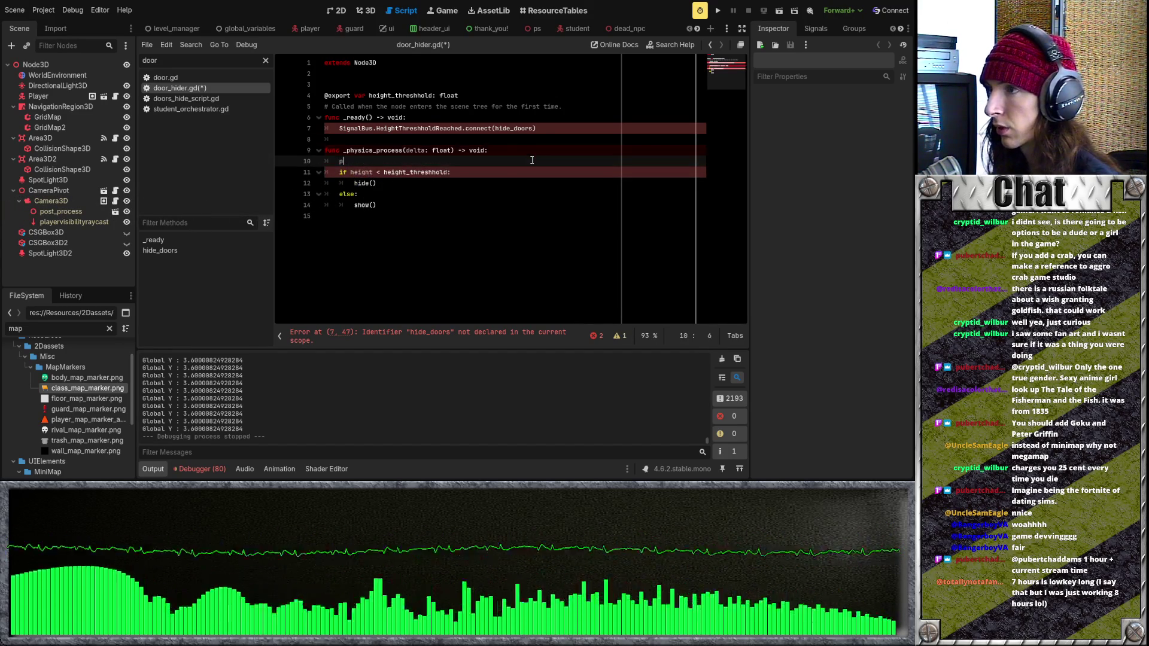
{"action": "key", "text": "BackSpace"}
{"action": "key", "text": "BackSpace"}
{"action": "key", "text": "BackSpace"}
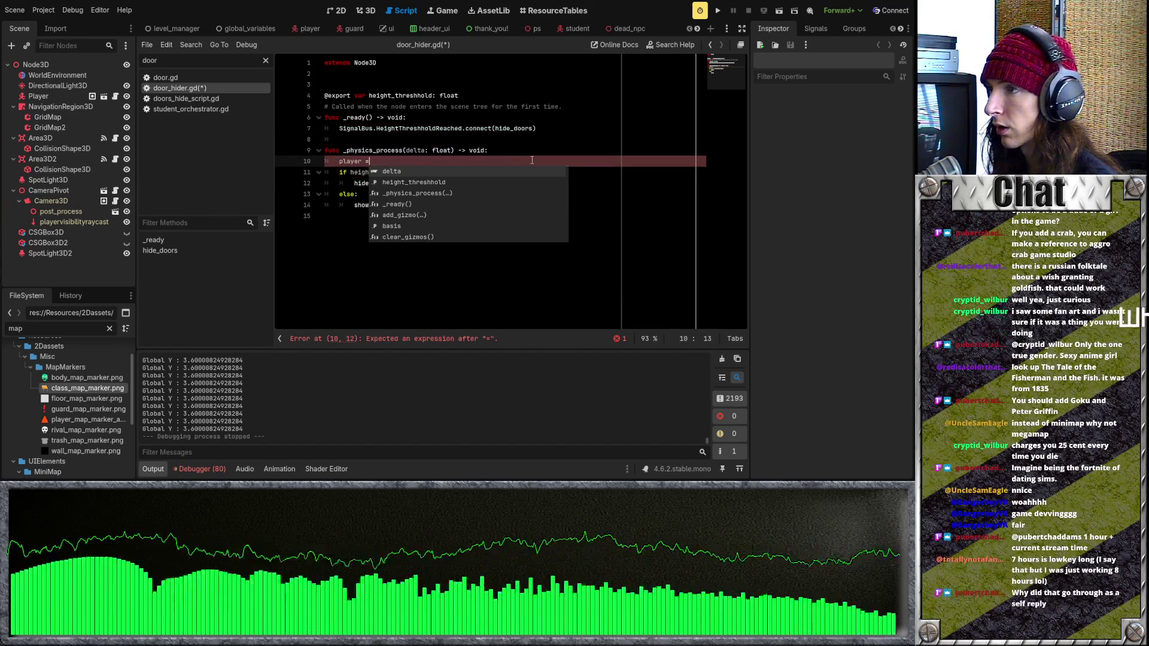
{"action": "type", "text": "var player = glo"}
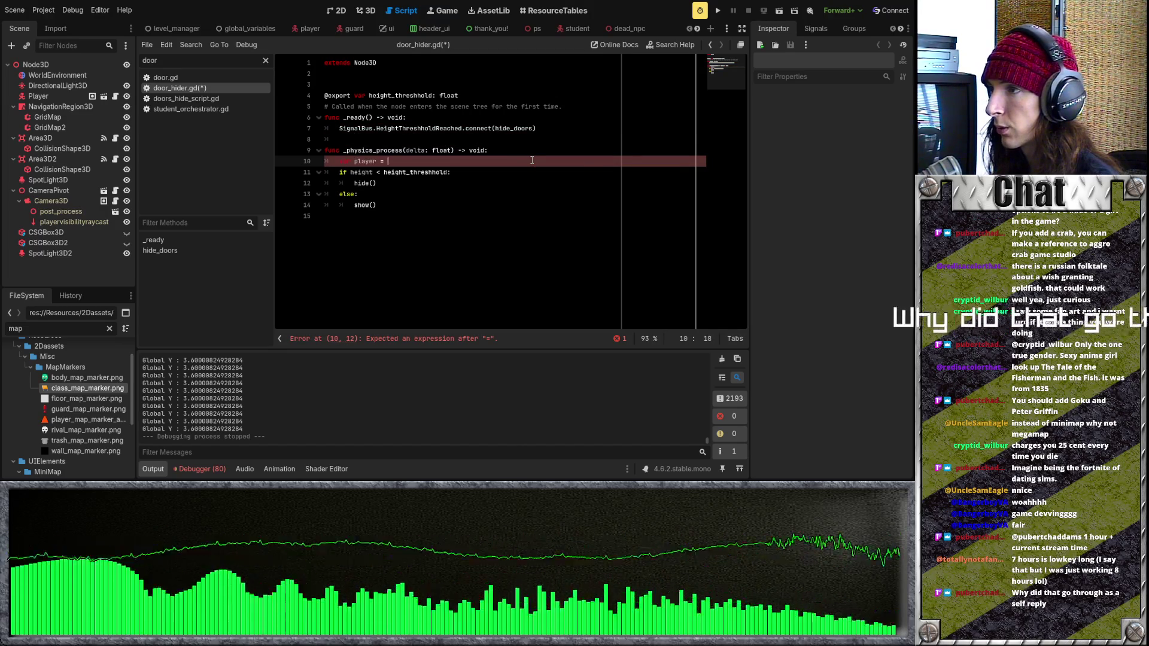
{"action": "key", "text": "BackSpace"}
{"action": "key", "text": "BackSpace"}
{"action": "type", "text": "et_t"}
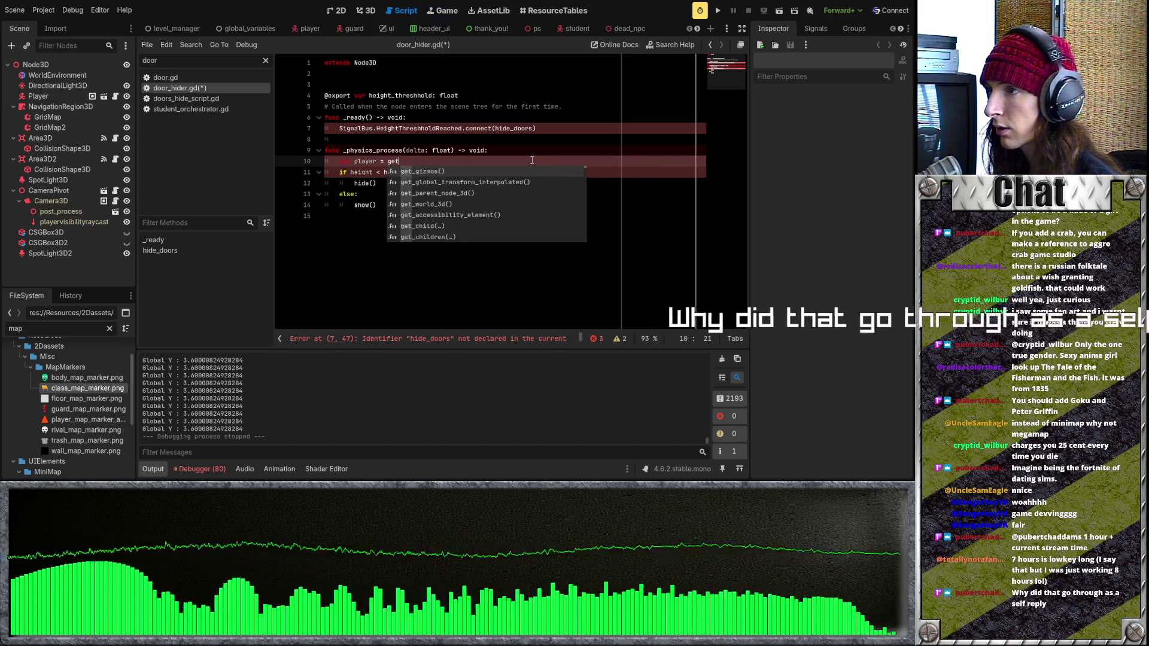
{"action": "key", "text": "Return"}
{"action": "type", "text": ".get_first"}
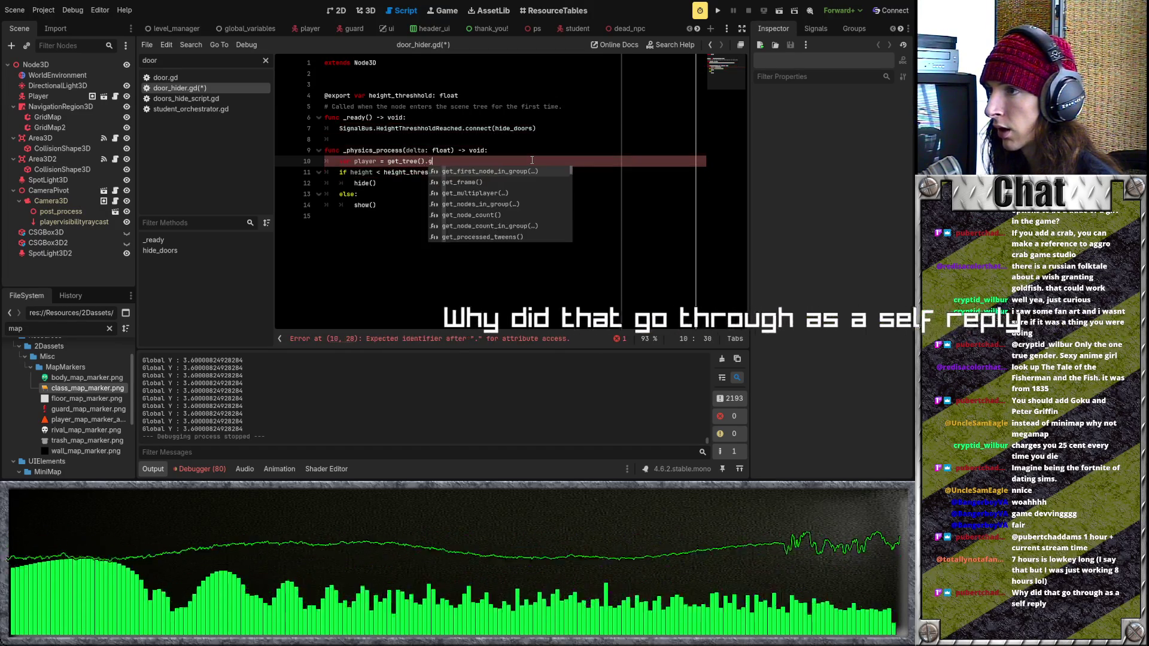
{"action": "key", "text": "Return"}
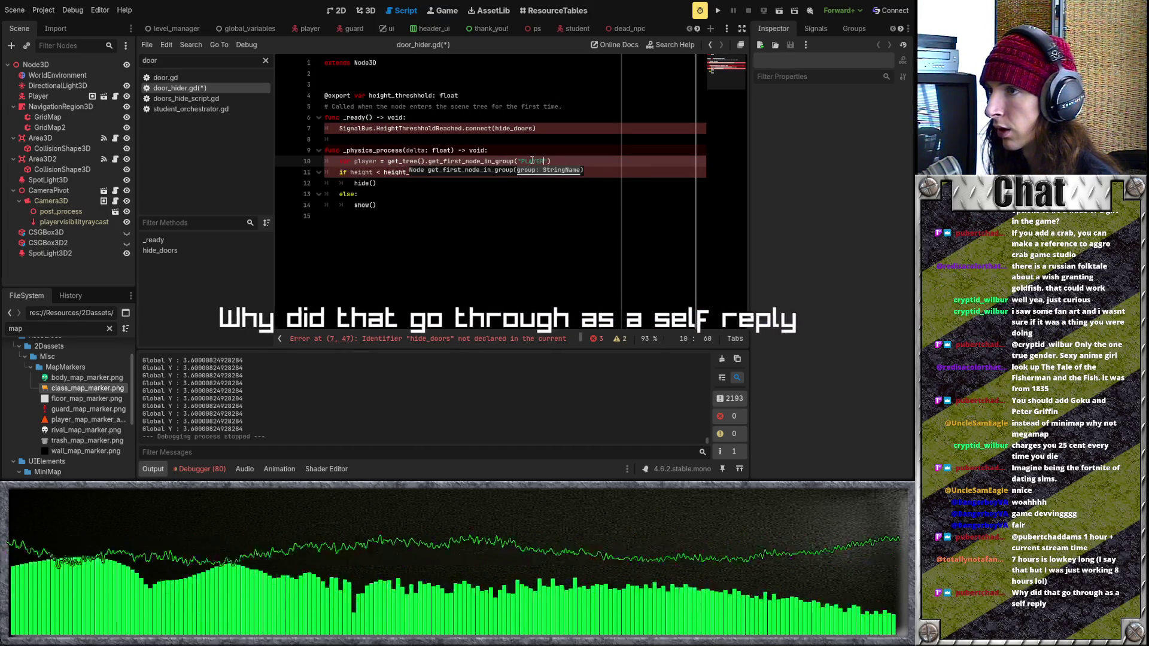
{"action": "type", "text": "\"PLAYER"}
Replace 'height' in the if condition with player.global_position.y and save
{"action": "key", "text": "Down"}
{"action": "key", "text": "Down"}
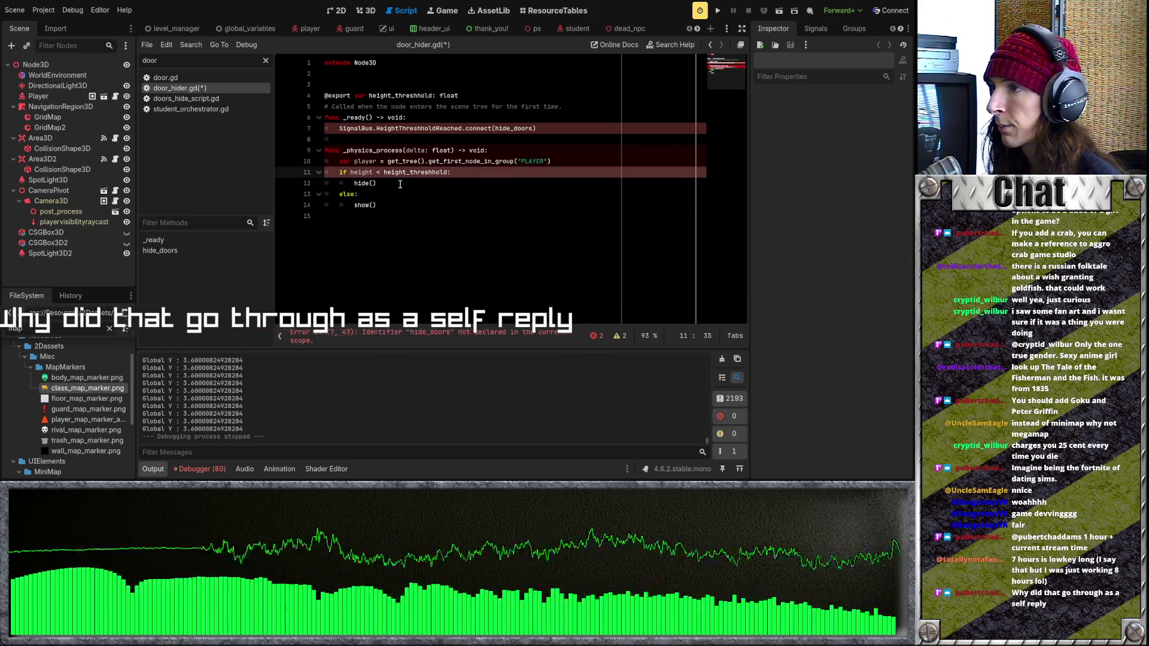
{"action": "left_click", "coordinate": [351, 173]}
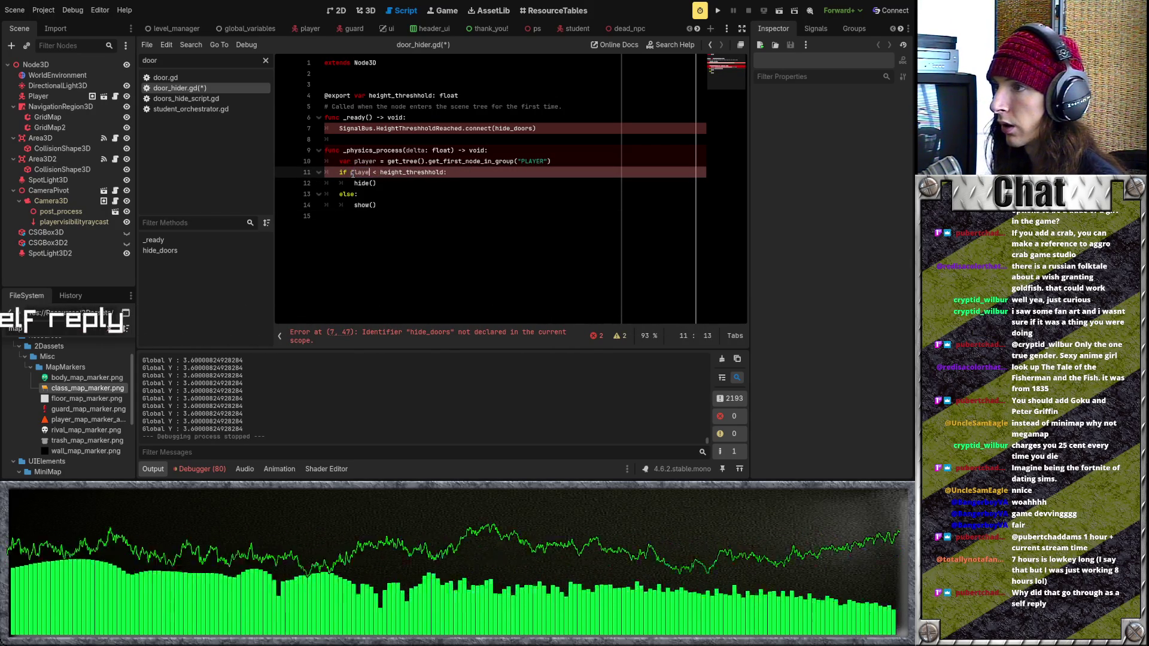
{"action": "type", "text": "player."}
{"action": "type", "text": "global_posi"}
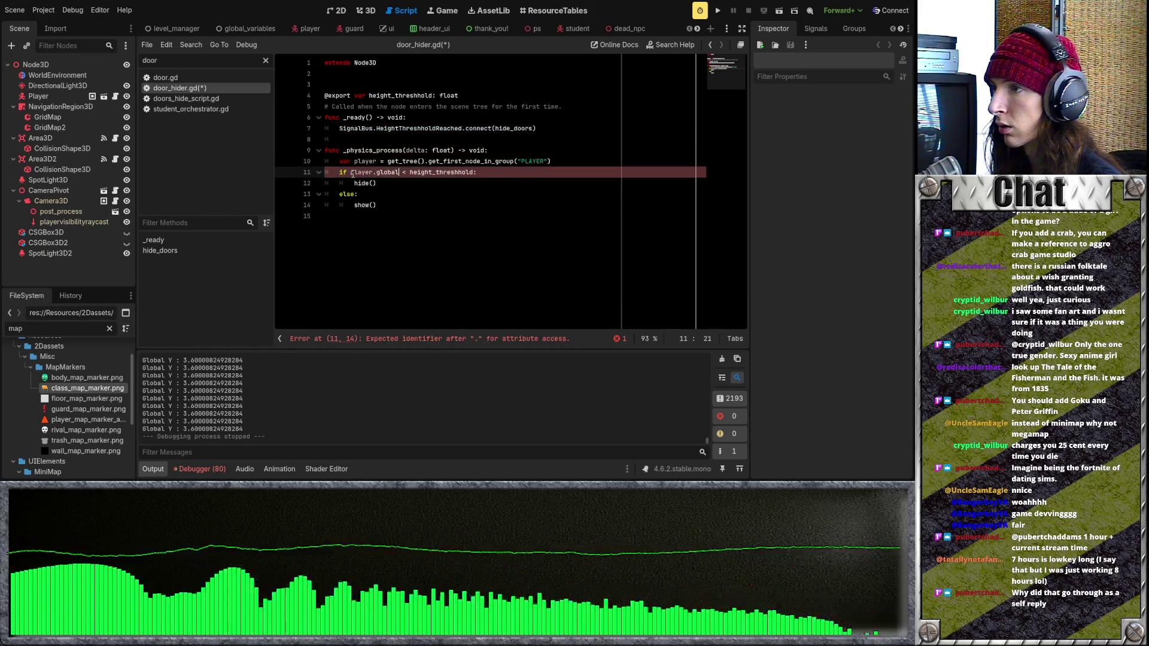
{"action": "type", "text": "tion.y"}
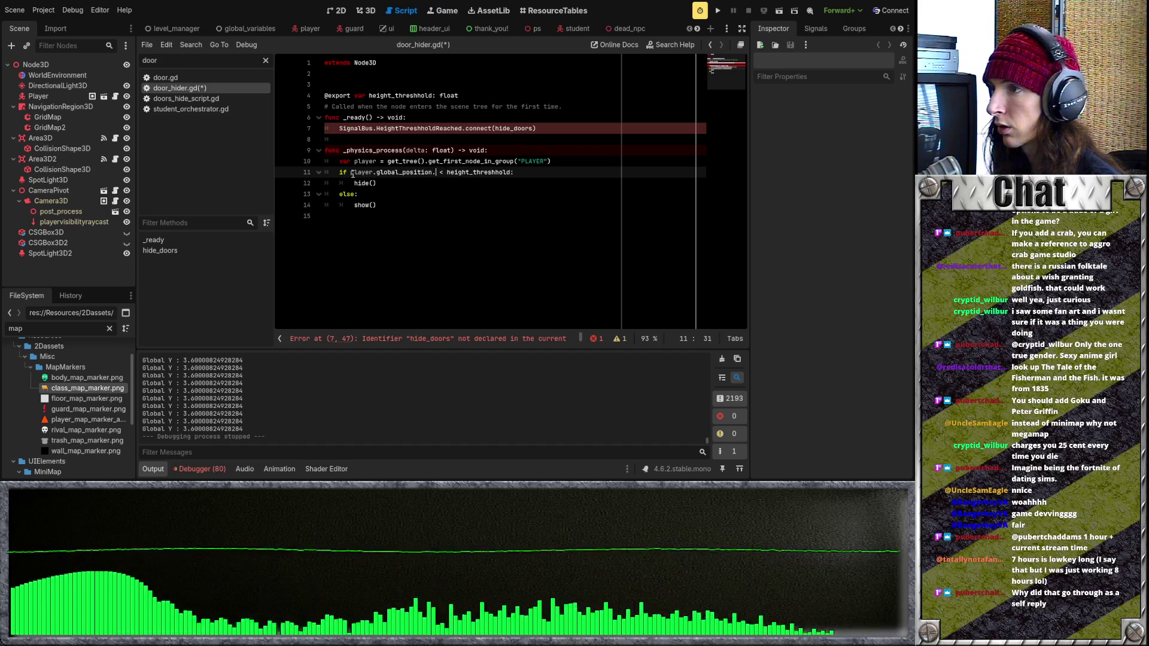
{"action": "key", "text": "Down"}
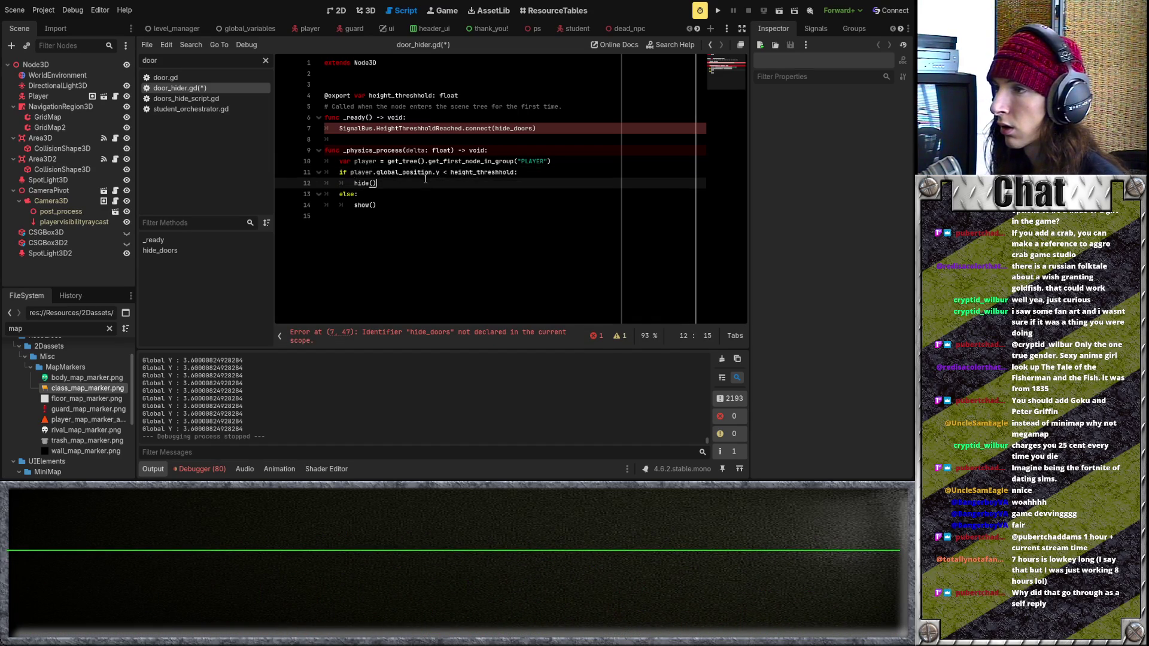
{"action": "left_click", "coordinate": [394, 206]}
{"action": "key", "text": "ctrl+s"}
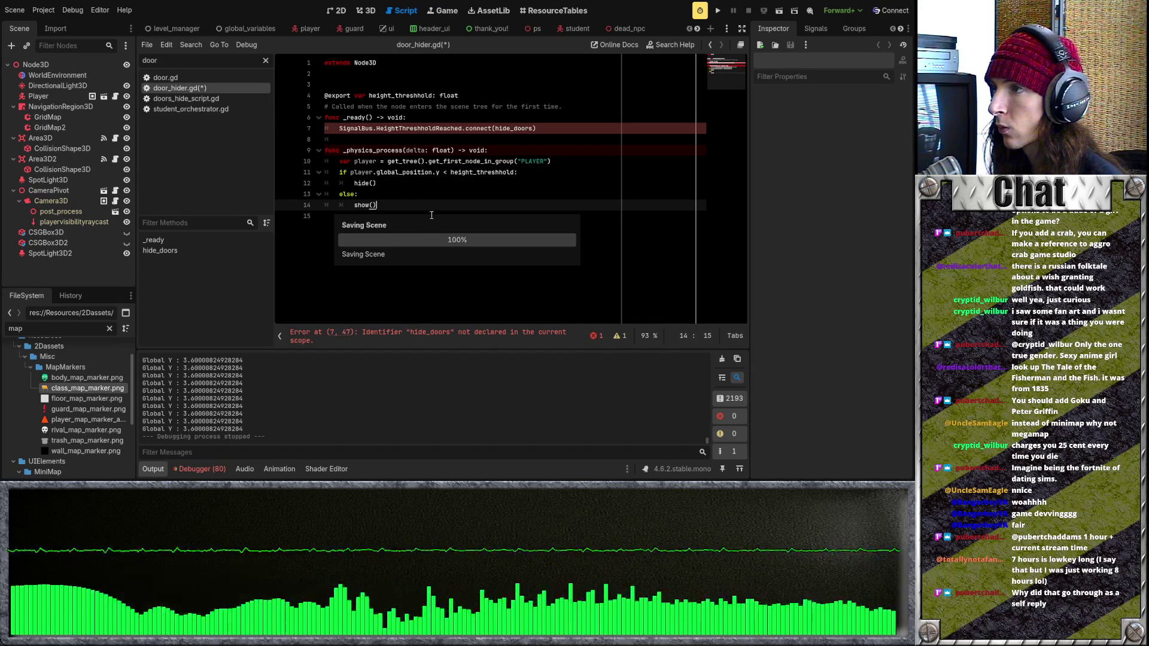
Replace line 7's HeightThresholdReached connect call with pass, save, and run the game
{"action": "left_click_drag", "start_coordinate": [537, 129], "coordinate": [338, 132]}
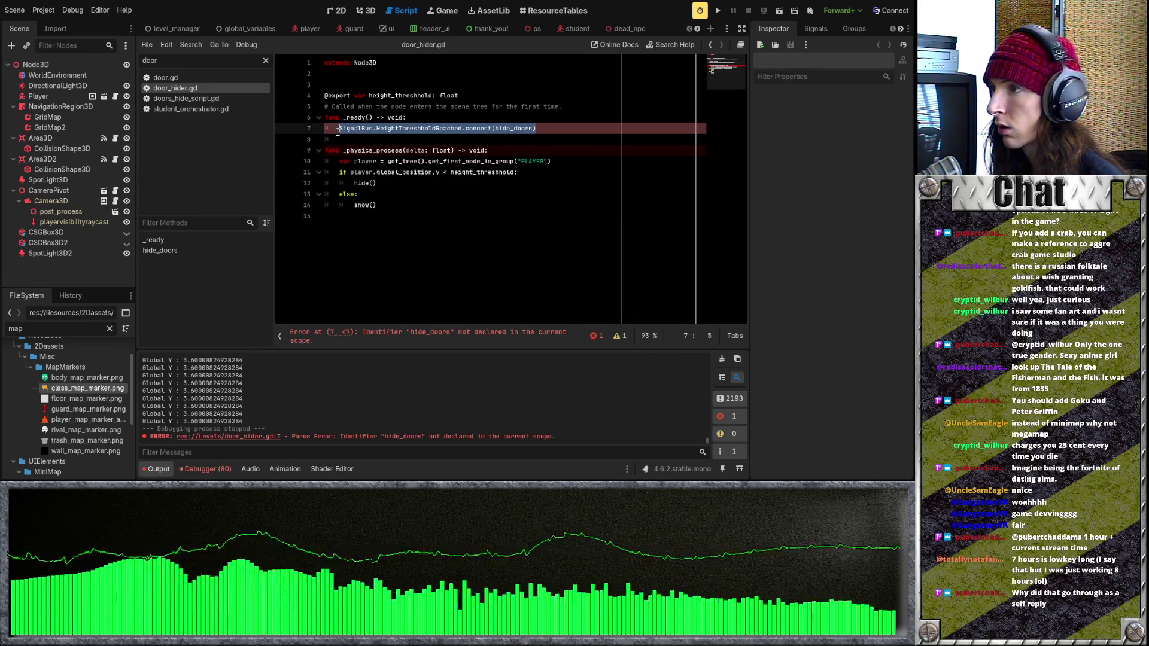
{"action": "type", "text": "pass"}
{"action": "key", "text": "ctrl+s"}
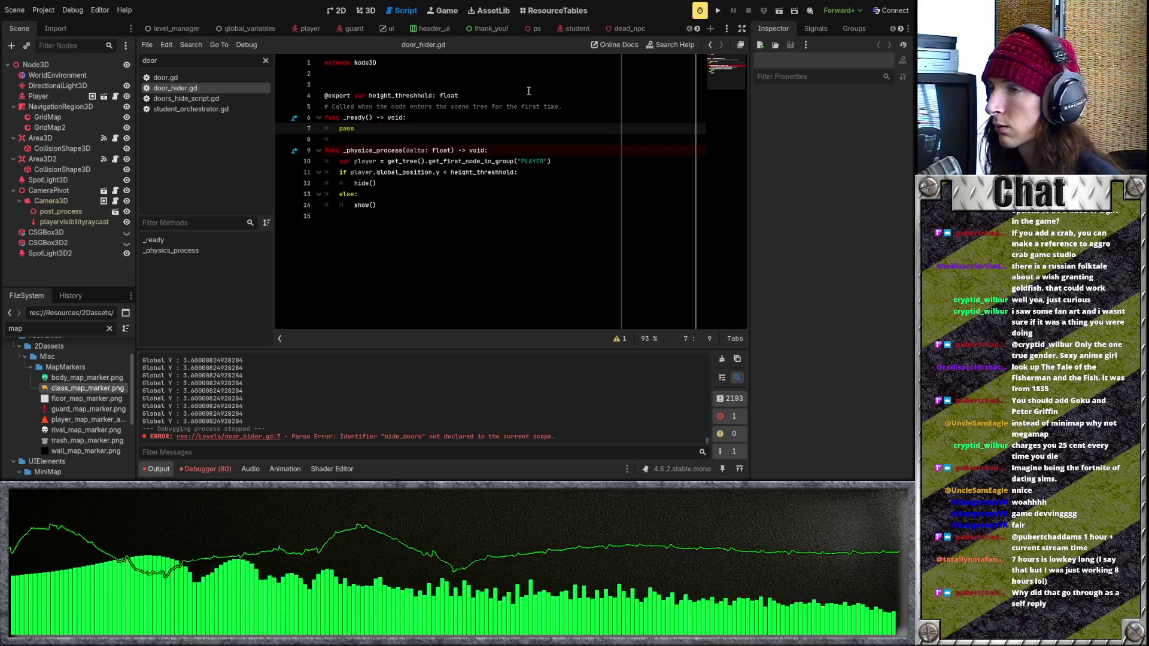
{"action": "left_click", "coordinate": [718, 11]}
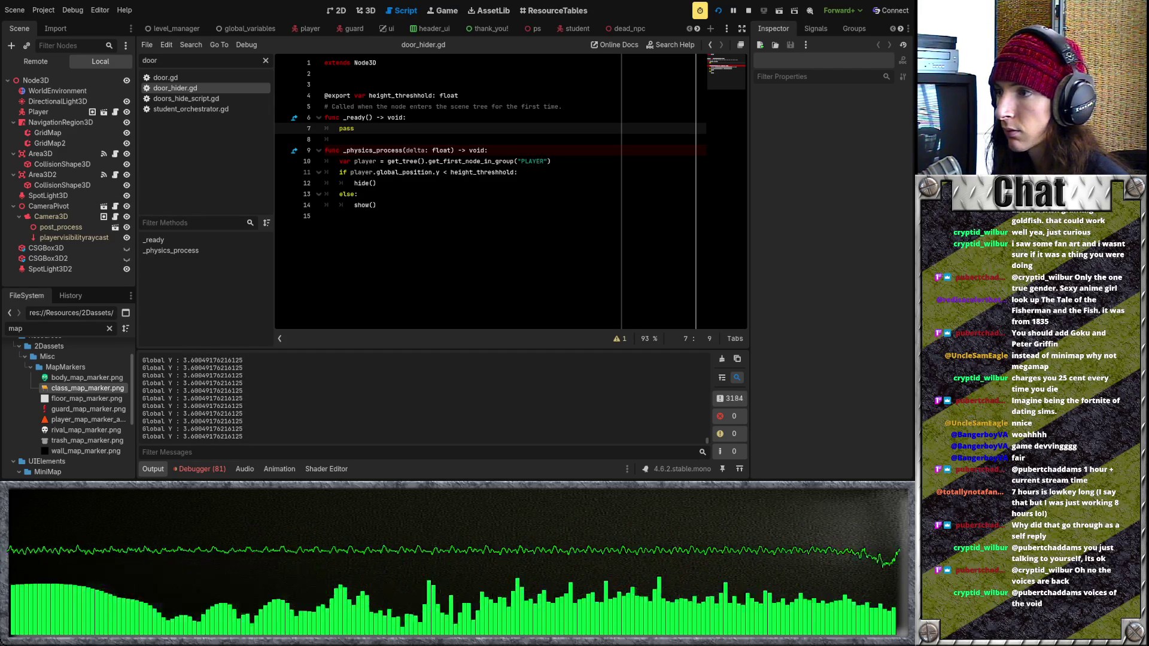
{"action": "key", "text": "F8"}
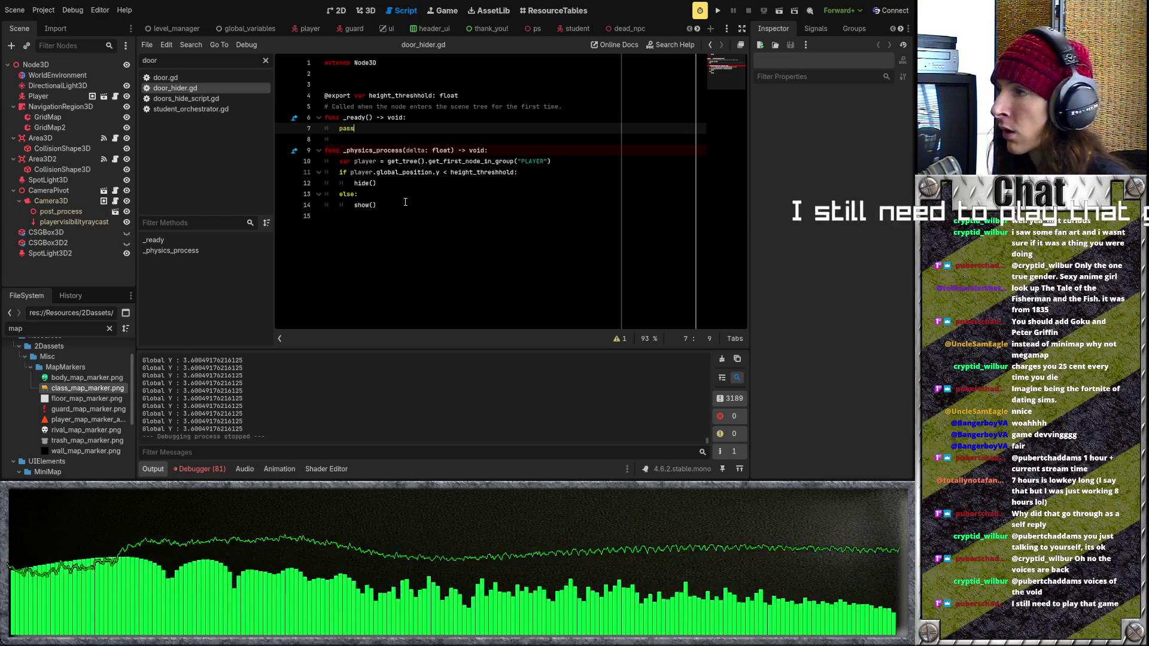
{"action": "scroll", "coordinate": [490, 31], "scroll_direction": "down", "scroll_amount": 8}
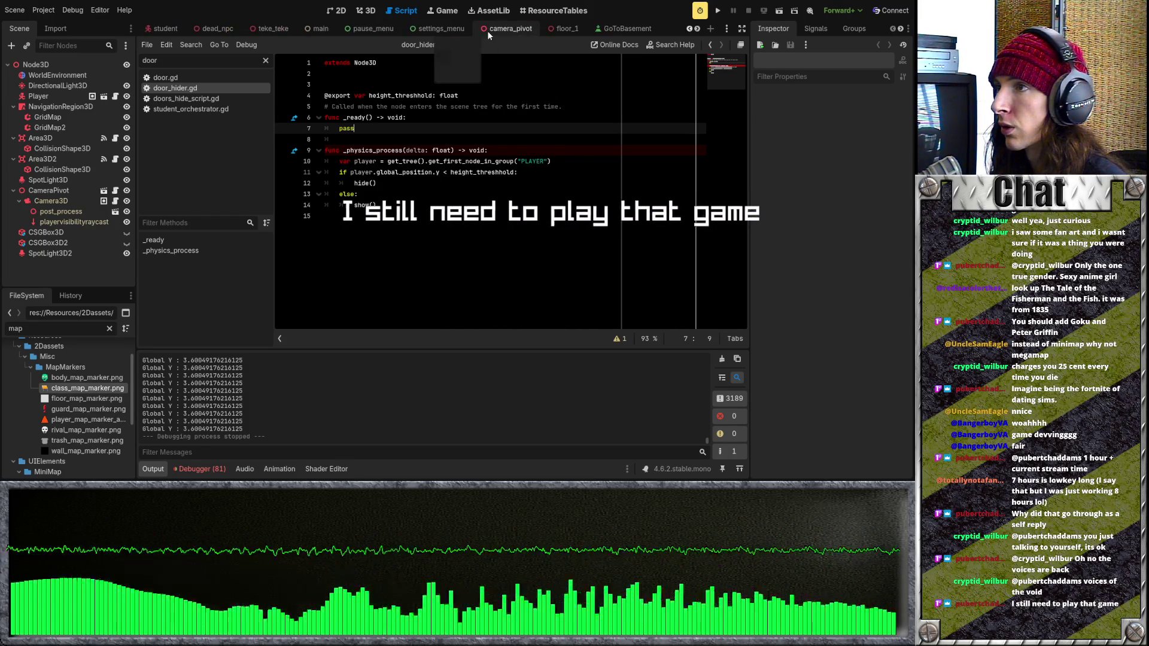
Open settings_menu, collapse the Video, Gui and Audio nodes, and select the buttons container
{"action": "left_click", "coordinate": [441, 28]}
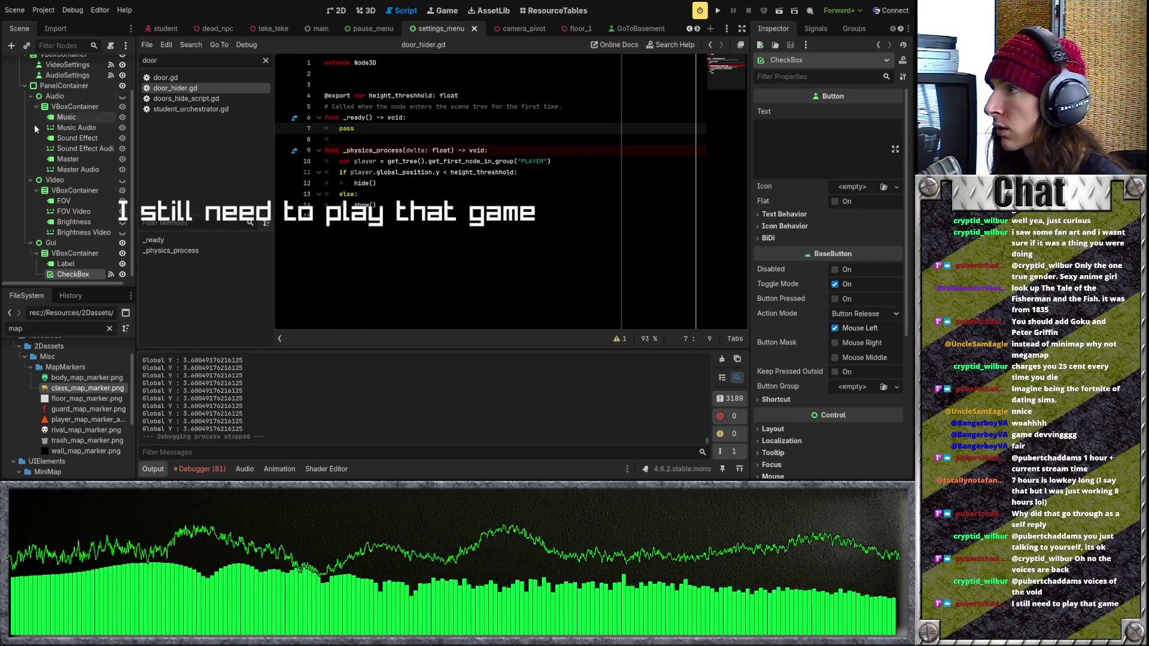
{"action": "left_click", "coordinate": [31, 180]}
{"action": "left_click", "coordinate": [31, 232]}
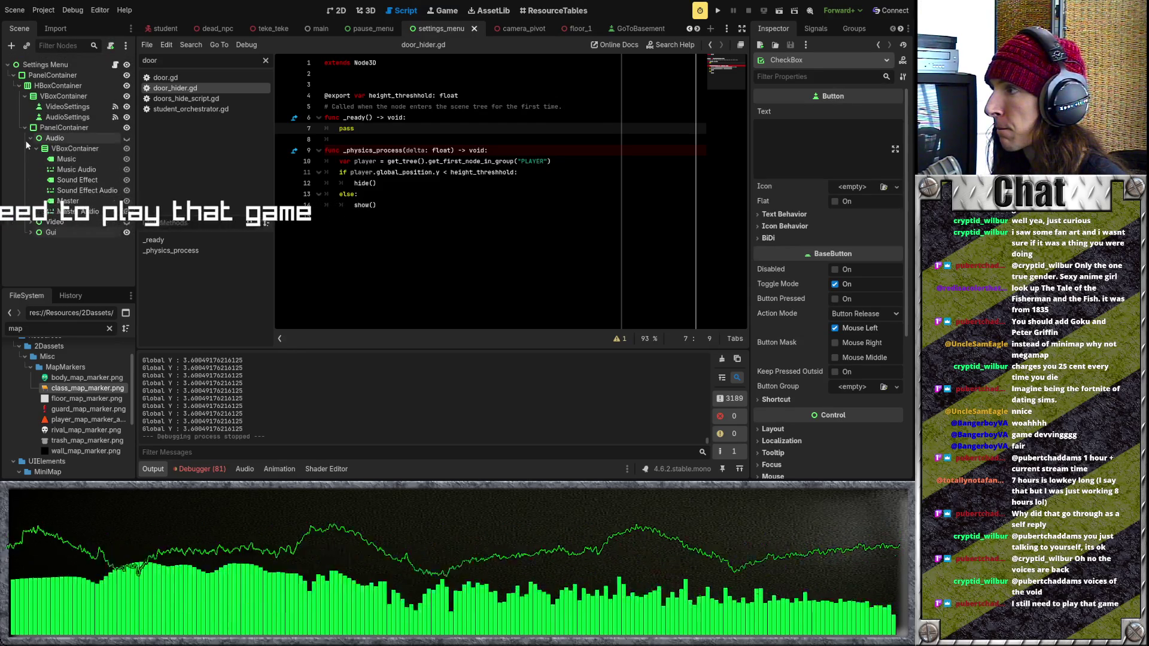
{"action": "left_click", "coordinate": [31, 139]}
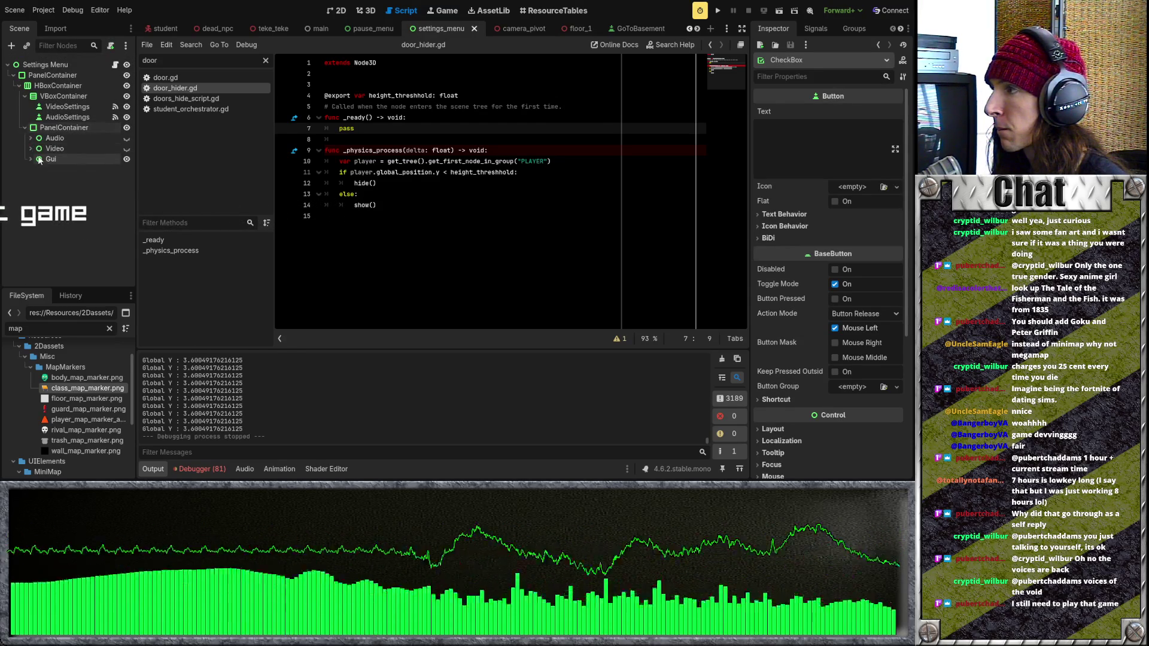
{"action": "left_click", "coordinate": [104, 150]}
{"action": "left_click", "coordinate": [336, 12]}
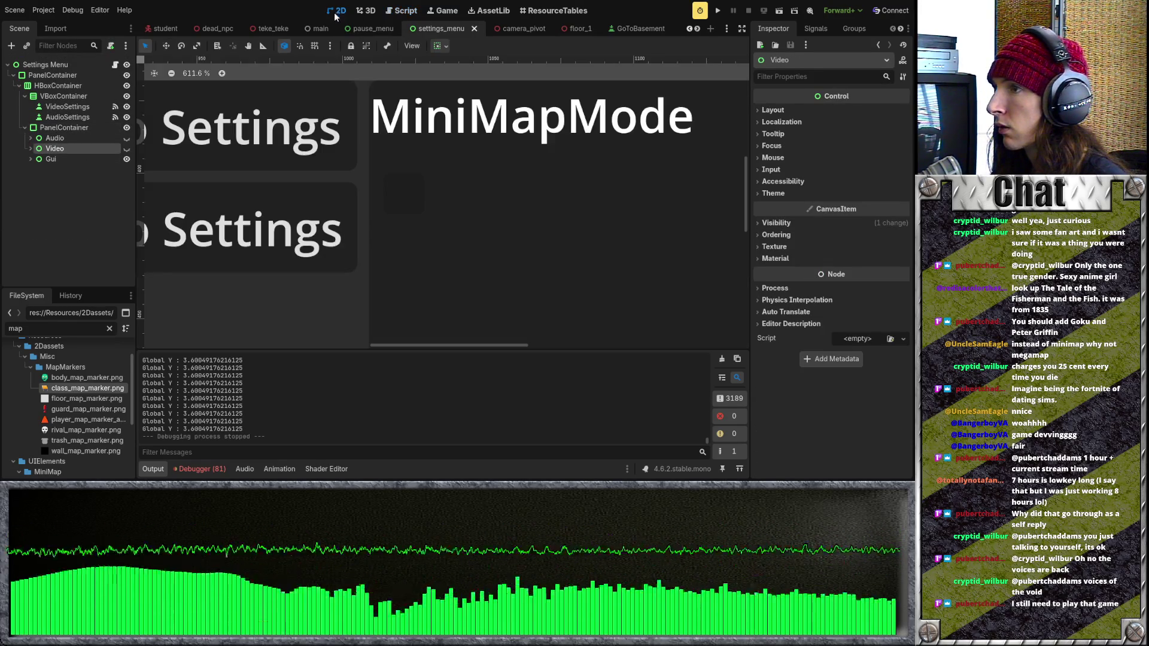
{"action": "scroll", "coordinate": [284, 189], "scroll_direction": "down", "scroll_amount": 6}
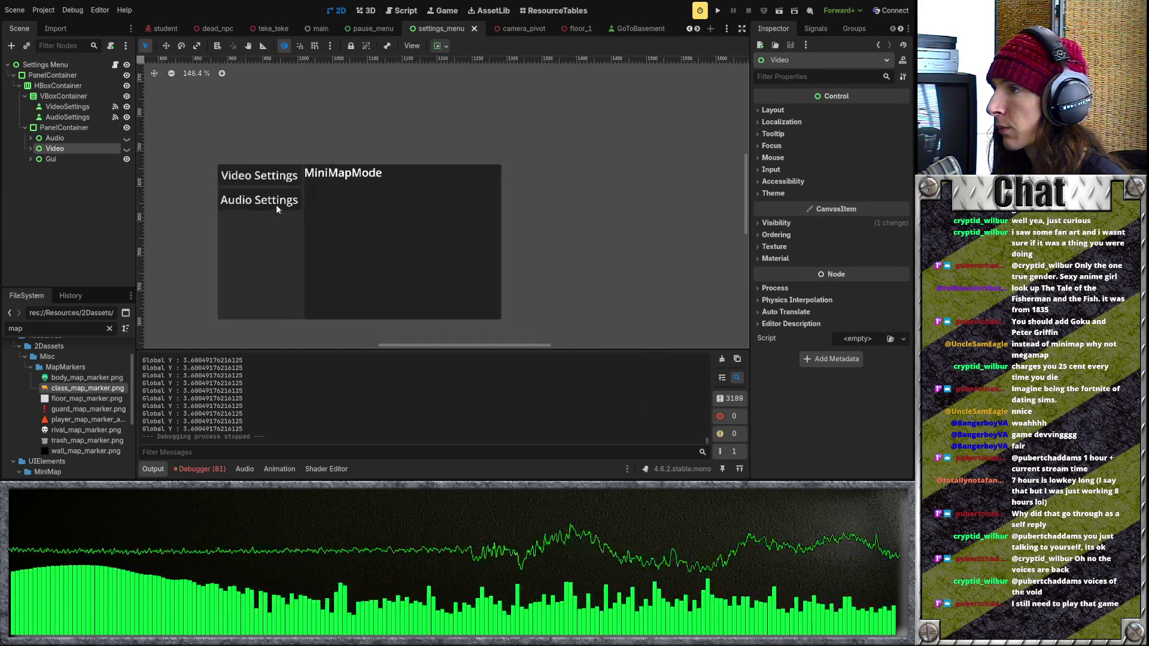
{"action": "left_click", "coordinate": [70, 117]}
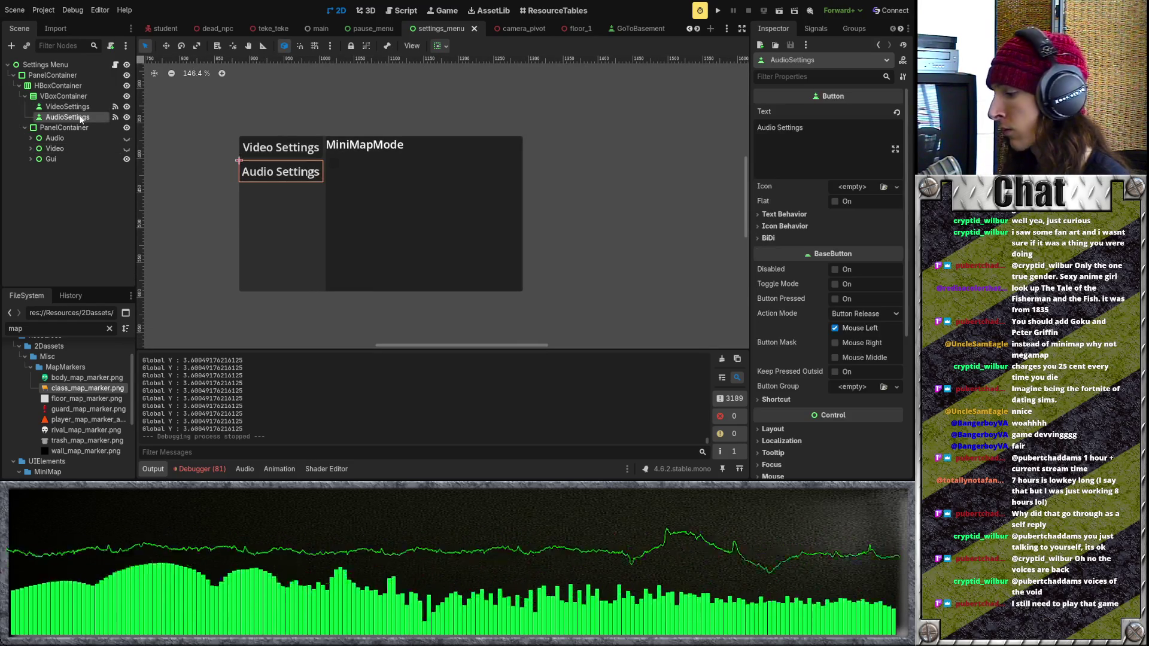
{"action": "left_click", "coordinate": [56, 99]}
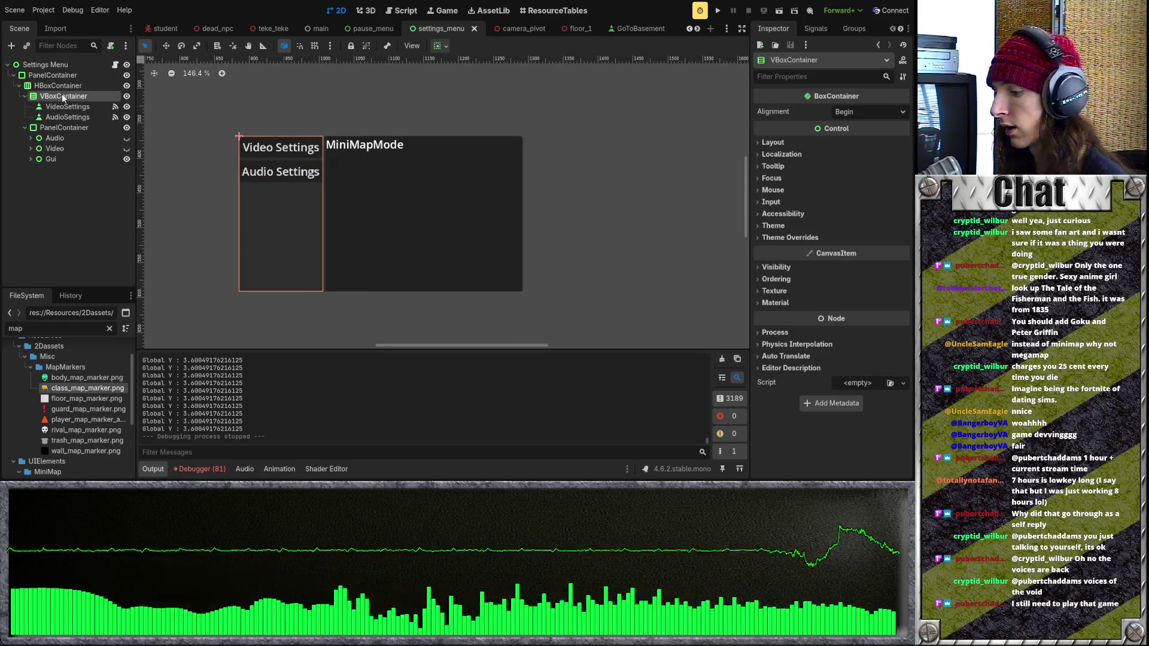
Add a Button named Gui with the text 'GUI Settings'
{"action": "key", "text": "Return"}
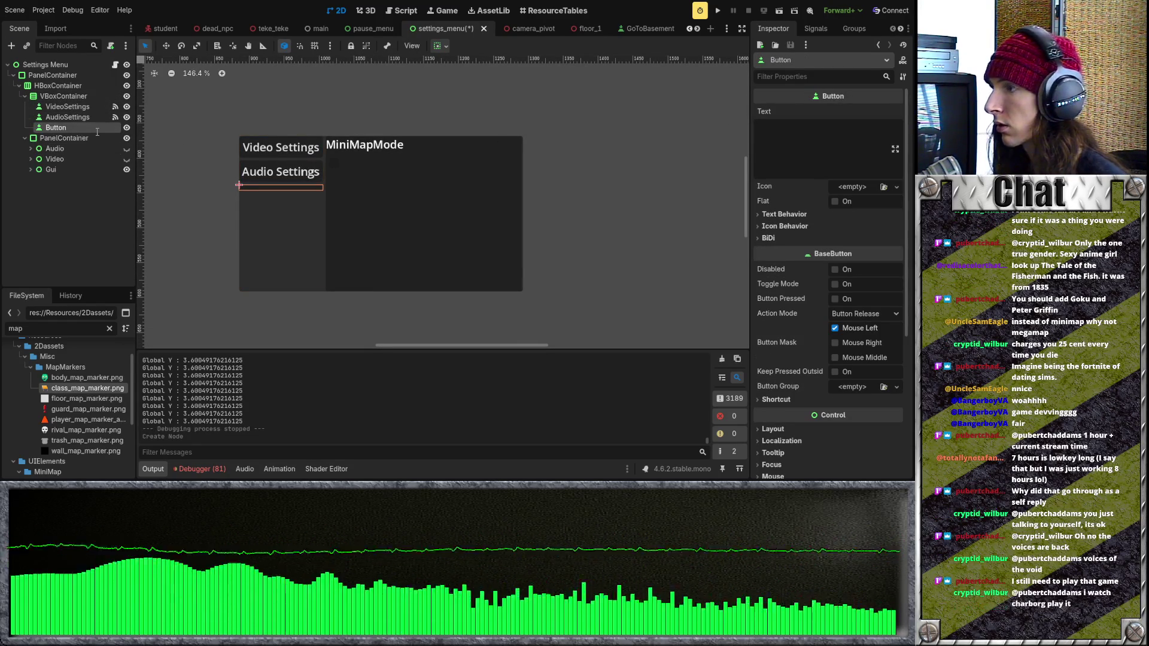
{"action": "type", "text": "Gui"}
{"action": "key", "text": "Return"}
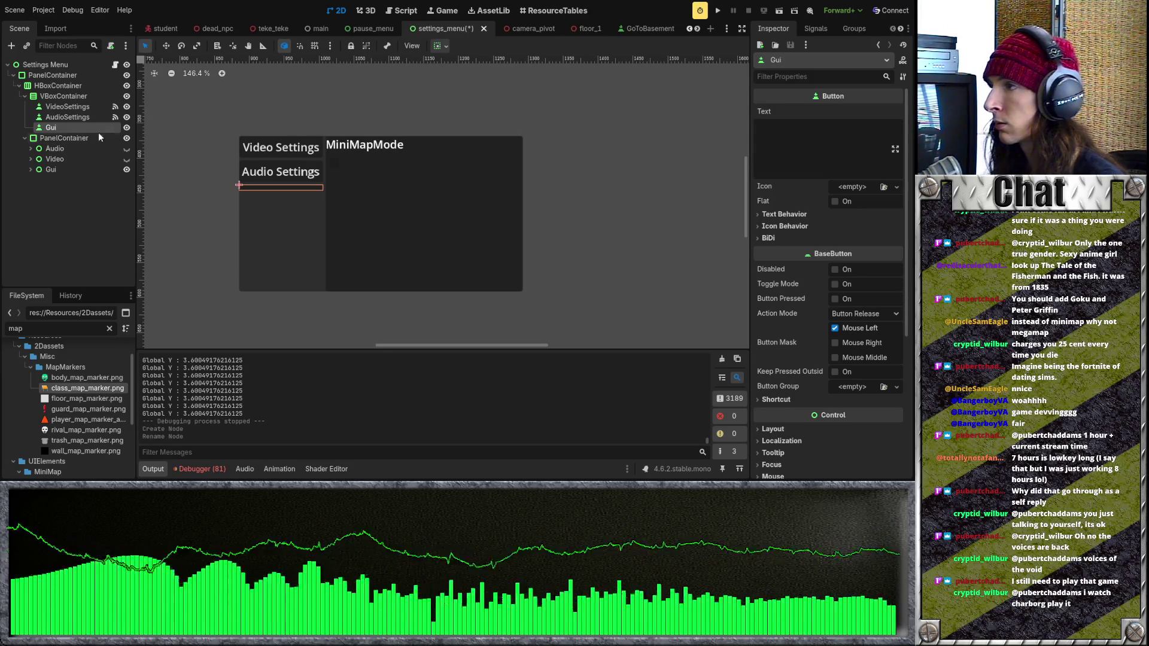
{"action": "left_click", "coordinate": [795, 133]}
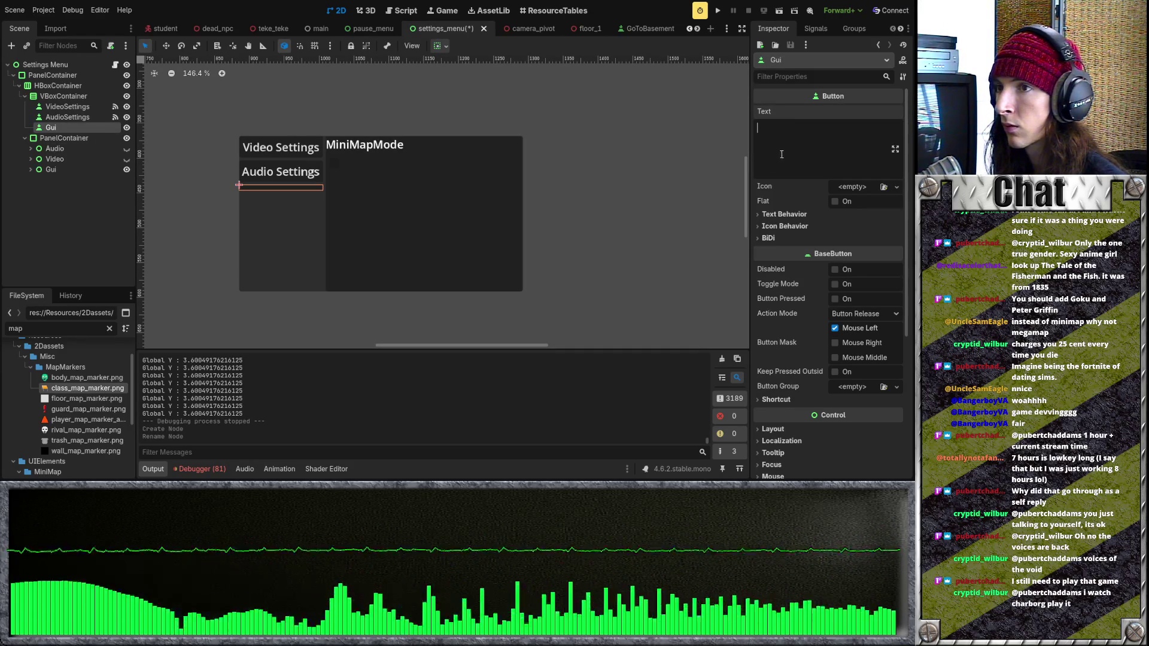
{"action": "type", "text": "GUI Settings"}
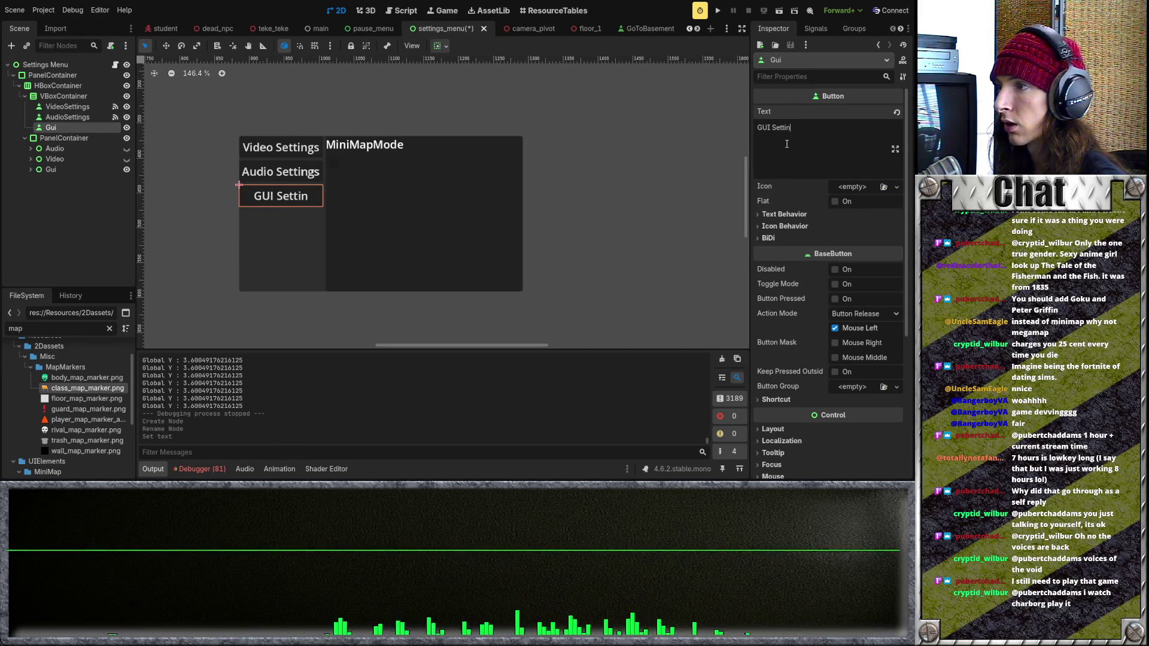
{"action": "left_click", "coordinate": [652, 214]}
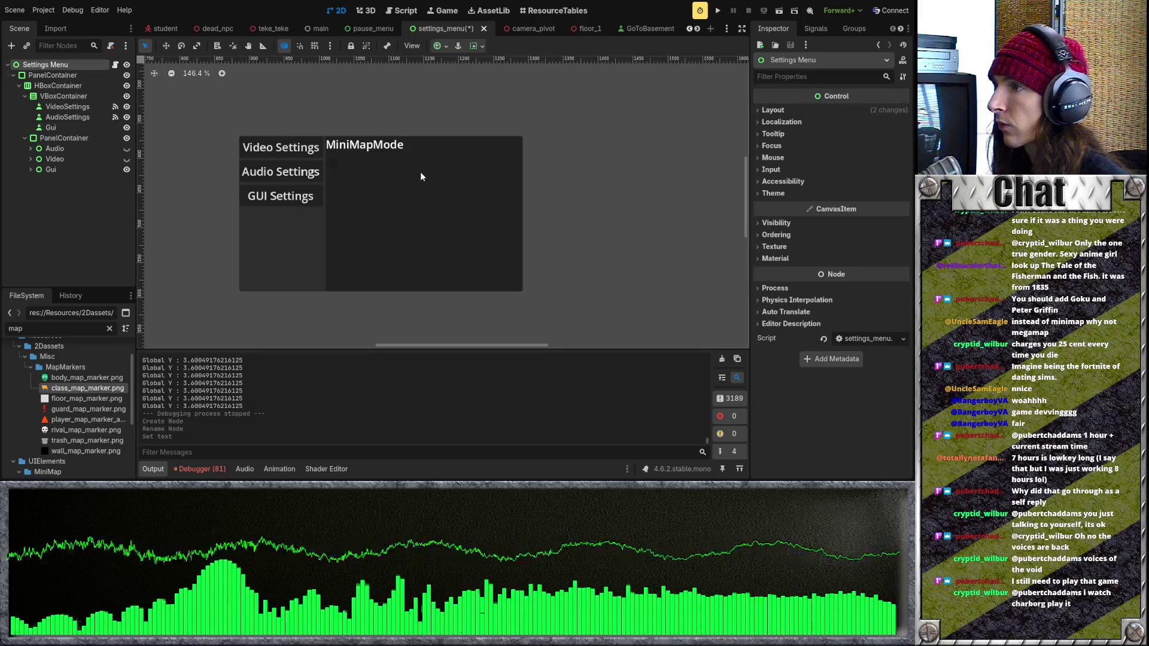
Connect the Gui button's pressed signal to a new _on_gui_pressed handler
{"action": "left_click", "coordinate": [104, 128]}
{"action": "left_click", "coordinate": [828, 30]}
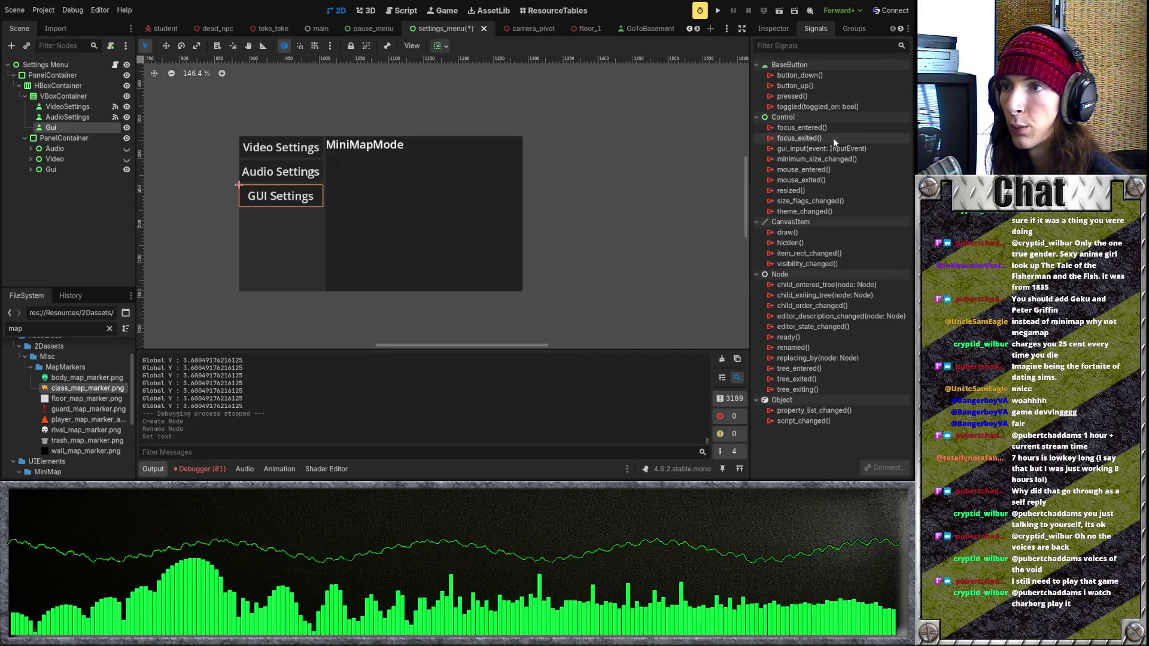
{"action": "left_click", "coordinate": [882, 97]}
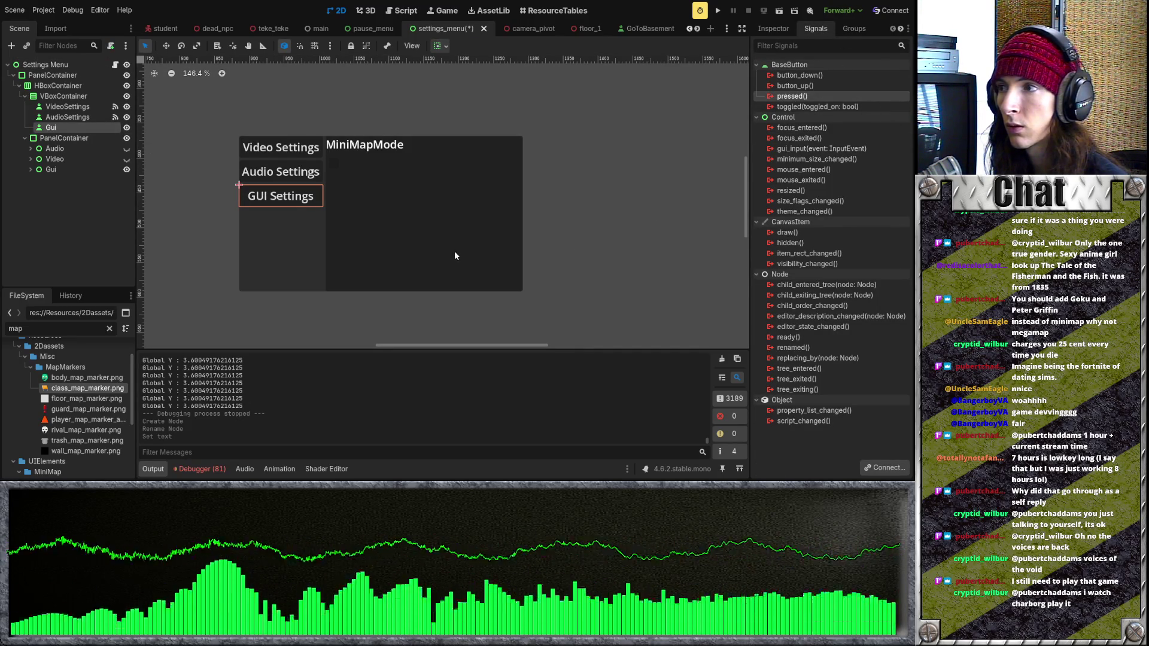
{"action": "left_click", "coordinate": [418, 358]}
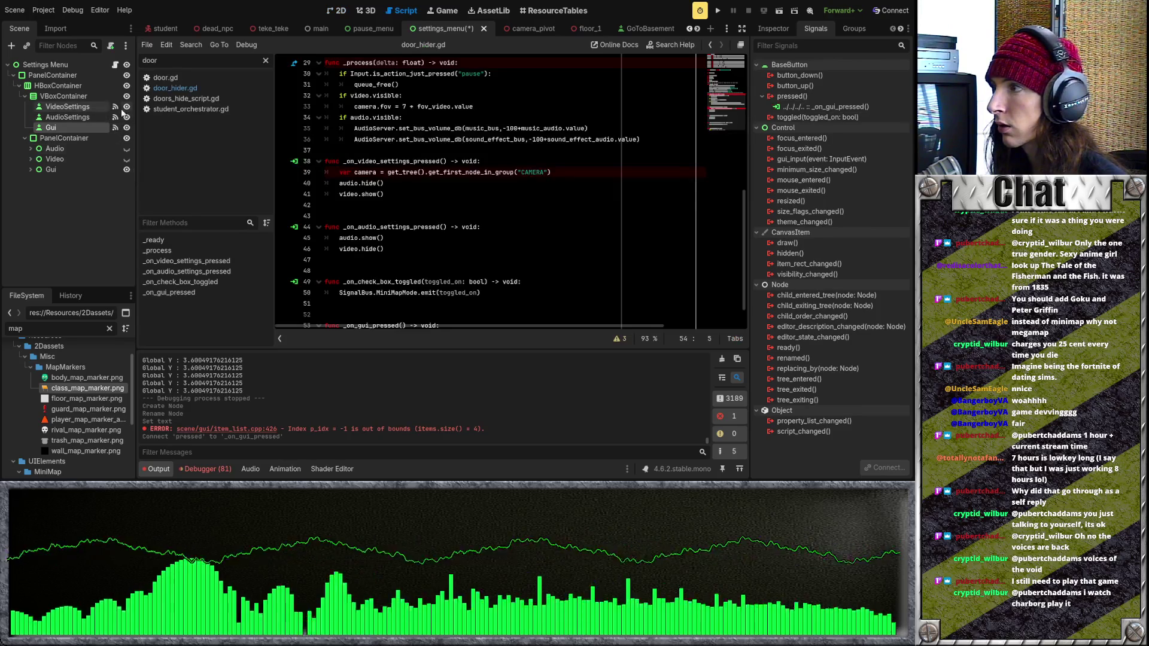
{"action": "left_click", "coordinate": [90, 107]}
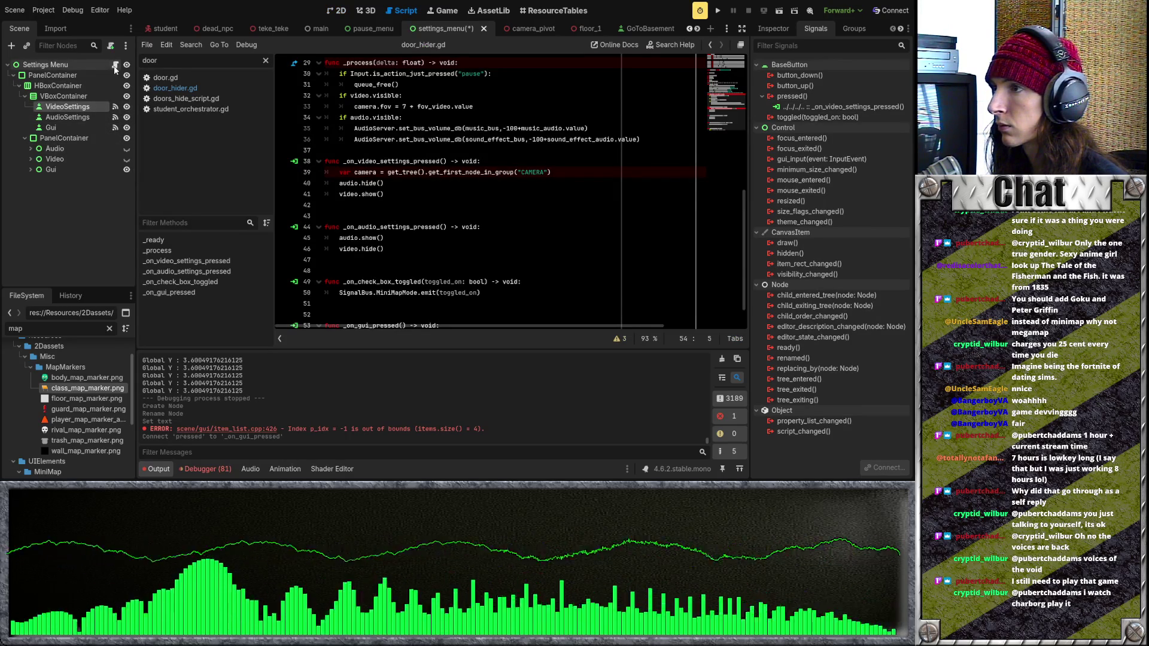
{"action": "scroll", "coordinate": [425, 250], "scroll_direction": "down", "scroll_amount": 1}
{"action": "left_click", "coordinate": [393, 219]}
{"action": "left_click", "coordinate": [414, 225]}
{"action": "scroll", "coordinate": [315, 198], "scroll_direction": "up", "scroll_amount": 10}
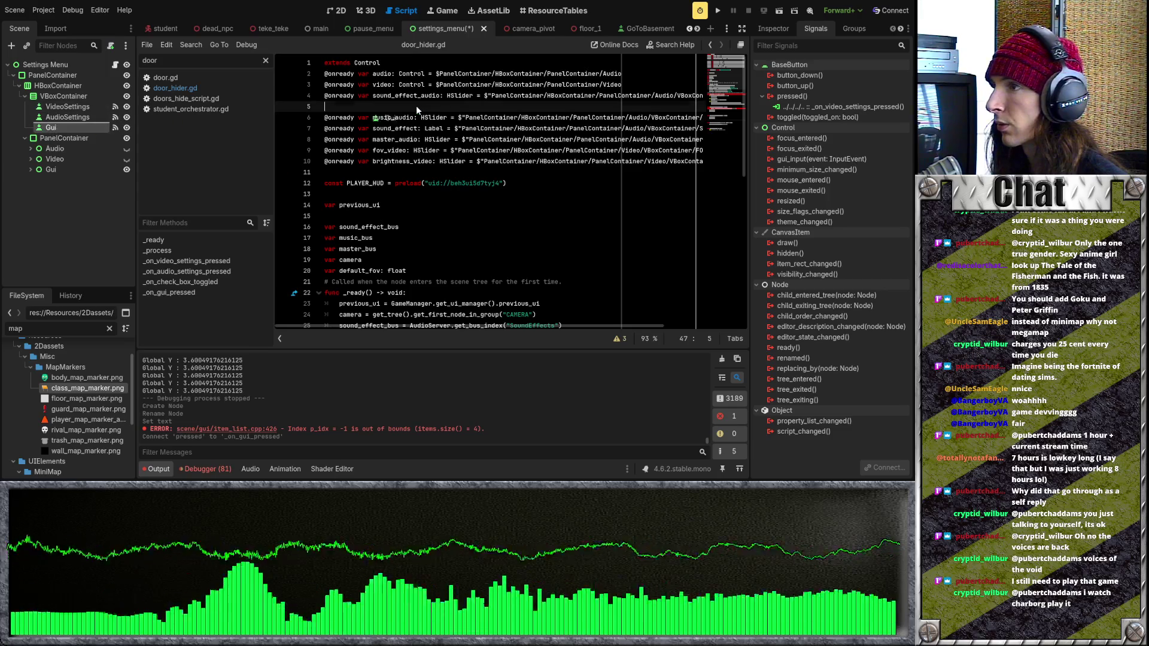
{"action": "left_click", "coordinate": [54, 127]}
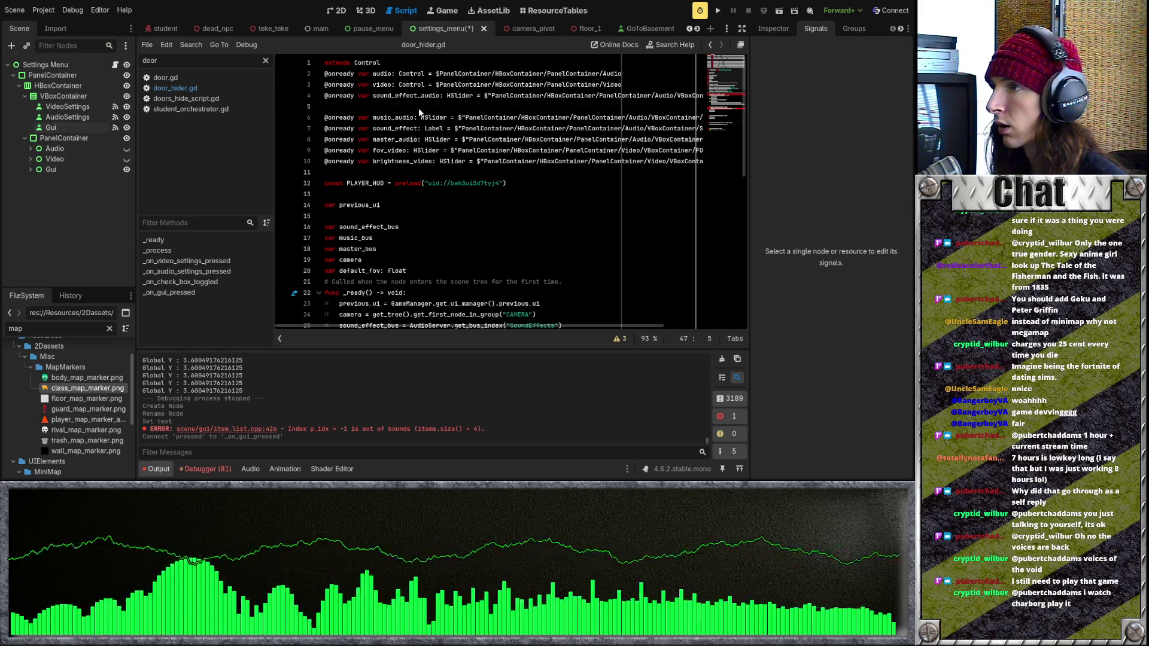
{"action": "left_click_drag", "start_coordinate": [69, 170], "coordinate": [412, 174]}
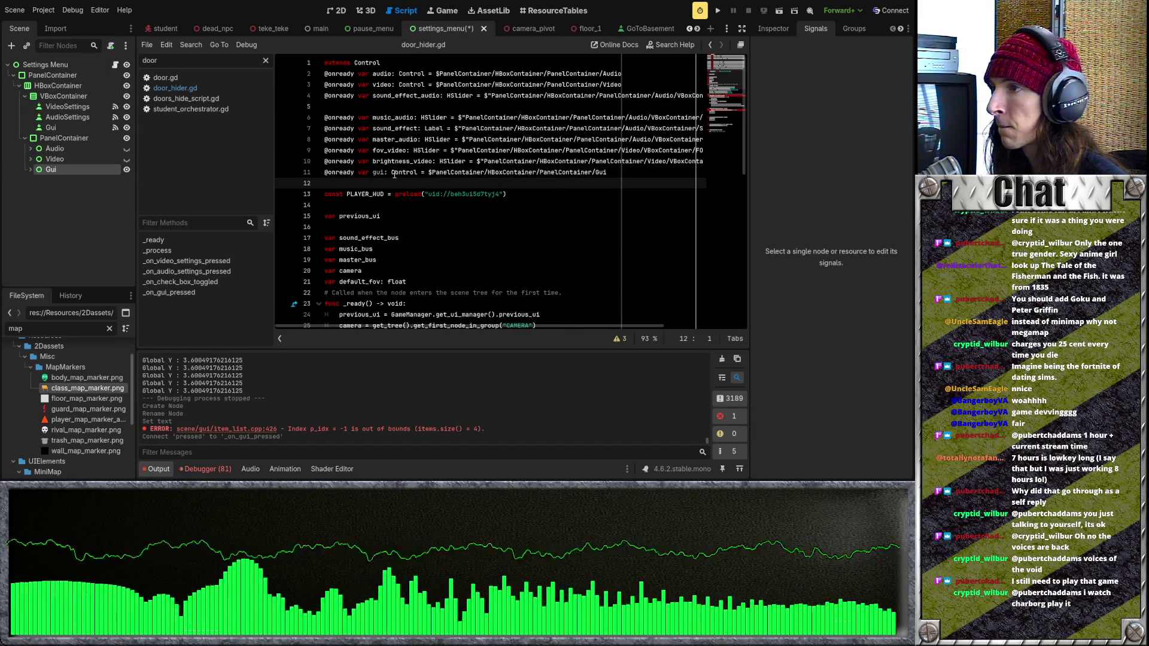
{"action": "left_click_drag", "start_coordinate": [383, 171], "coordinate": [371, 172]}
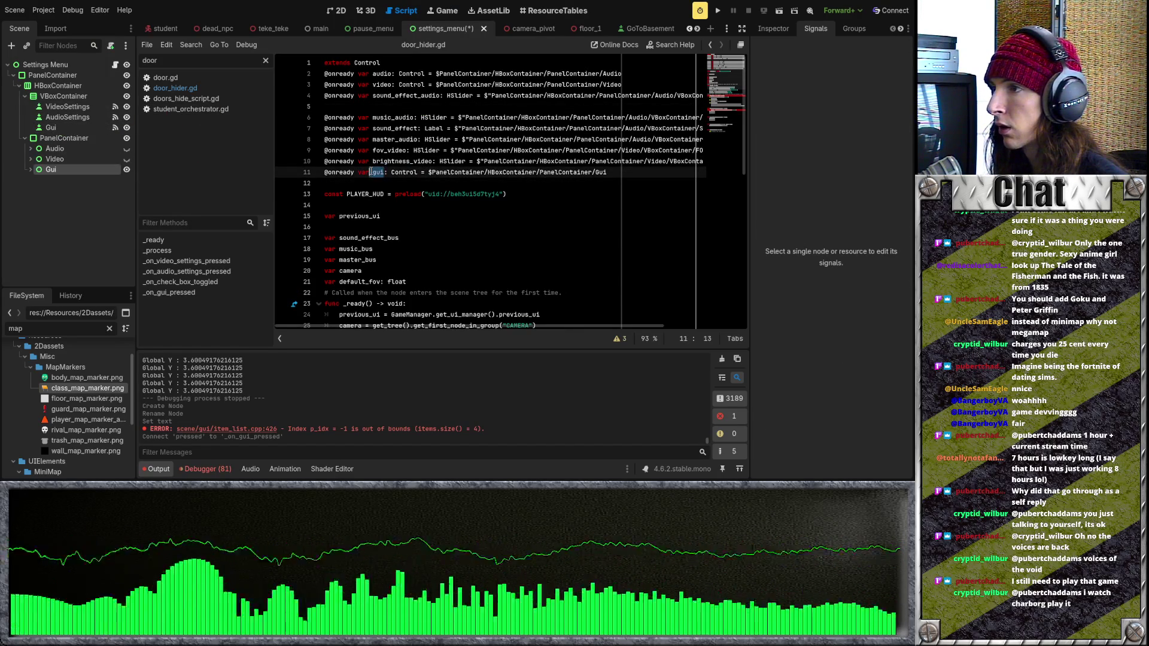
Add a gui.hide() line to the _on_video_settings_pressed handler
{"action": "scroll", "coordinate": [389, 189], "scroll_direction": "down", "scroll_amount": 10}
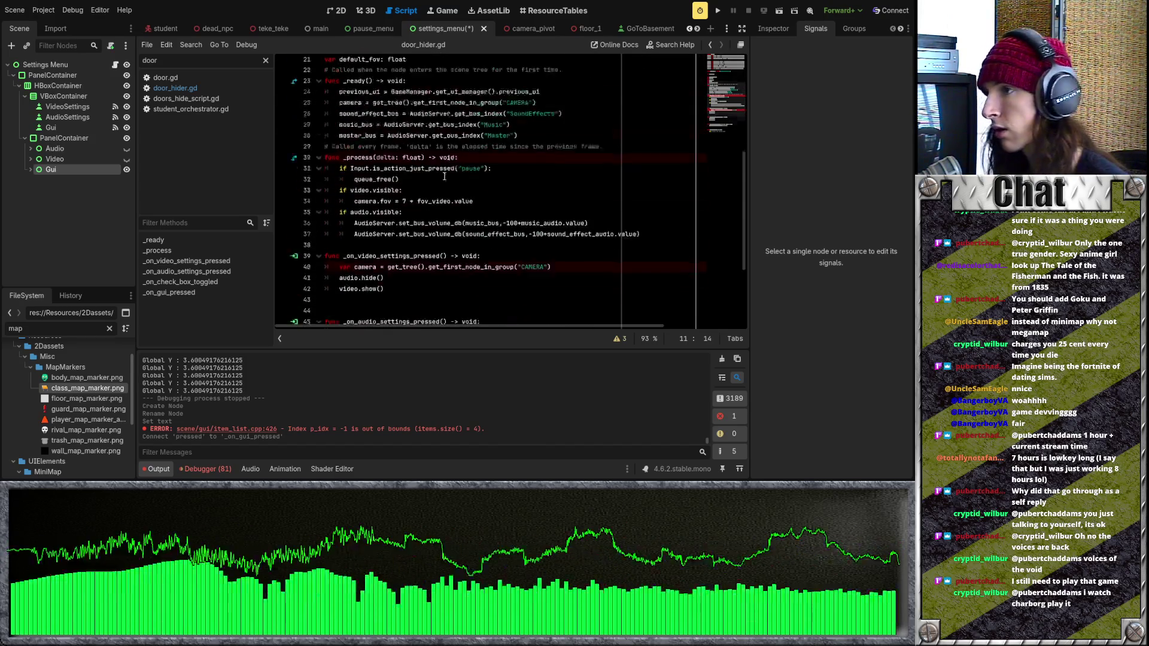
{"action": "left_click", "coordinate": [382, 226]}
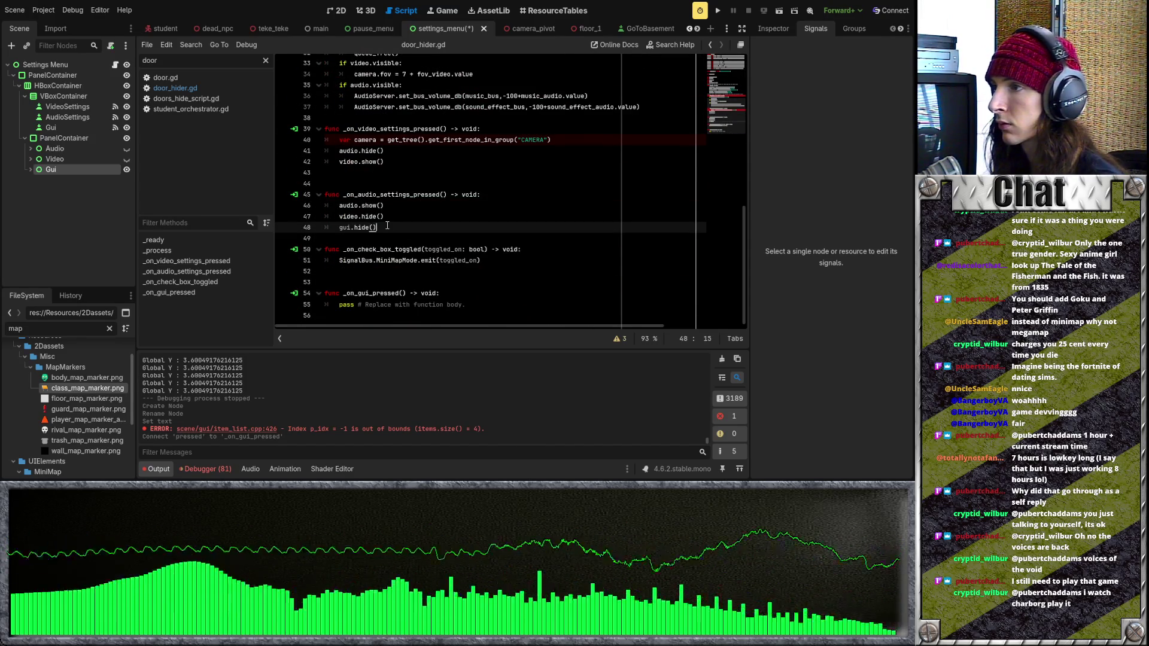
{"action": "left_click", "coordinate": [374, 172]}
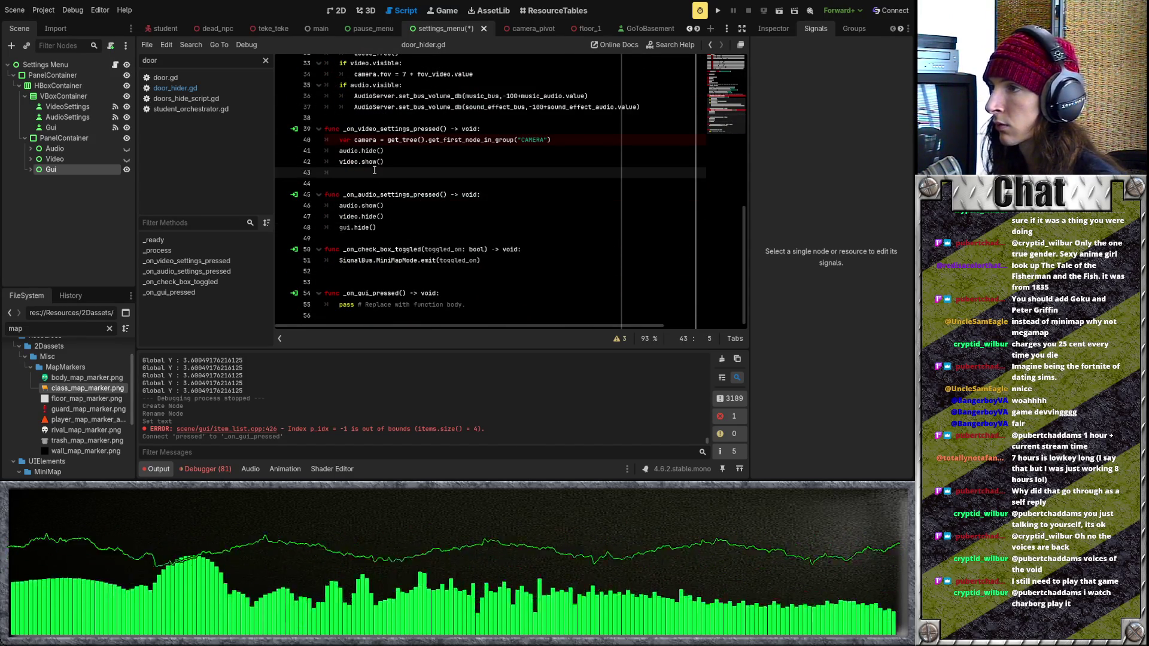
{"action": "type", "text": "guid.hide()"}
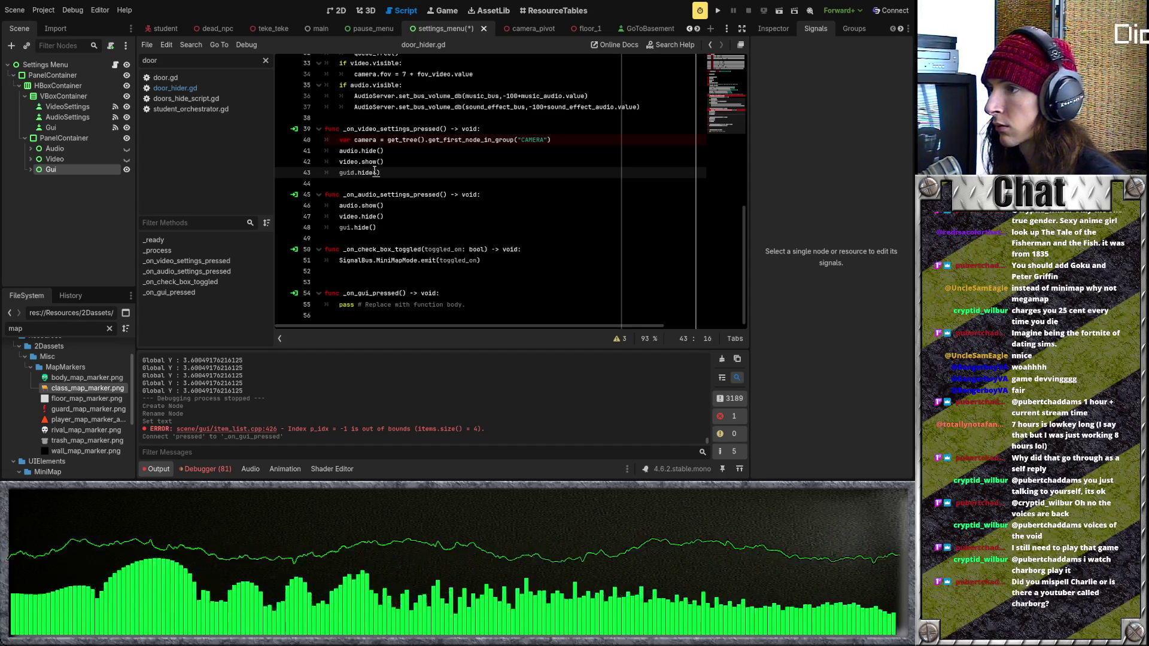
Replace pass in _on_gui_pressed with audio.hide(), video.hide() and gui.show()
{"action": "left_click_drag", "start_coordinate": [382, 232], "coordinate": [338, 208]}
{"action": "key", "text": "ctrl+c"}
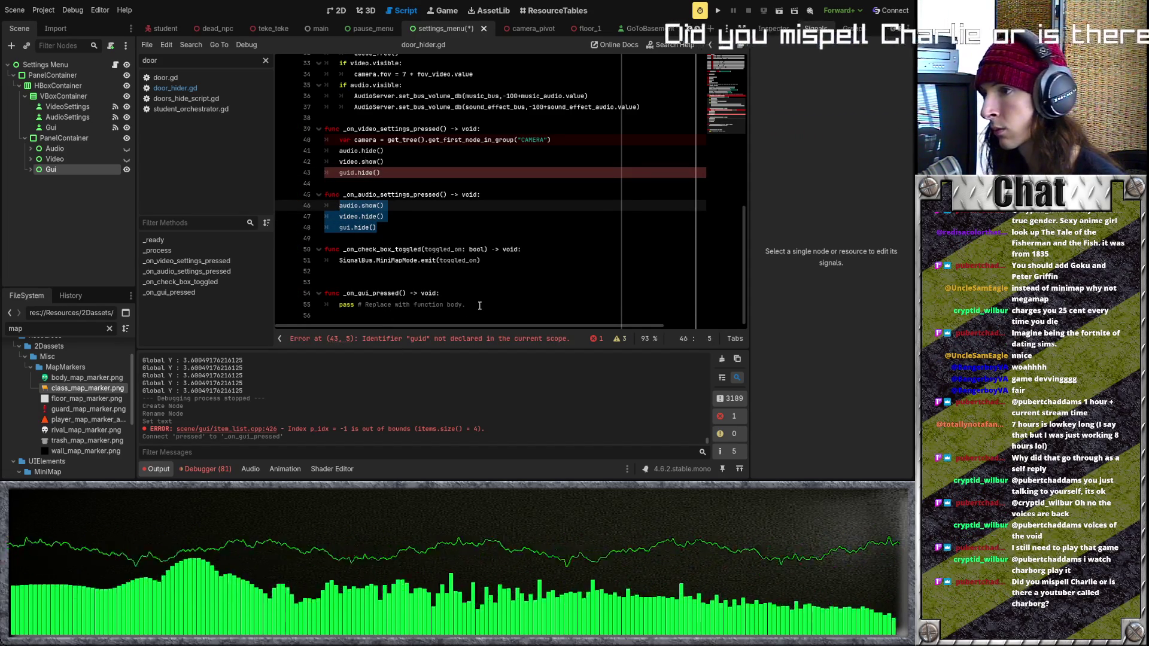
{"action": "left_click_drag", "start_coordinate": [464, 305], "coordinate": [339, 303]}
{"action": "key", "text": "ctrl+v"}
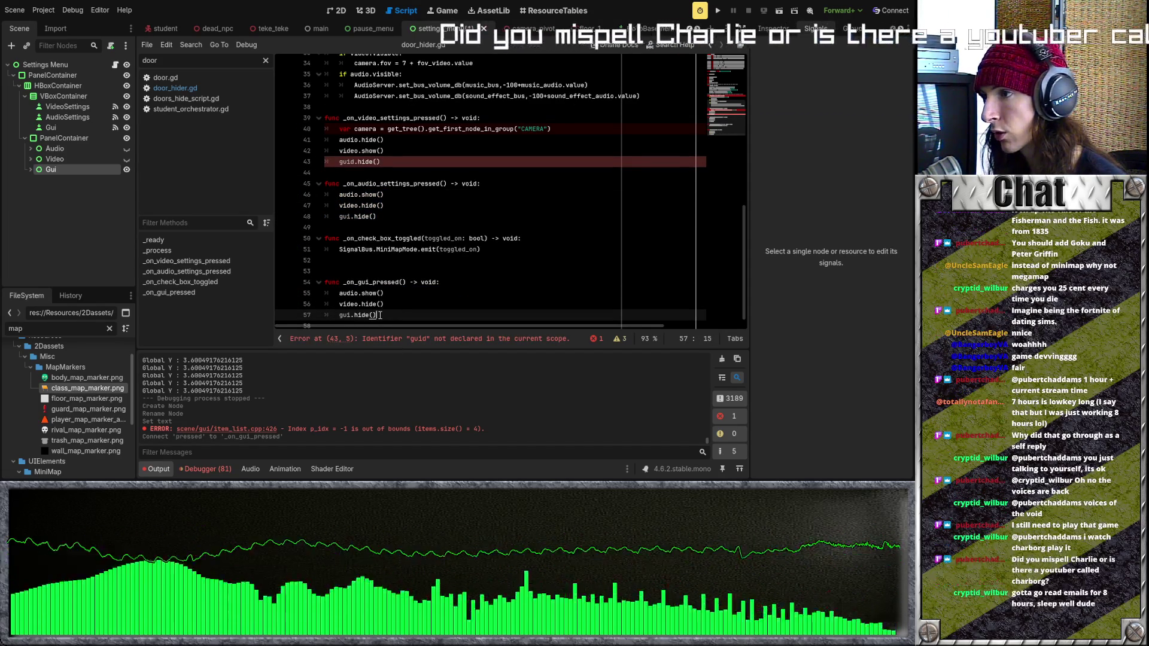
{"action": "left_click", "coordinate": [378, 293]}
{"action": "double_click", "coordinate": [369, 293]}
{"action": "type", "text": "hide"}
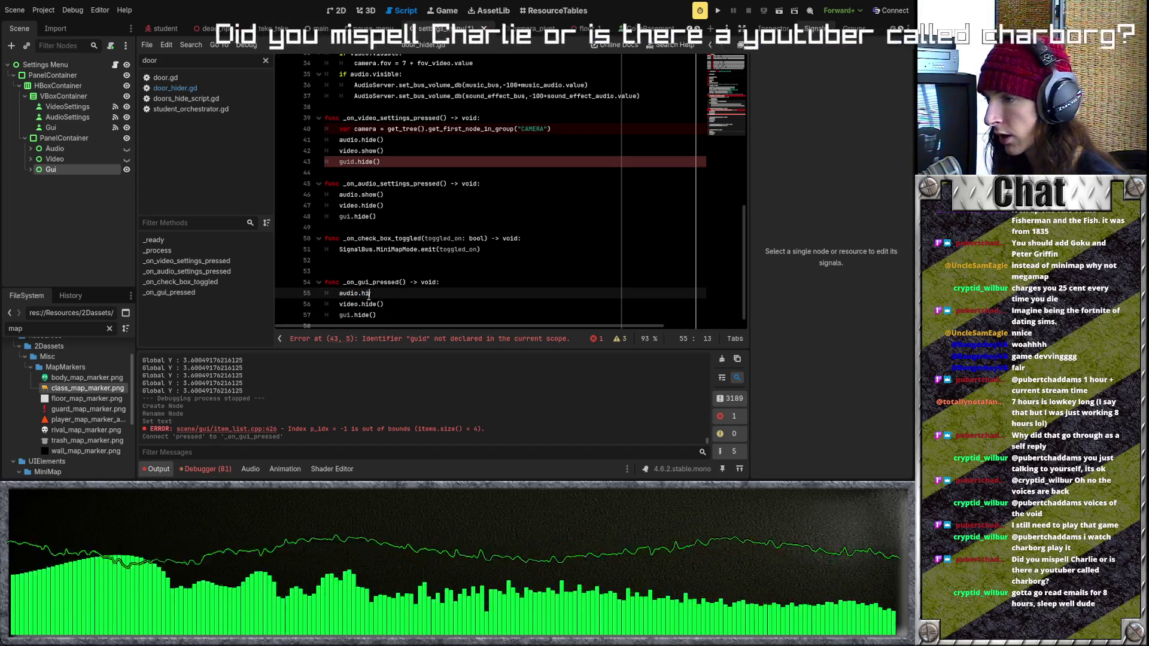
{"action": "left_click_drag", "start_coordinate": [375, 315], "coordinate": [355, 316]}
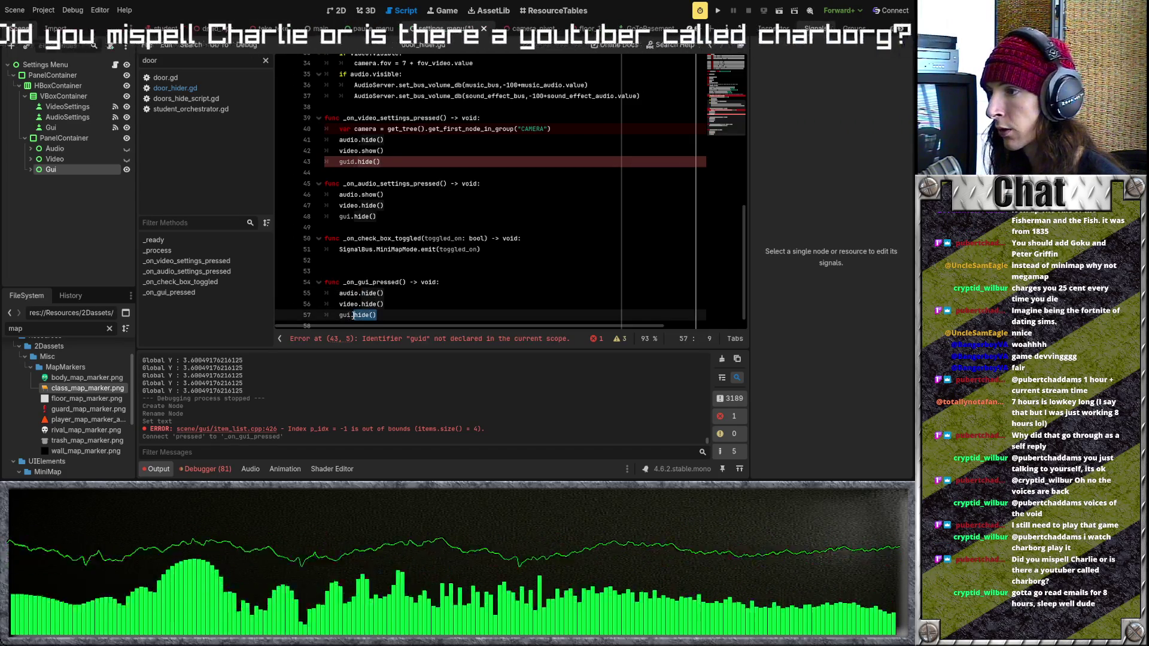
{"action": "type", "text": "show()"}
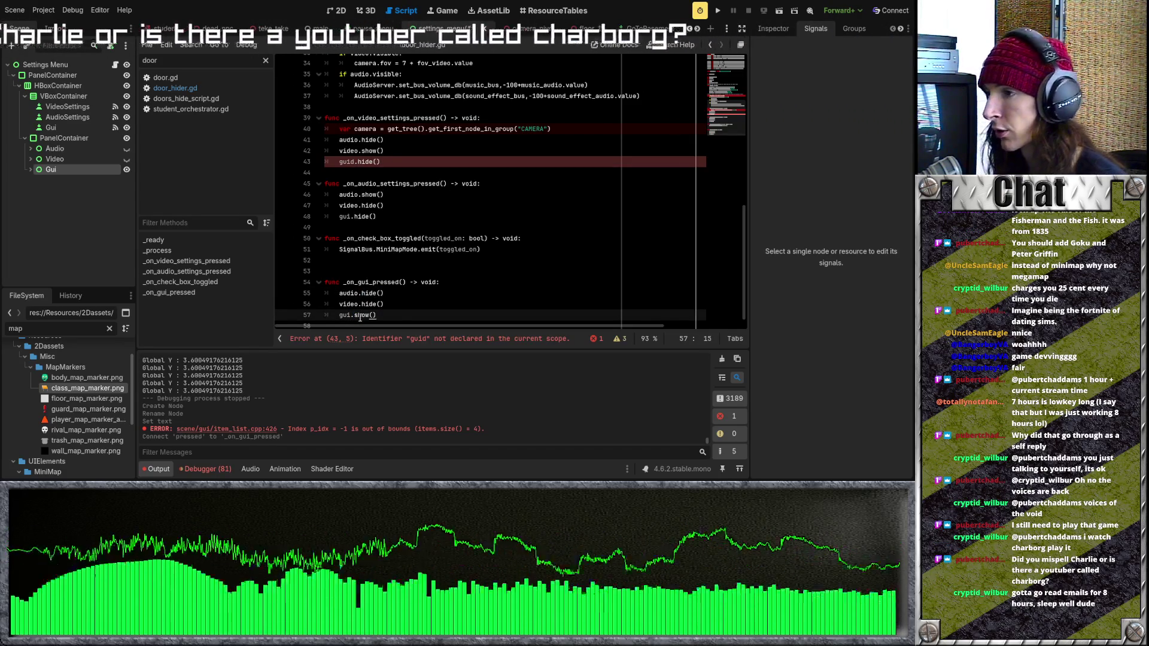
{"action": "left_click", "coordinate": [385, 304]}
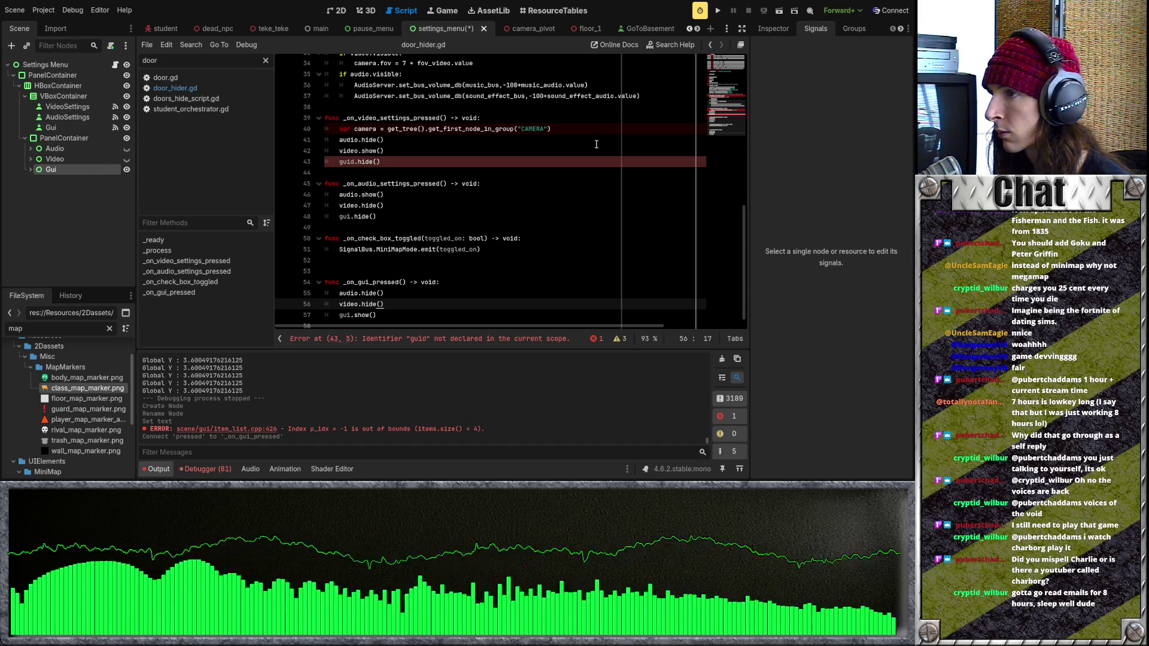
Below the gui handler, start func _show_setting_menu(): with a 'for child' loop
{"action": "left_click", "coordinate": [471, 291]}
{"action": "scroll", "coordinate": [482, 306], "scroll_direction": "down", "scroll_amount": 1}
{"action": "left_click", "coordinate": [482, 306]}
{"action": "key", "text": "Down"}
{"action": "scroll", "coordinate": [507, 282], "scroll_direction": "down", "scroll_amount": 1}
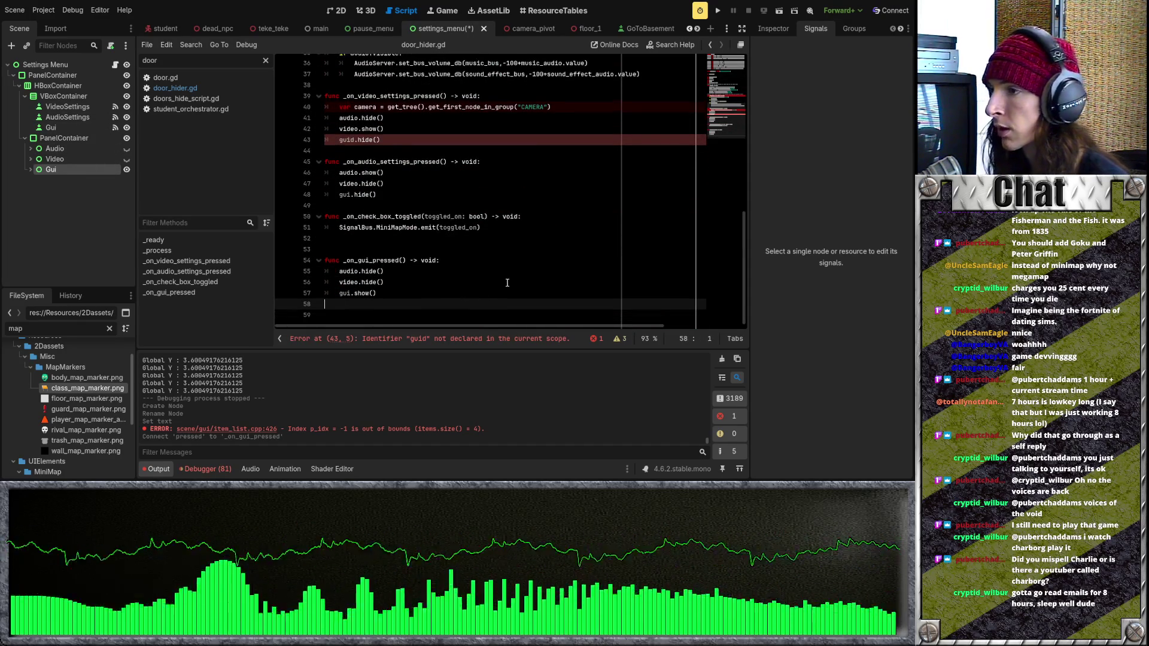
{"action": "key", "text": "Return"}
{"action": "type", "text": "func "}
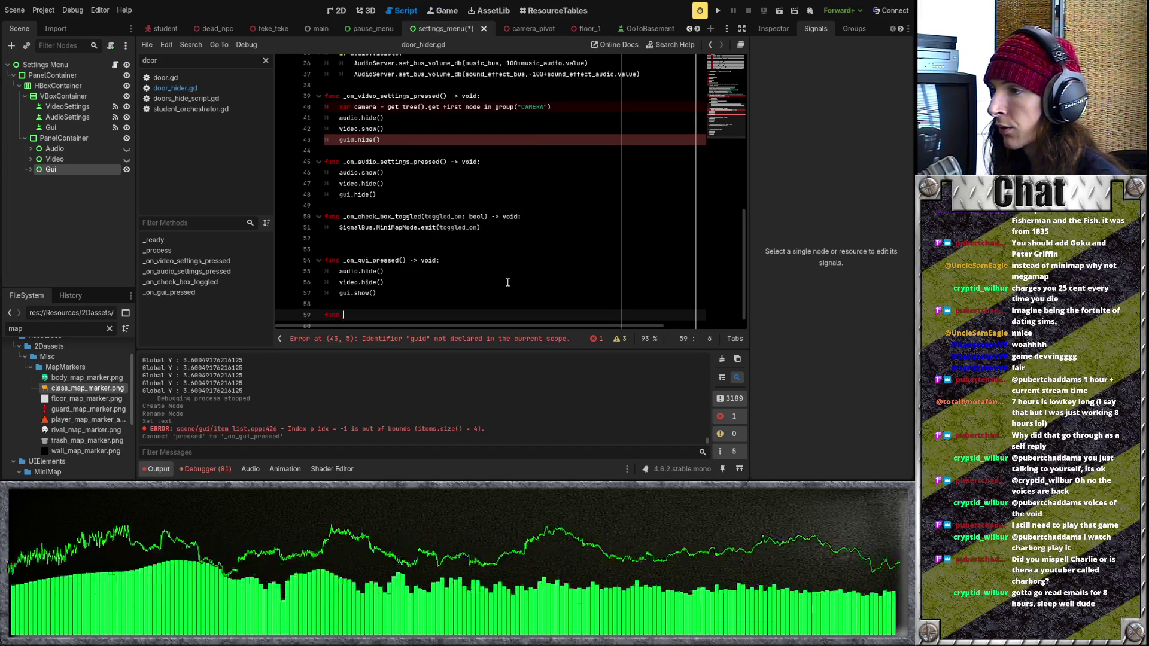
{"action": "type", "text": "_show_setting_menu():"}
{"action": "key", "text": "Return"}
{"action": "type", "text": "fo"}
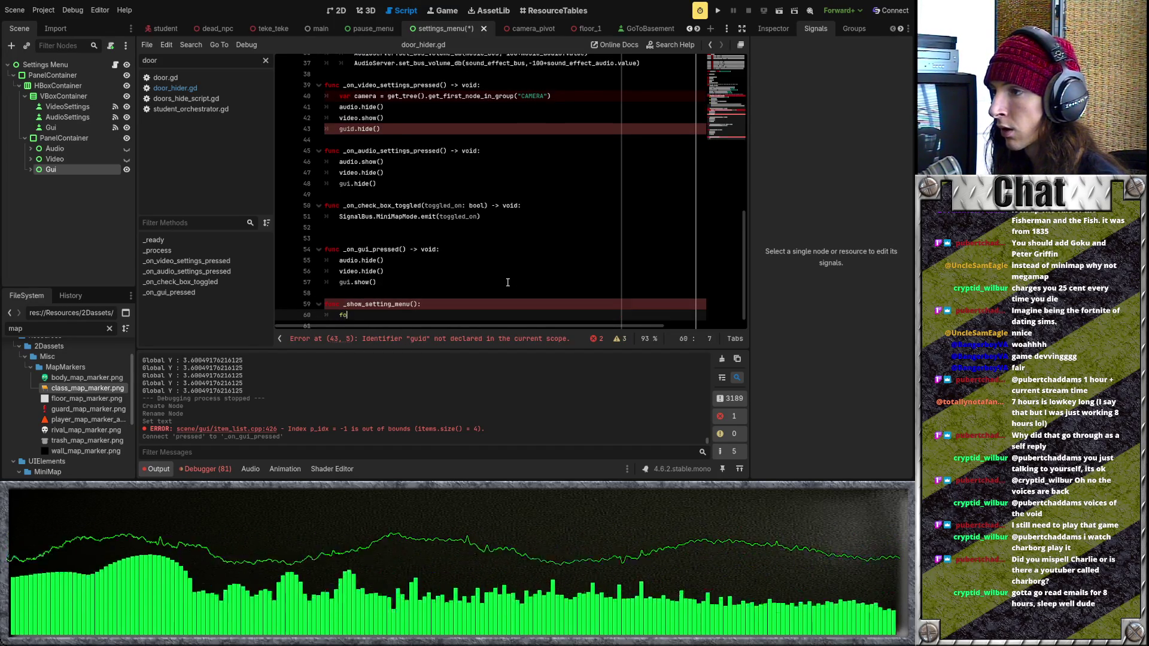
{"action": "type", "text": "r child in"}
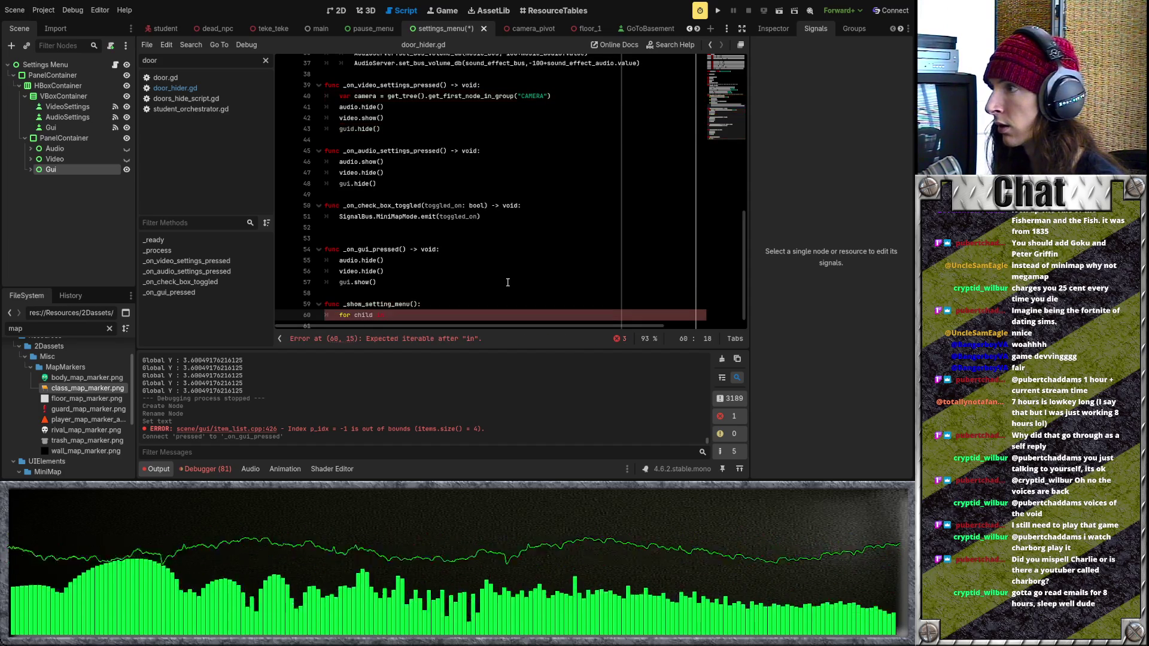
{"action": "scroll", "coordinate": [508, 282], "scroll_direction": "up", "scroll_amount": 5}
{"action": "left_click", "coordinate": [88, 138]}
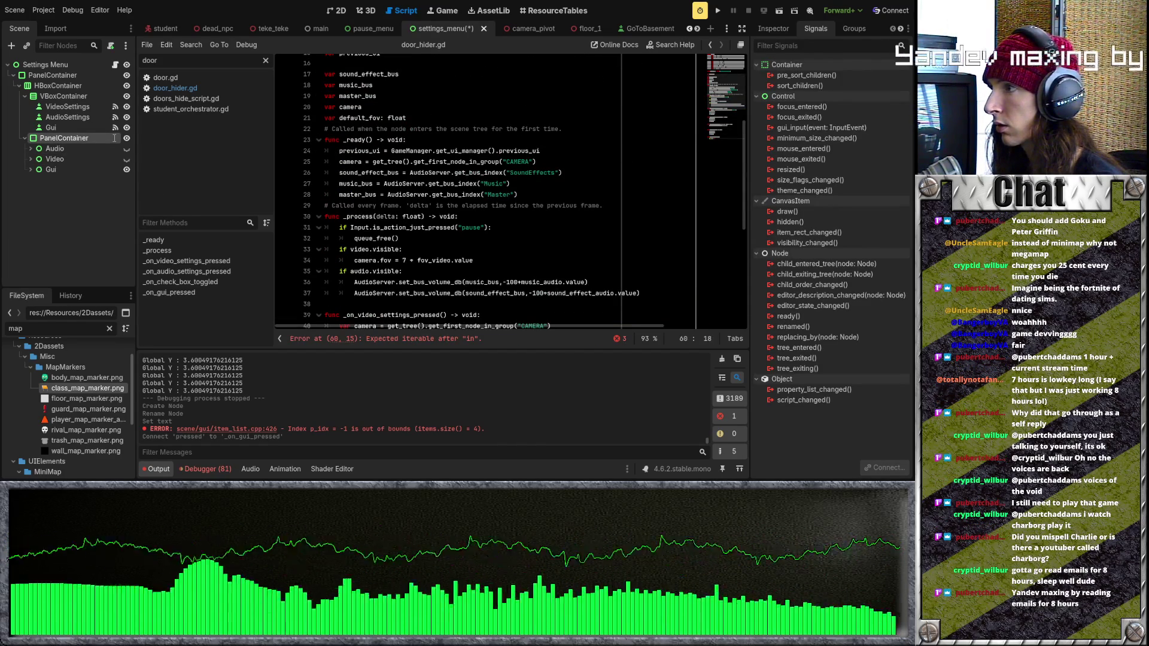
{"action": "type", "text": "Settings"}
{"action": "key", "text": "Return"}
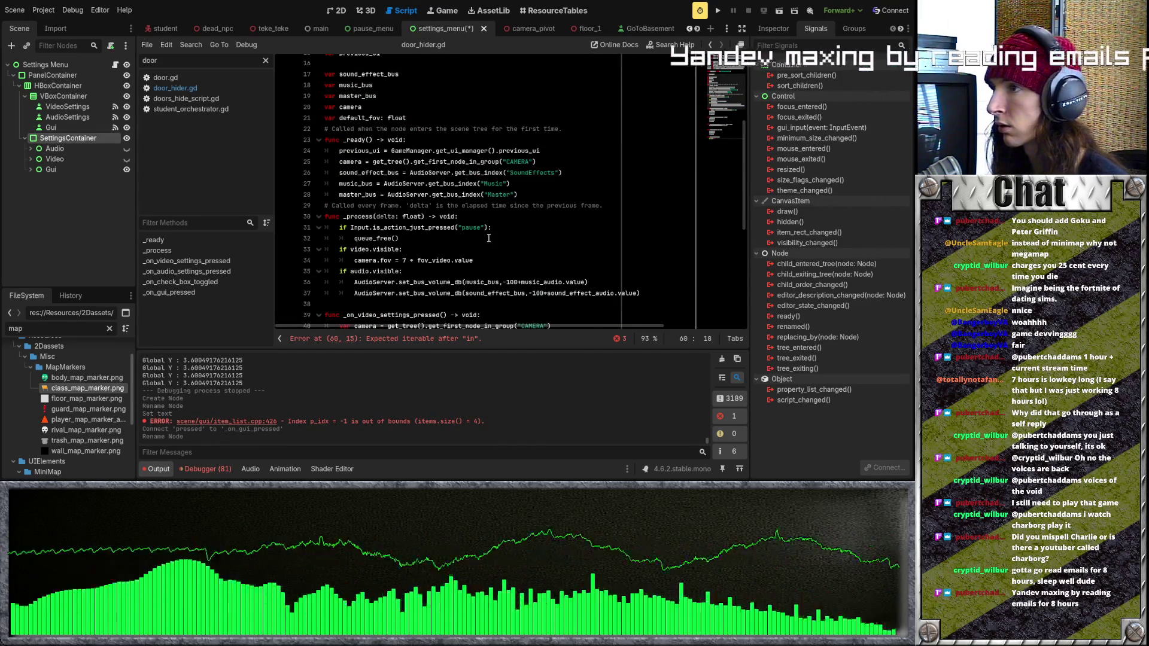
{"action": "scroll", "coordinate": [486, 238], "scroll_direction": "up", "scroll_amount": 4}
{"action": "mouse_move", "coordinate": [68, 138]}
{"action": "left_mouse_down"}
{"action": "mouse_move", "coordinate": [371, 186]}
{"action": "mouse_move", "coordinate": [487, 229]}
{"action": "left_mouse_up"}
Complete the loop as 'for child in settings_container:' with child.hide() in its body
{"action": "scroll", "coordinate": [487, 230], "scroll_direction": "down", "scroll_amount": 12}
{"action": "left_click", "coordinate": [419, 304]}
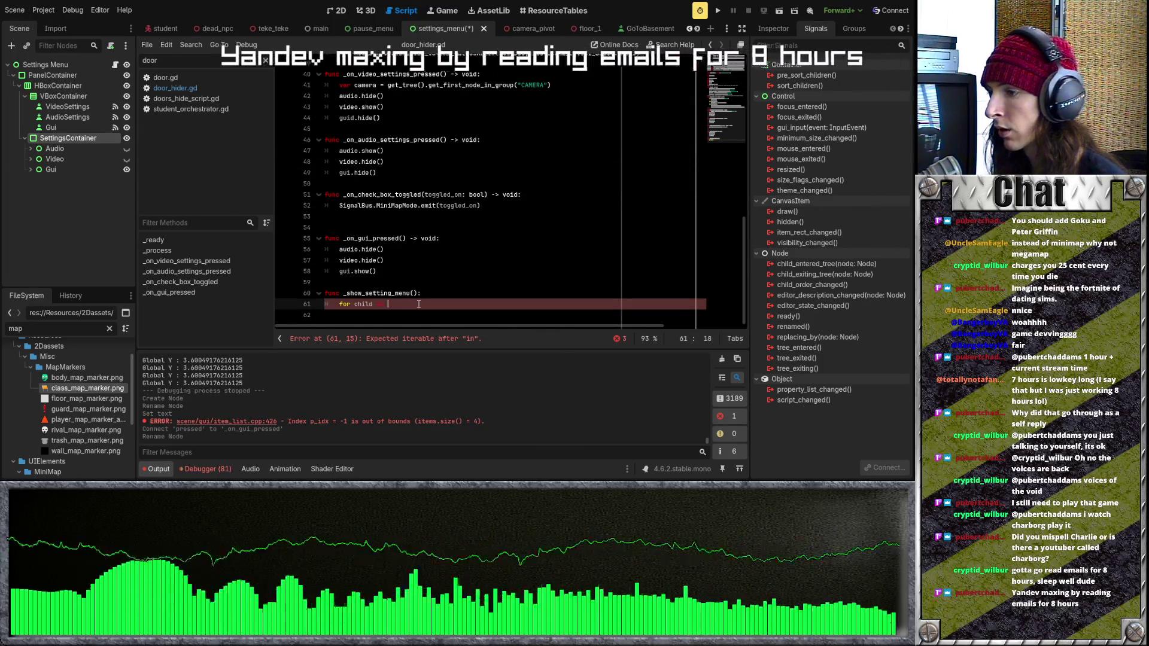
{"action": "type", "text": "settings"}
{"action": "key", "text": "Return"}
{"action": "type", "text": ":"}
{"action": "key", "text": "Return"}
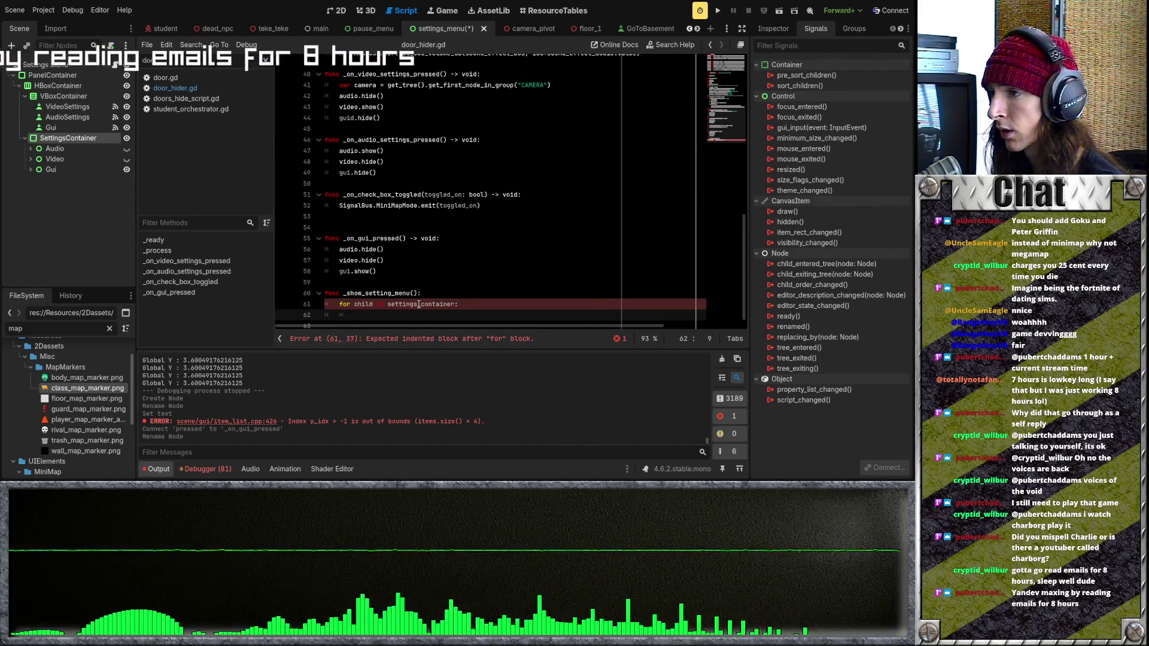
{"action": "type", "text": "child.hide"}
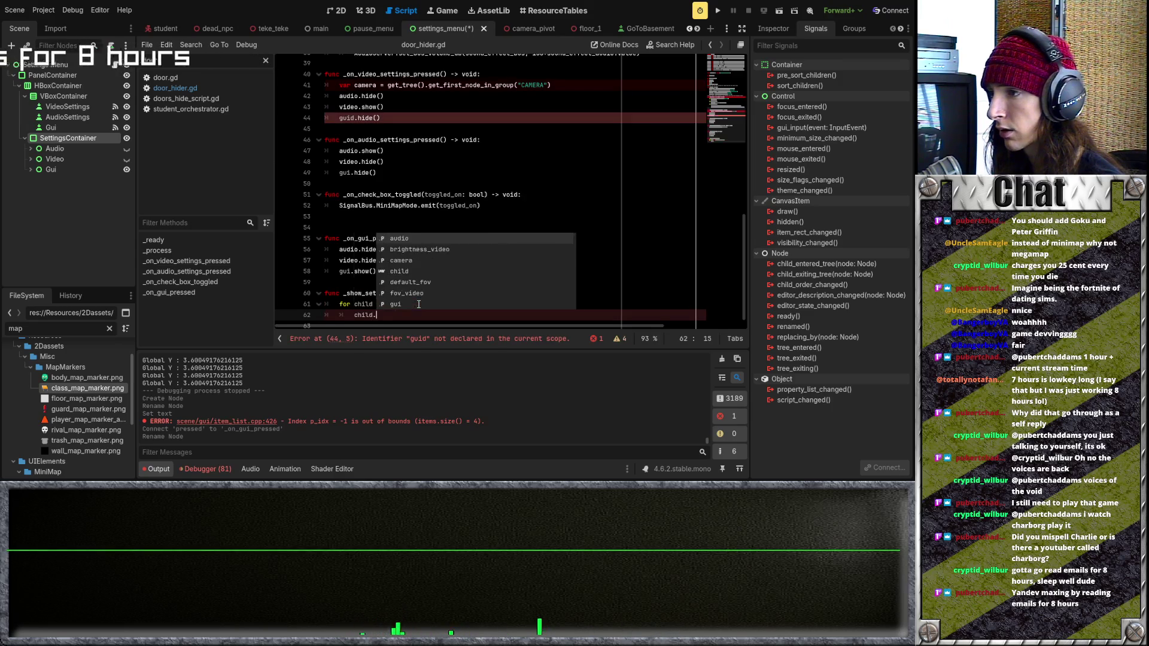
{"action": "key", "text": "Return"}
{"action": "key", "text": "Return"}
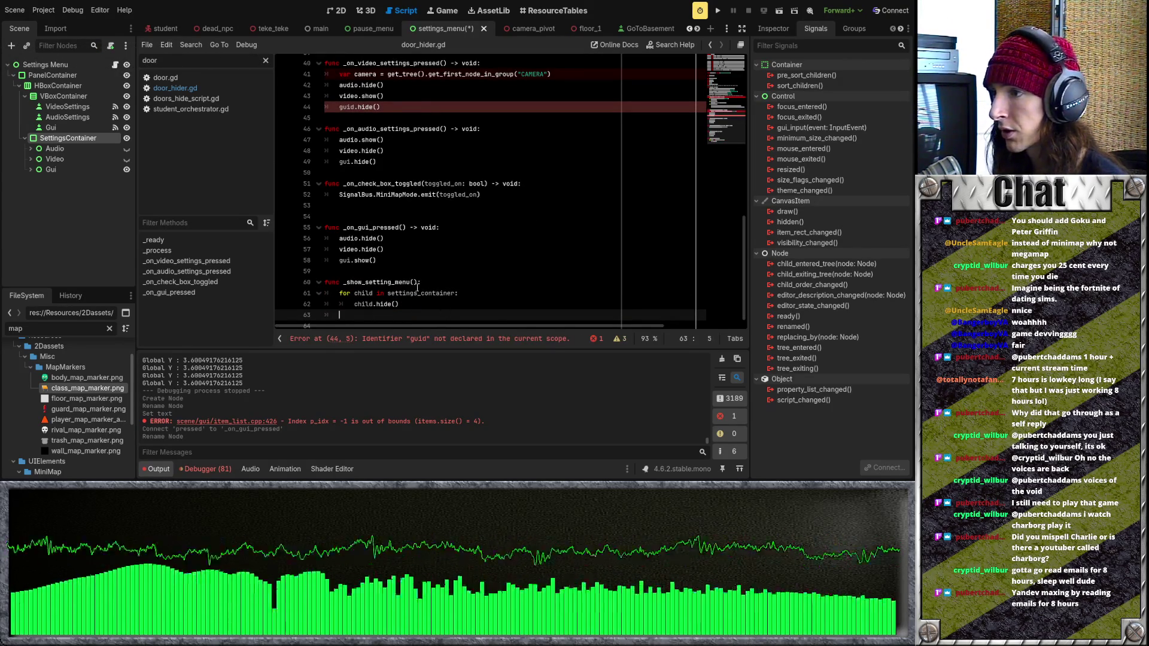
Give _show_setting_menu a child_num: int parameter
{"action": "left_click", "coordinate": [414, 283]}
{"action": "type", "text": "int"}
{"action": "key", "text": "BackSpace"}
{"action": "key", "text": "BackSpace"}
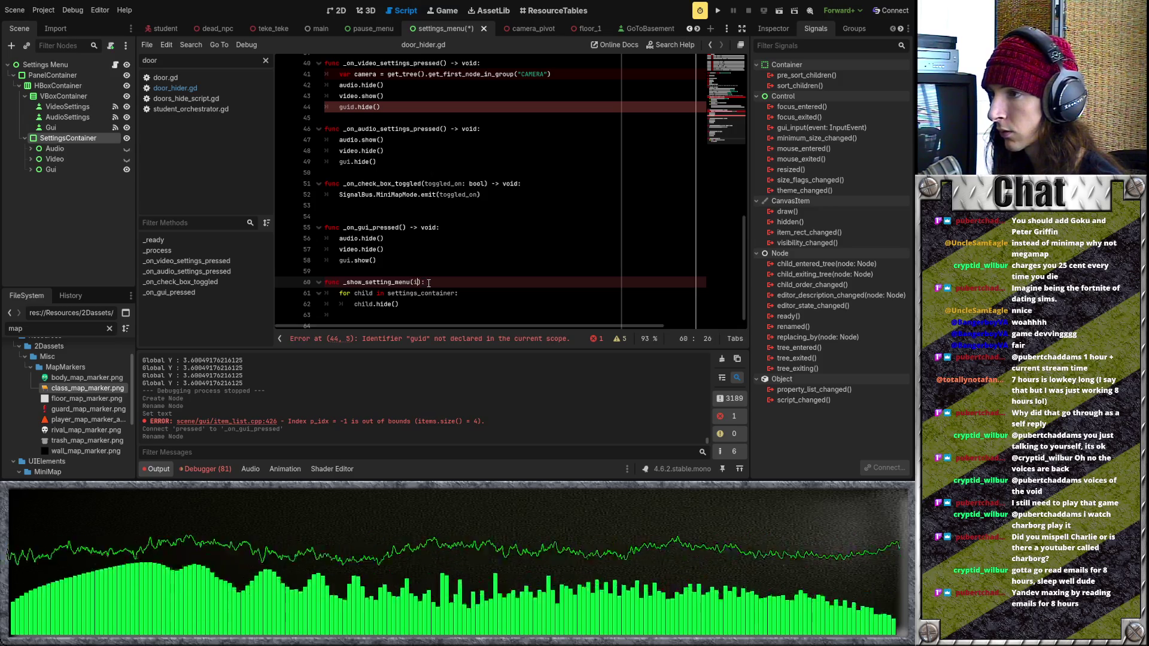
{"action": "type", "text": "child_num: int"}
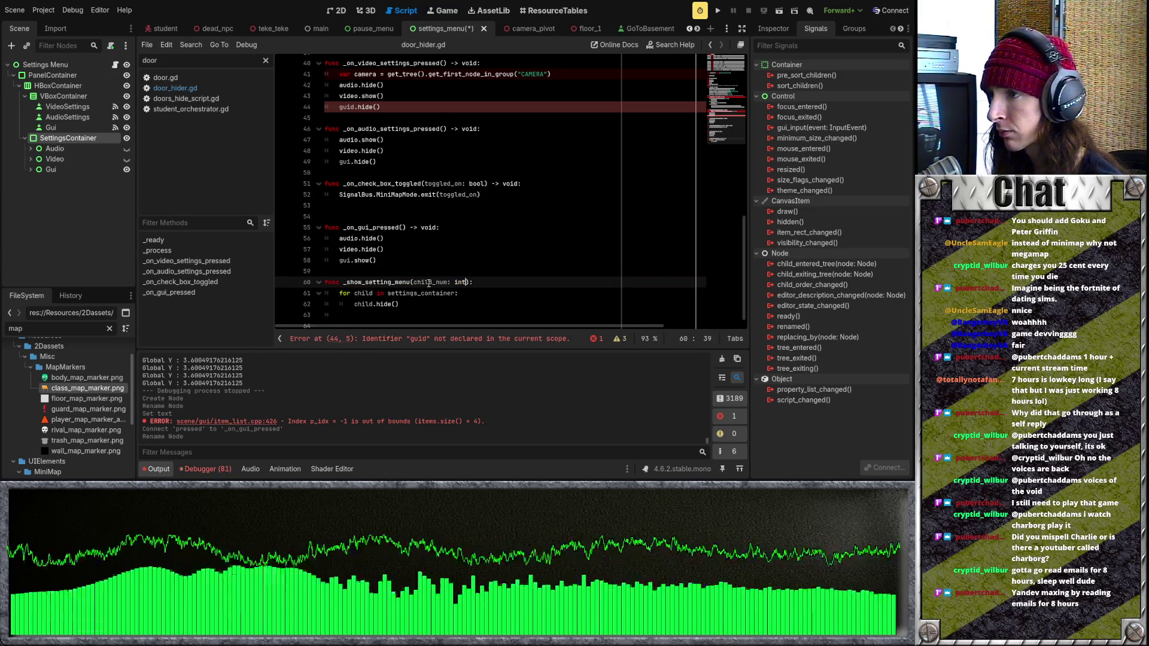
After the loop, add settings_container.get_child(child_num).show()
{"action": "left_click", "coordinate": [440, 313]}
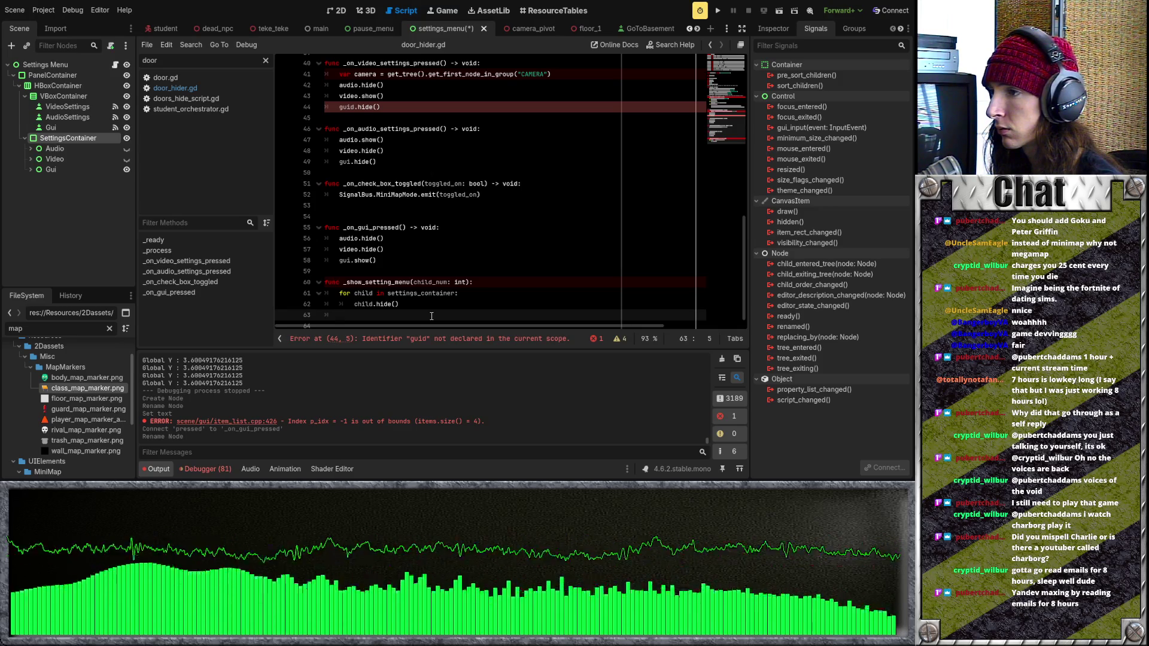
{"action": "type", "text": "set"}
{"action": "key", "text": "Return"}
{"action": "type", "text": "."}
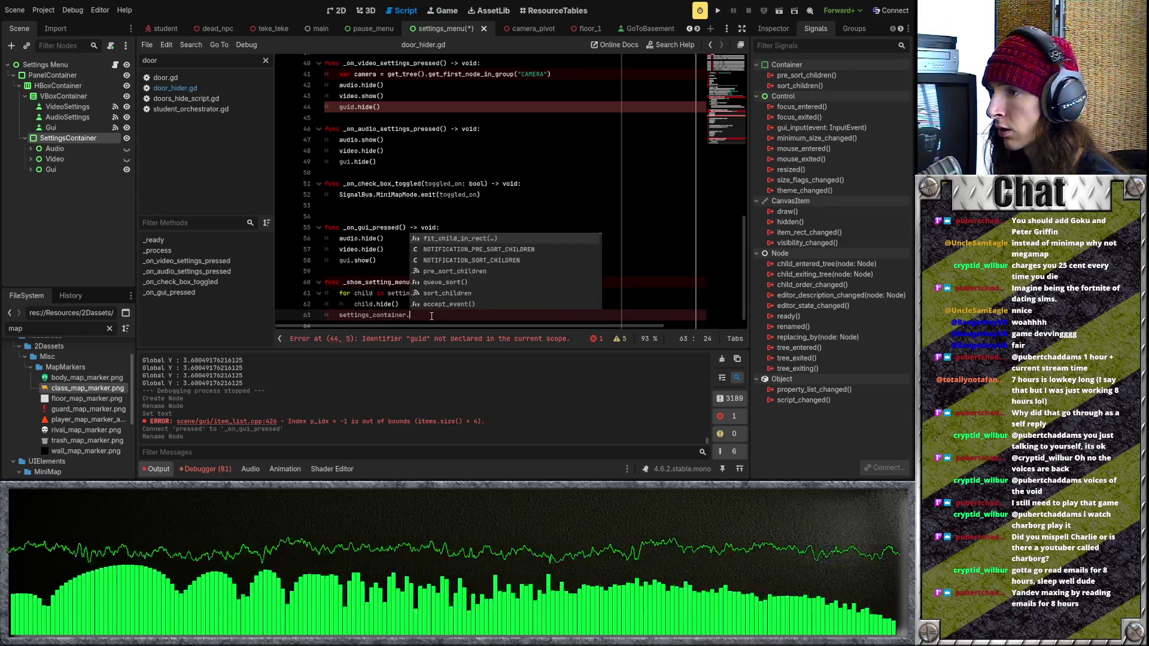
{"action": "type", "text": "get)"}
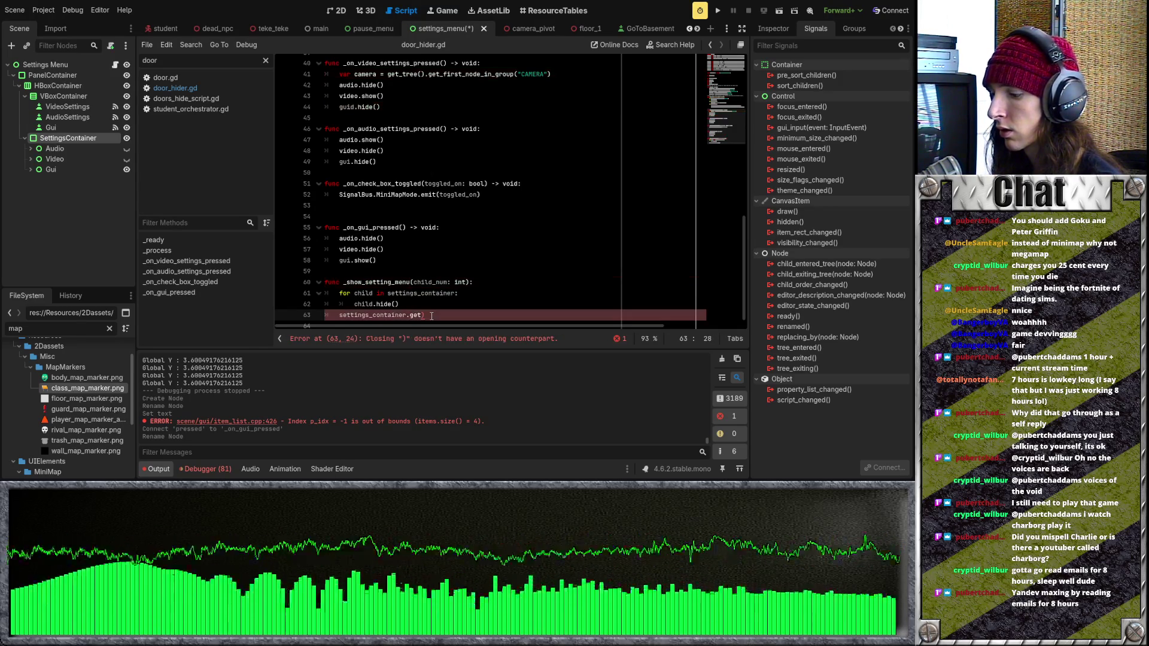
{"action": "type", "text": "child"}
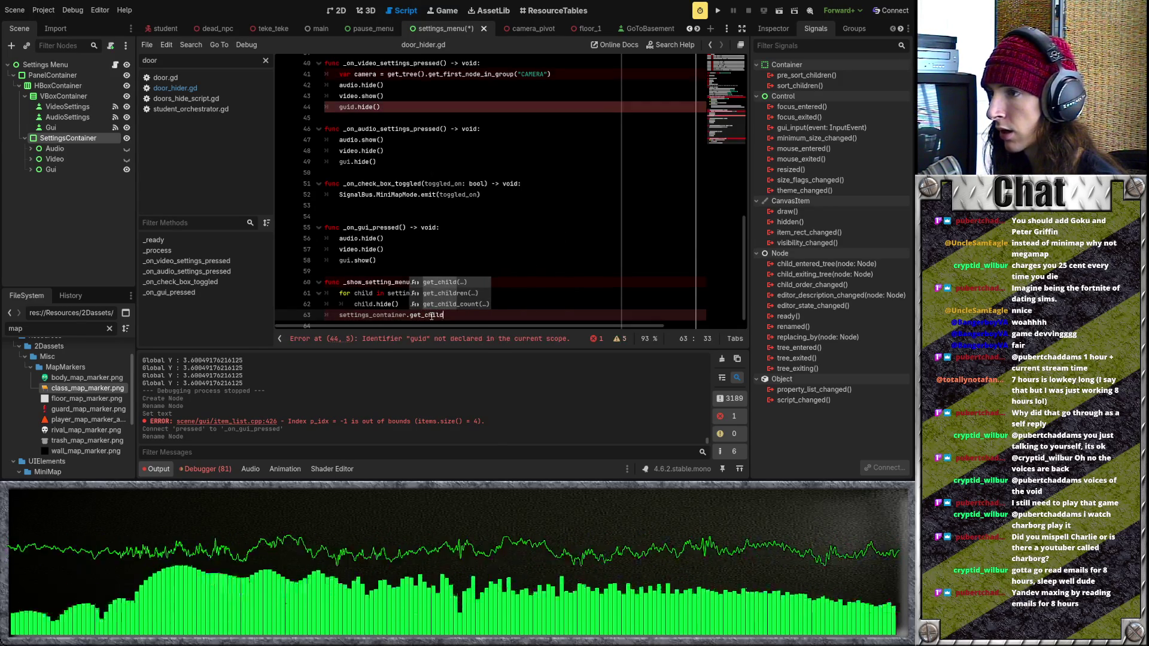
{"action": "key", "text": "Return"}
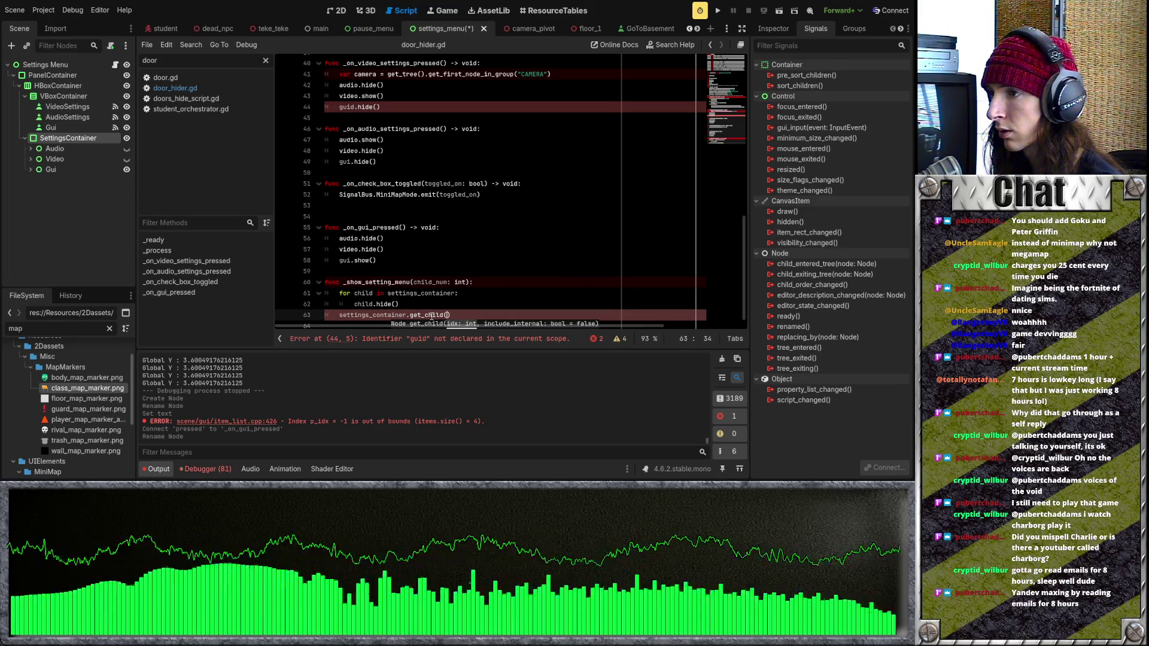
{"action": "type", "text": "child_num)."}
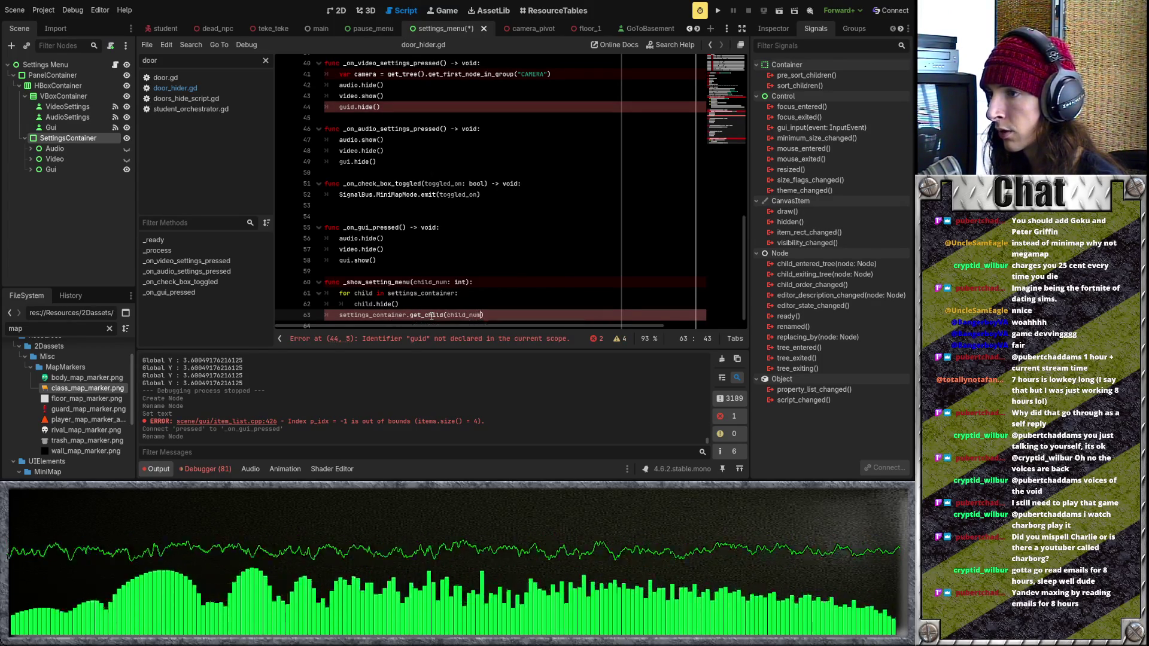
{"action": "type", "text": "show("}
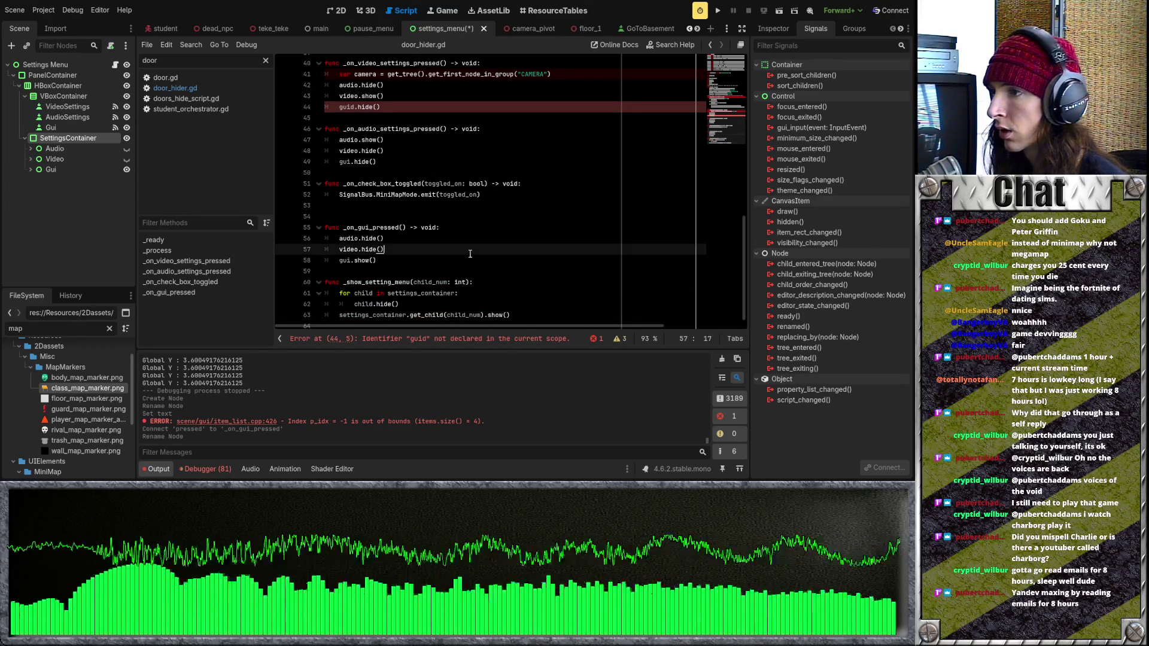
{"action": "left_click_drag", "start_coordinate": [377, 260], "coordinate": [324, 239]}
Replace the gui handler's show/hide lines with _show_setting_menu(2)
{"action": "mouse_move", "coordinate": [469, 281]}
{"action": "left_mouse_down"}
{"action": "mouse_move", "coordinate": [343, 282]}
{"action": "mouse_move", "coordinate": [339, 238]}
{"action": "left_mouse_up"}
{"action": "left_click", "coordinate": [387, 268]}
{"action": "type", "text": "_show_setting_menu(child_num: int)"}
{"action": "left_click_drag", "start_coordinate": [464, 238], "coordinate": [410, 238]}
{"action": "type", "text": "2"}
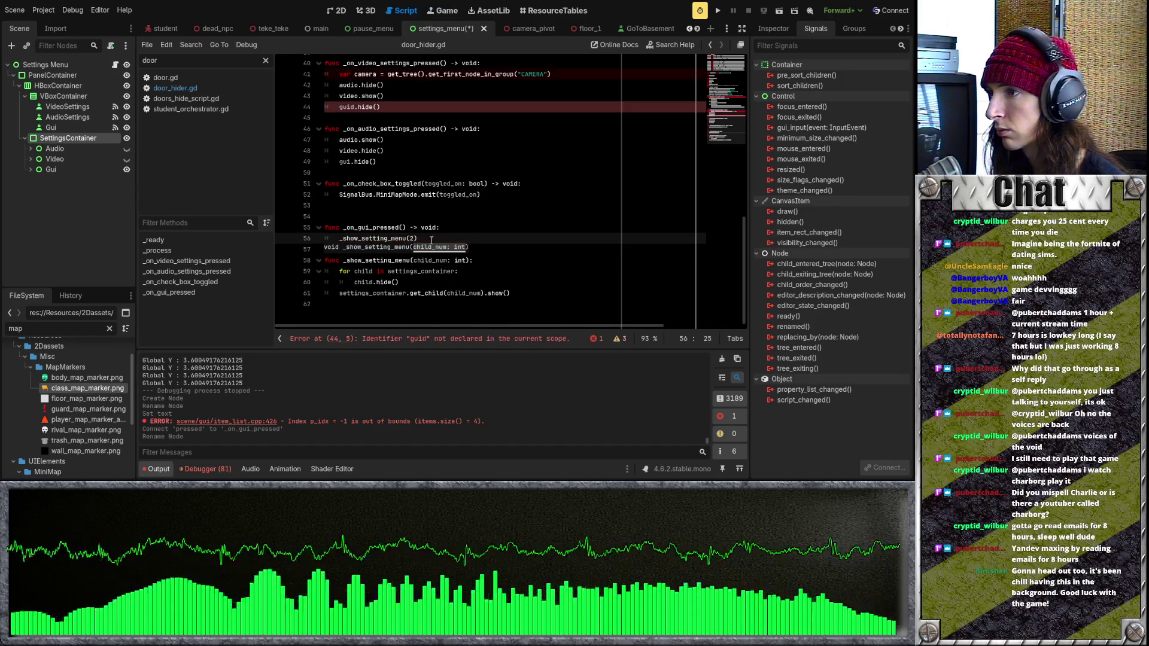
Replace the audio handler's lines with _show_setting_menu(1), fixing its closing parenthesis and indentation
{"action": "left_click_drag", "start_coordinate": [383, 162], "coordinate": [339, 139]}
{"action": "type", "text": "_show_setting_menu(child_num: int)"}
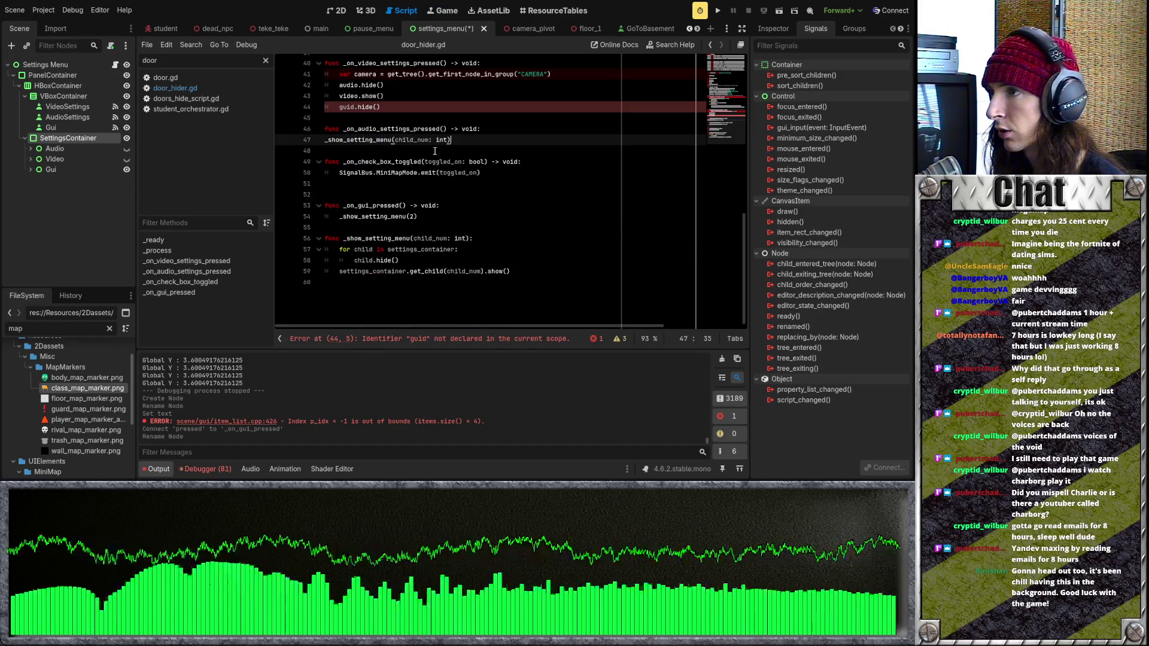
{"action": "left_click_drag", "start_coordinate": [447, 140], "coordinate": [395, 139]}
{"action": "type", "text": "1"}
{"action": "scroll", "coordinate": [391, 242], "scroll_direction": "up", "scroll_amount": 4}
{"action": "left_click_drag", "start_coordinate": [390, 241], "coordinate": [335, 216]}
{"action": "left_click", "coordinate": [403, 271]}
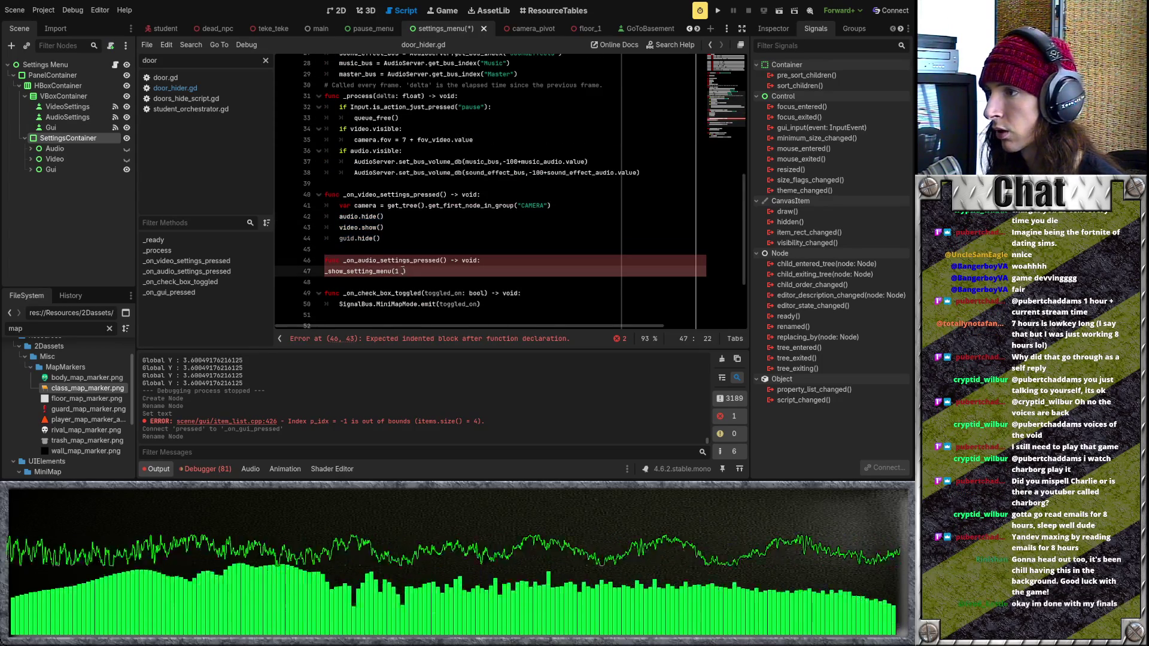
{"action": "type", "text": ")"}
{"action": "left_click", "coordinate": [327, 271]}
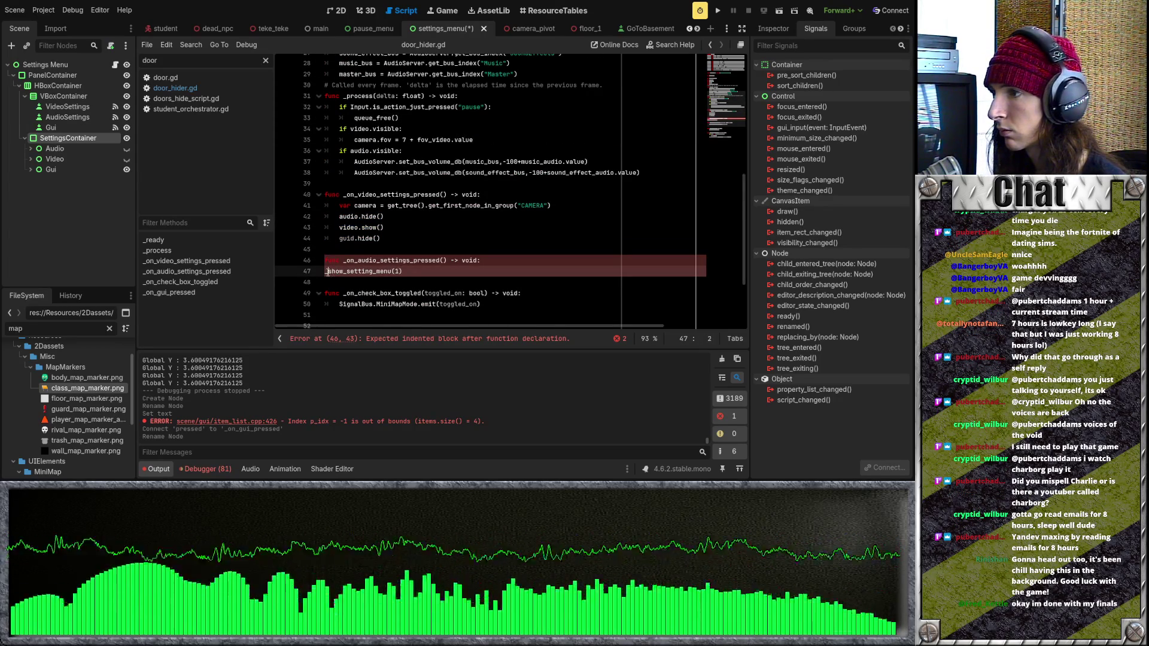
{"action": "key", "text": "Tab"}
{"action": "scroll", "coordinate": [378, 268], "scroll_direction": "down", "scroll_amount": 3}
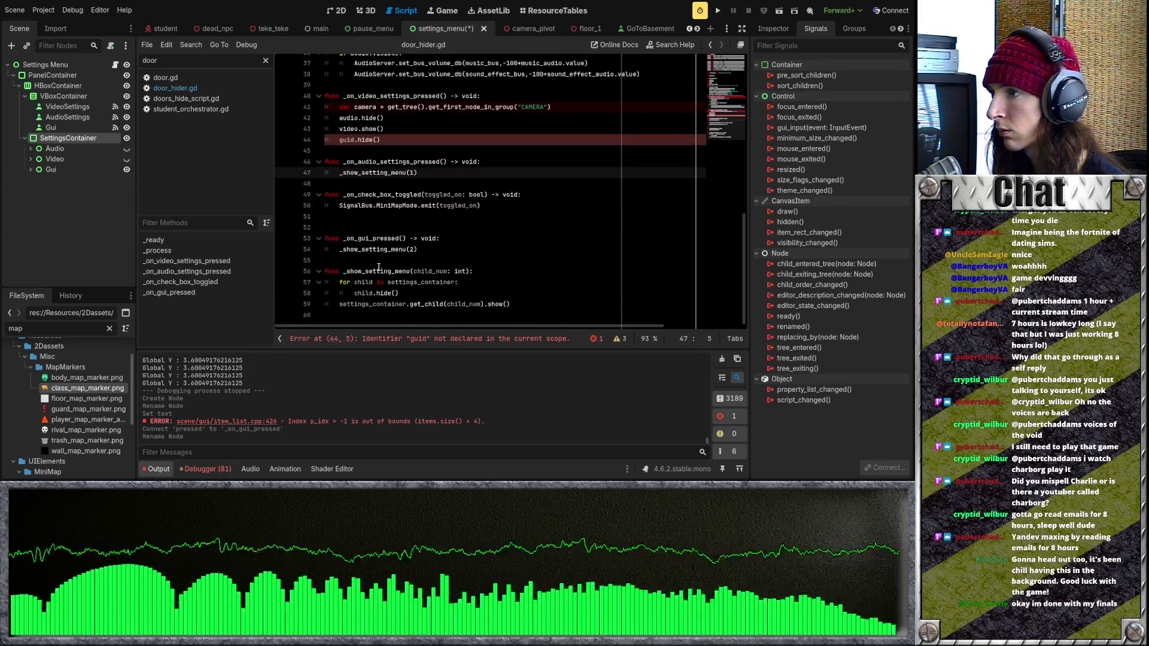
{"action": "scroll", "coordinate": [378, 267], "scroll_direction": "up", "scroll_amount": 4}
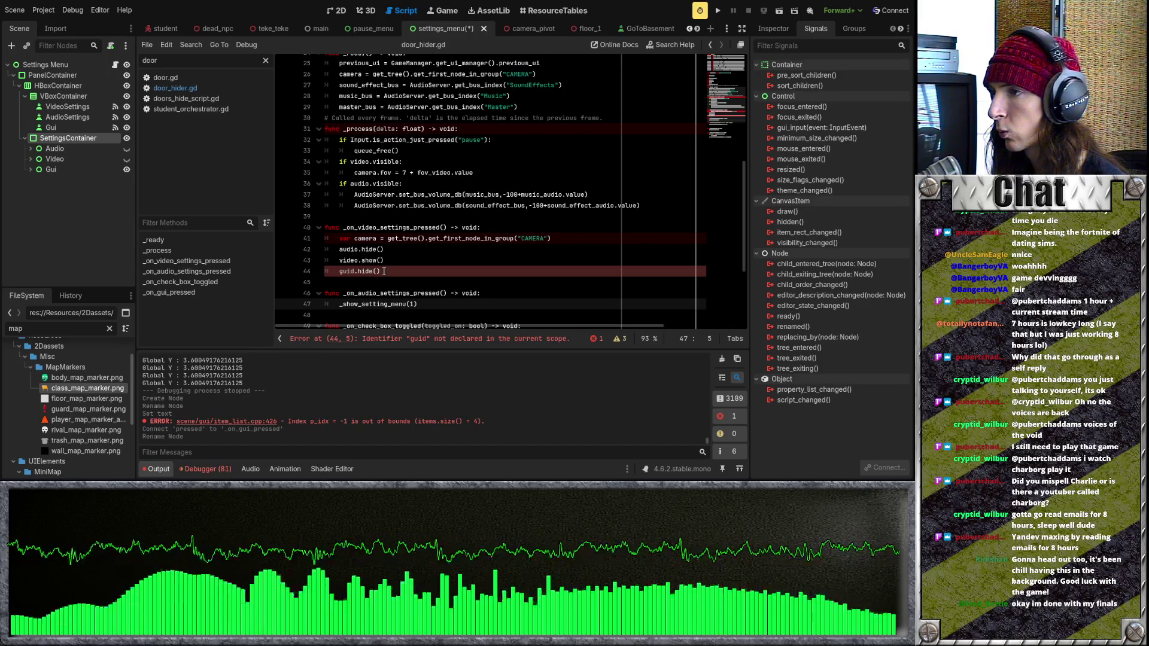
Replace the video handler's lines with _show_setting_menu(0), then save and launch the scene
{"action": "left_click_drag", "start_coordinate": [384, 271], "coordinate": [339, 249]}
{"action": "type", "text": "_show_setting_menu(child_num: int)"}
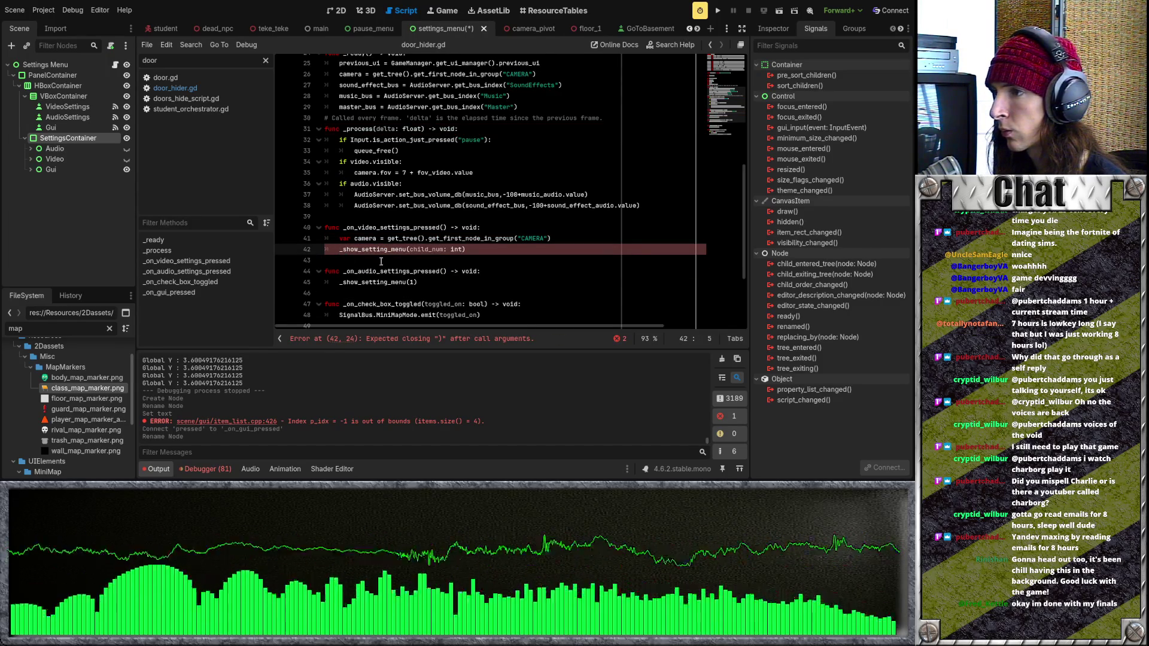
{"action": "left_click_drag", "start_coordinate": [463, 249], "coordinate": [410, 249]}
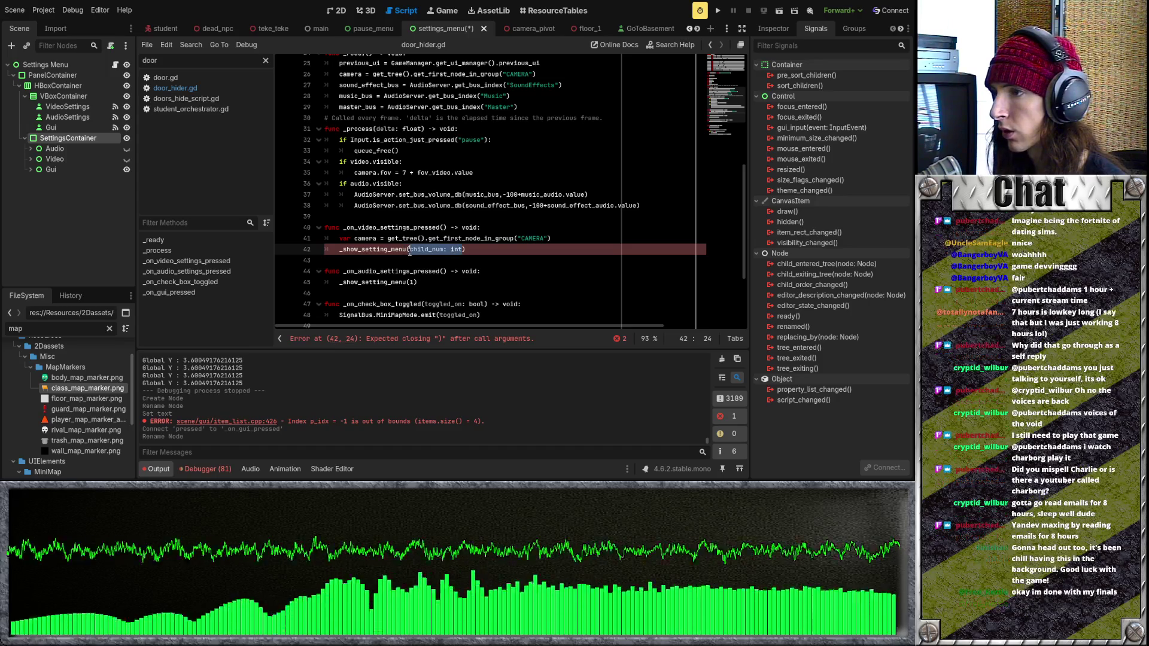
{"action": "type", "text": "0"}
{"action": "left_click", "coordinate": [550, 238]}
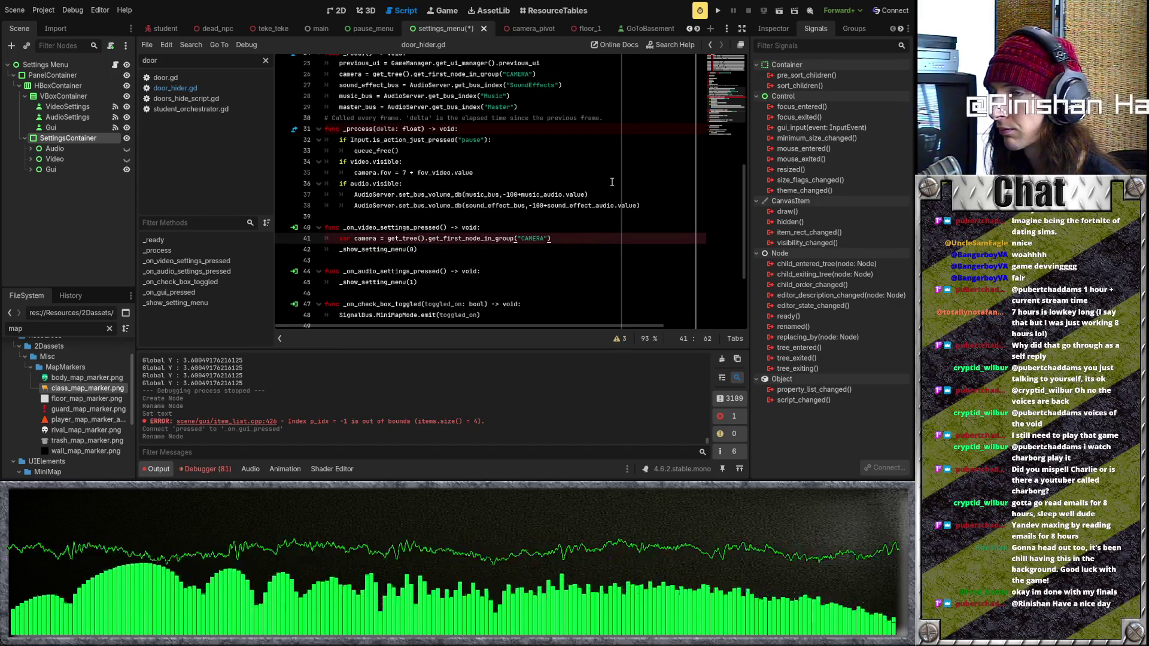
{"action": "key", "text": "ctrl+s"}
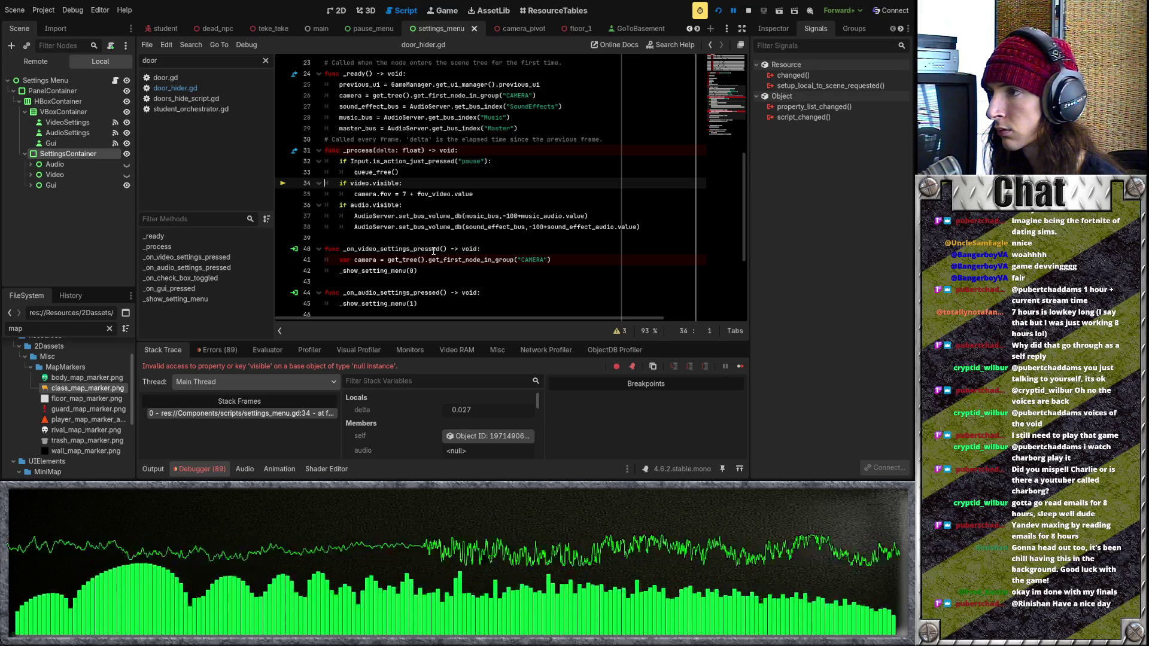
After the line 34 null 'visible' error, hide the Gui node using its Scene dock eye icon
{"action": "scroll", "coordinate": [433, 251], "scroll_direction": "down", "scroll_amount": 4}
{"action": "scroll", "coordinate": [434, 251], "scroll_direction": "up", "scroll_amount": 10}
{"action": "scroll", "coordinate": [433, 251], "scroll_direction": "down", "scroll_amount": 5}
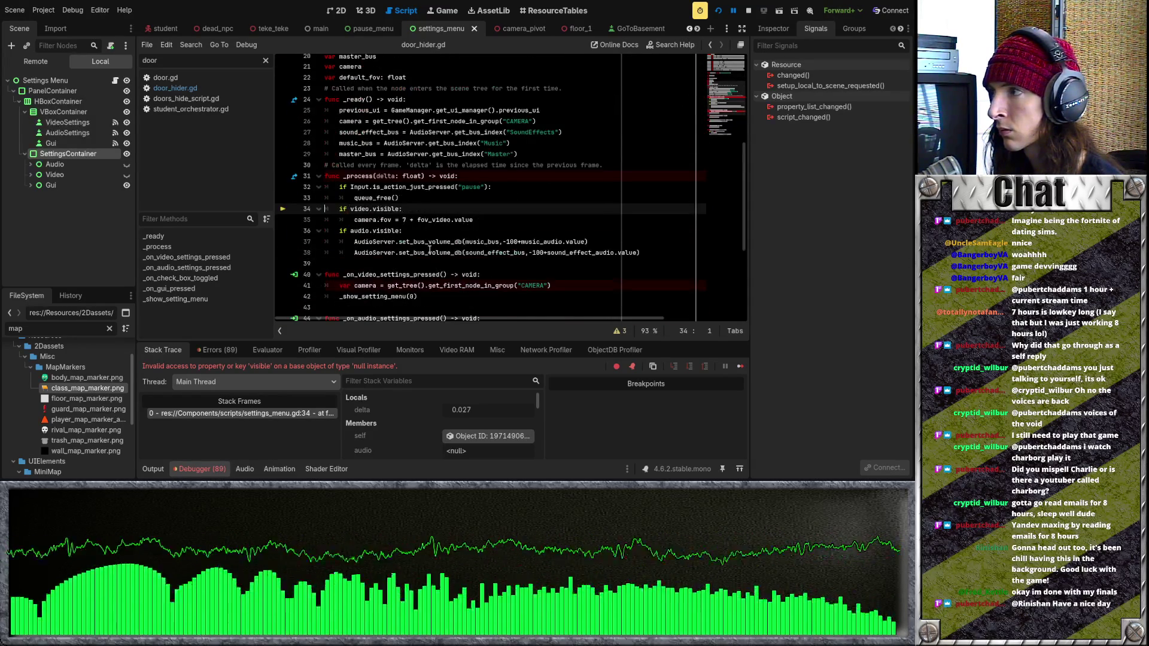
{"action": "left_click", "coordinate": [126, 185]}
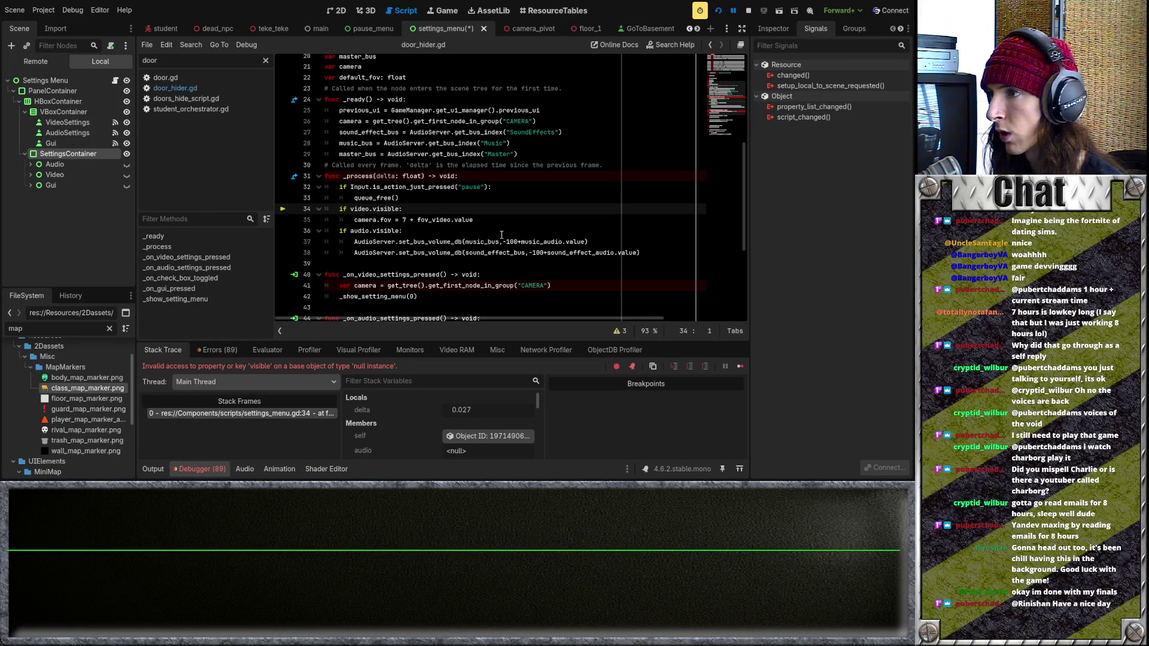
Add a Video node reference, undo it, and restart the settings menu test run
{"action": "left_click_drag", "start_coordinate": [351, 209], "coordinate": [370, 209]}
{"action": "scroll", "coordinate": [460, 224], "scroll_direction": "up", "scroll_amount": 6}
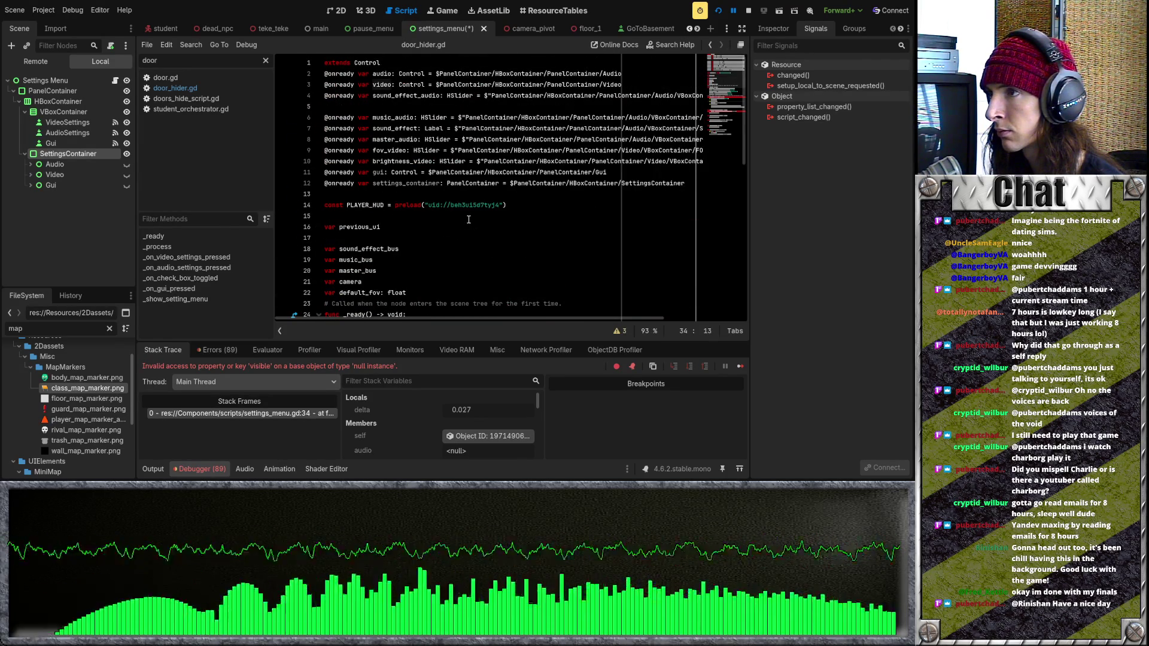
{"action": "left_click_drag", "start_coordinate": [54, 174], "coordinate": [410, 114]}
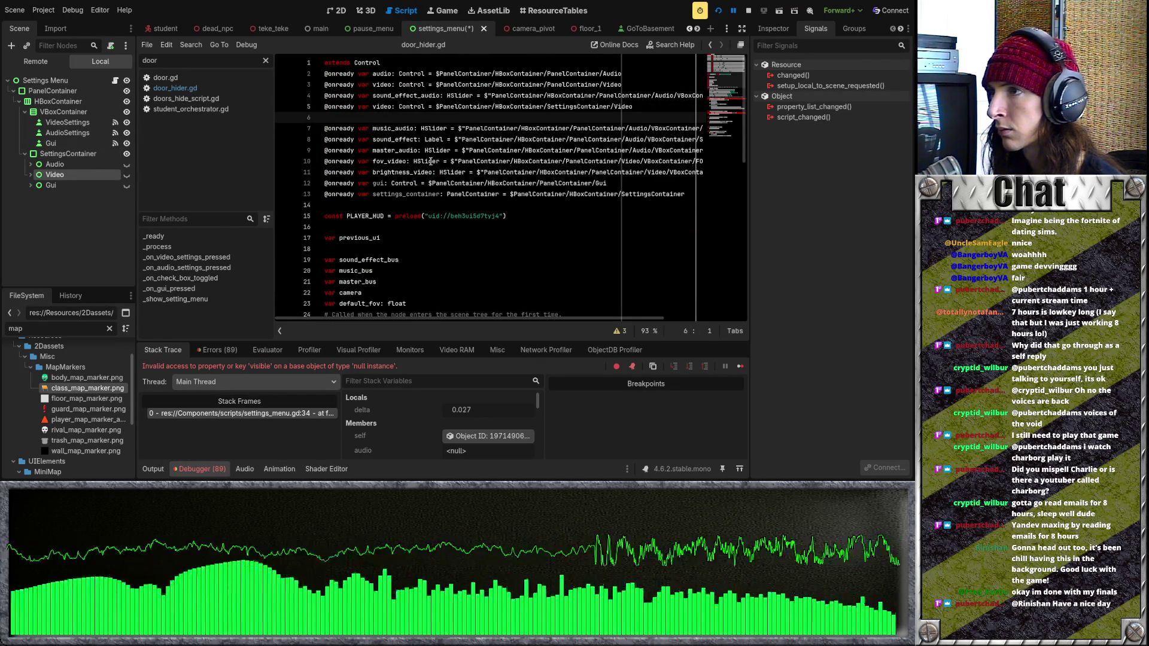
{"action": "key", "text": "ctrl+z"}
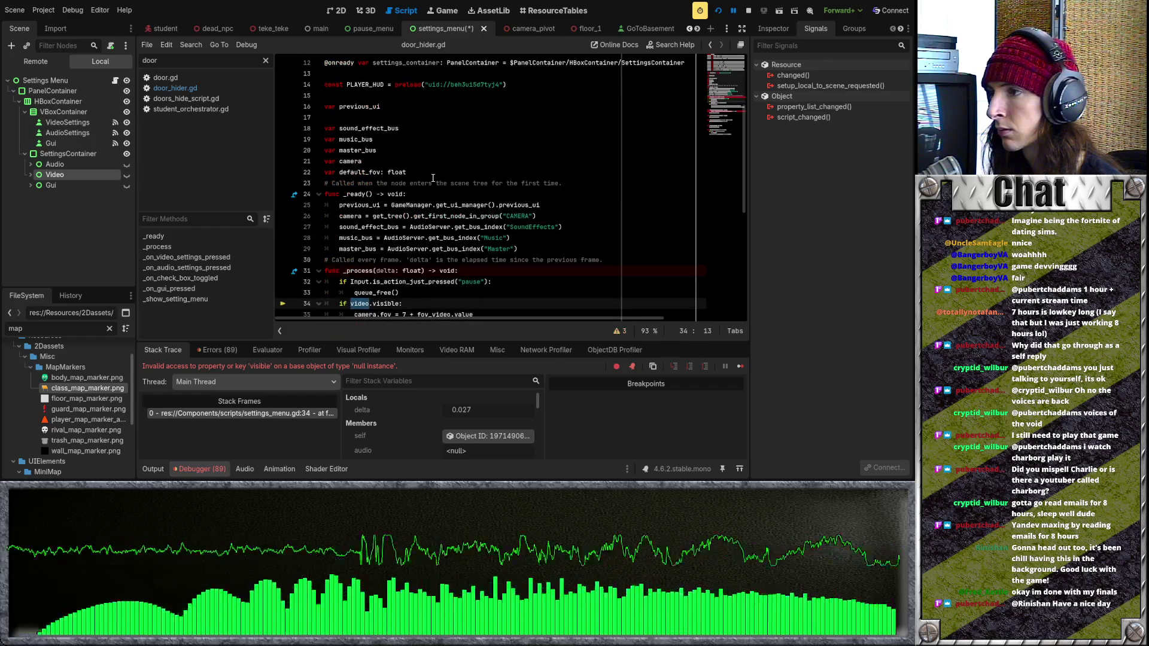
{"action": "scroll", "coordinate": [432, 179], "scroll_direction": "down", "scroll_amount": 7}
{"action": "left_click", "coordinate": [432, 180]}
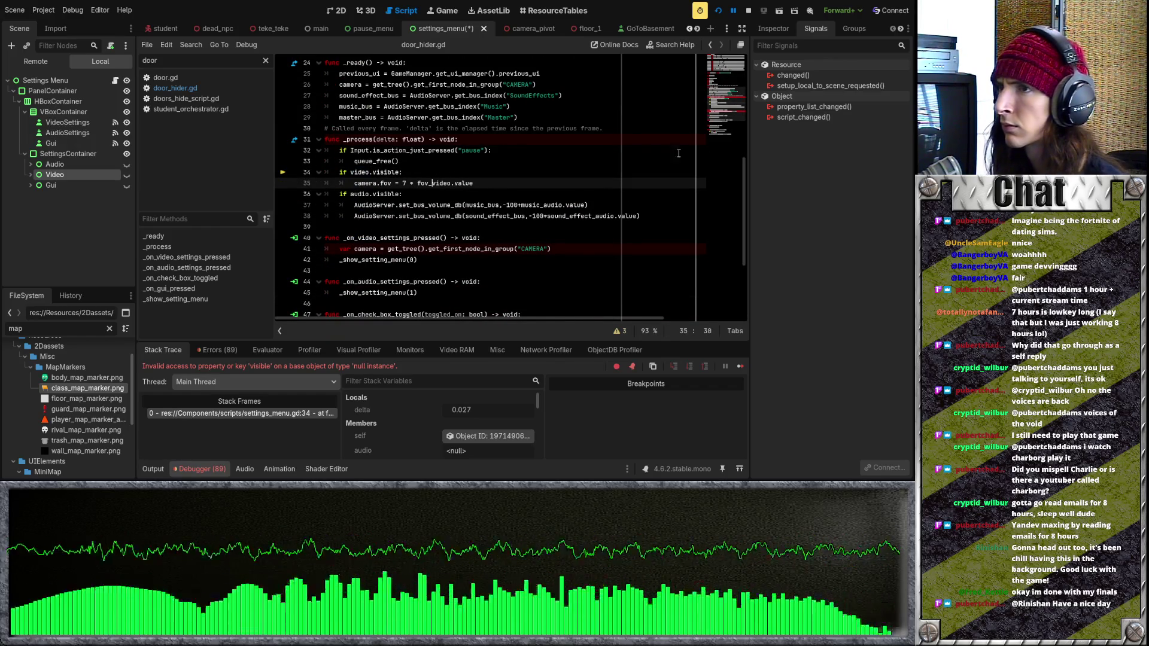
{"action": "left_click", "coordinate": [719, 12]}
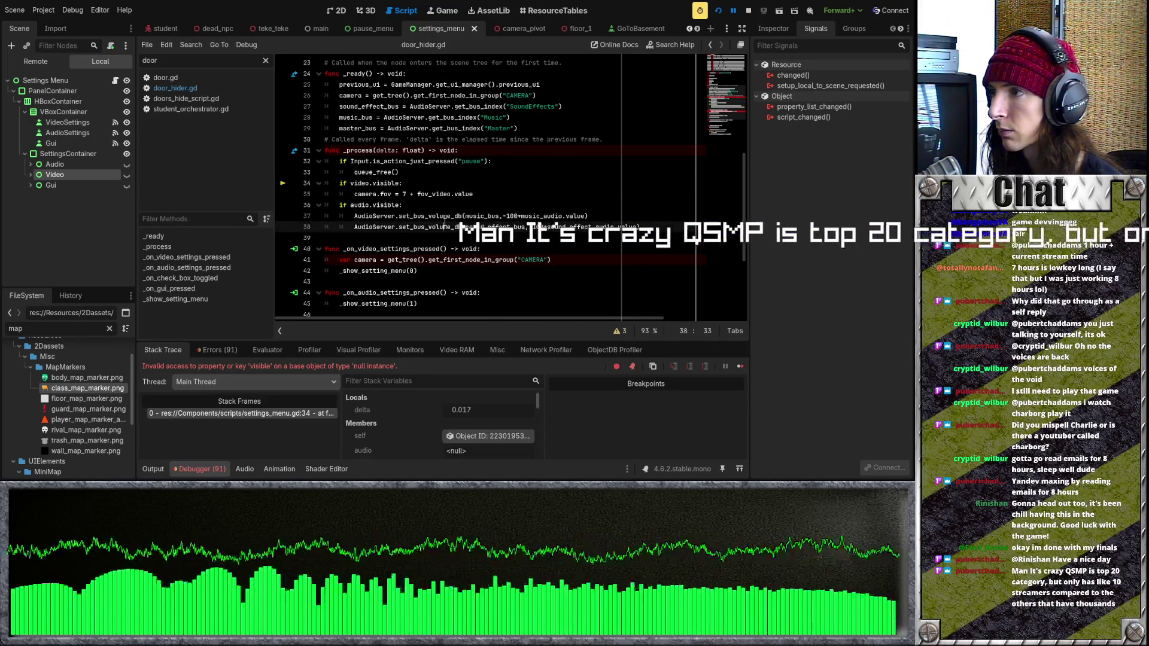
Review the handlers and the _show_setting_menu(0) call, then stop the running game
{"action": "scroll", "coordinate": [416, 185], "scroll_direction": "down", "scroll_amount": 4}
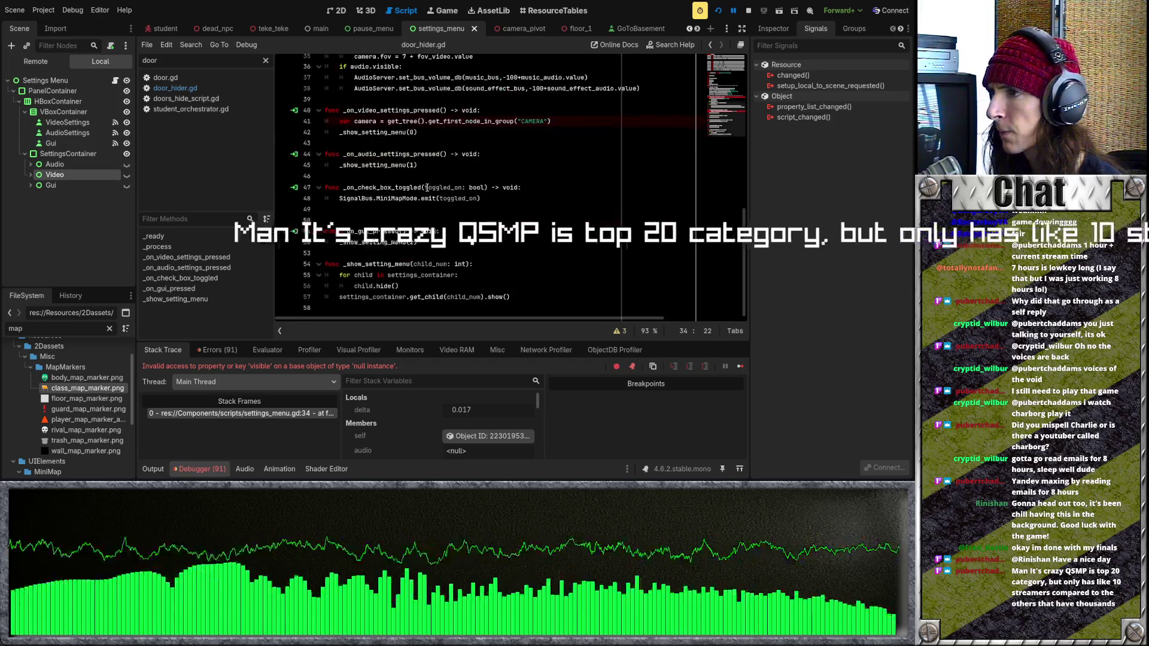
{"action": "scroll", "coordinate": [426, 187], "scroll_direction": "up", "scroll_amount": 1}
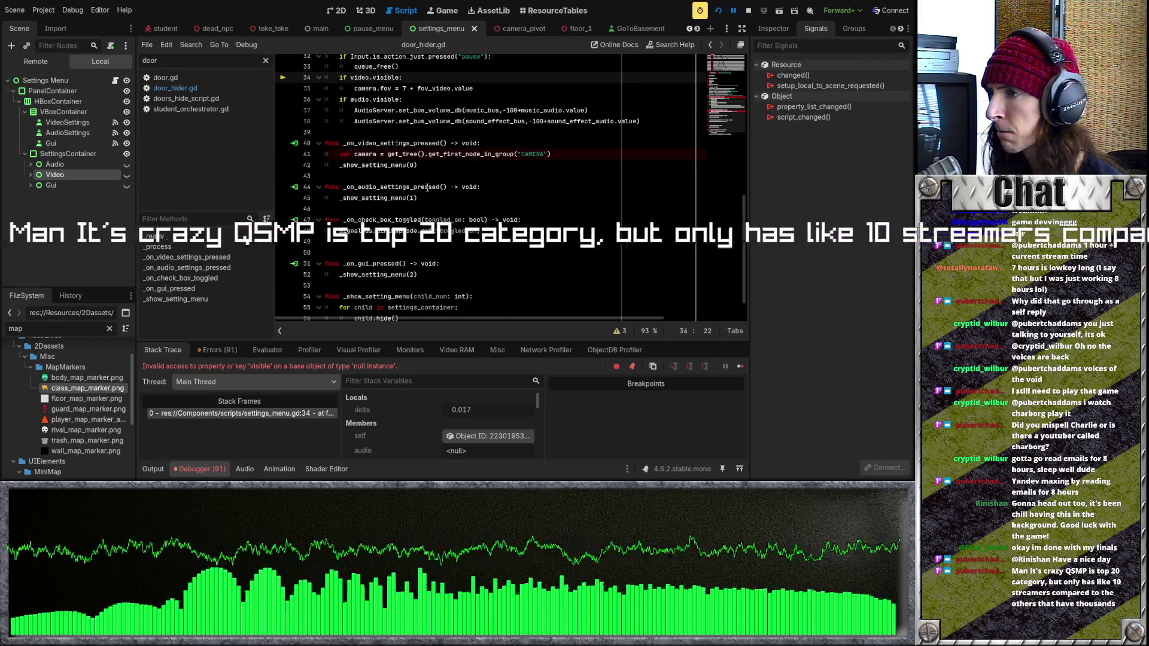
{"action": "left_click", "coordinate": [467, 251]}
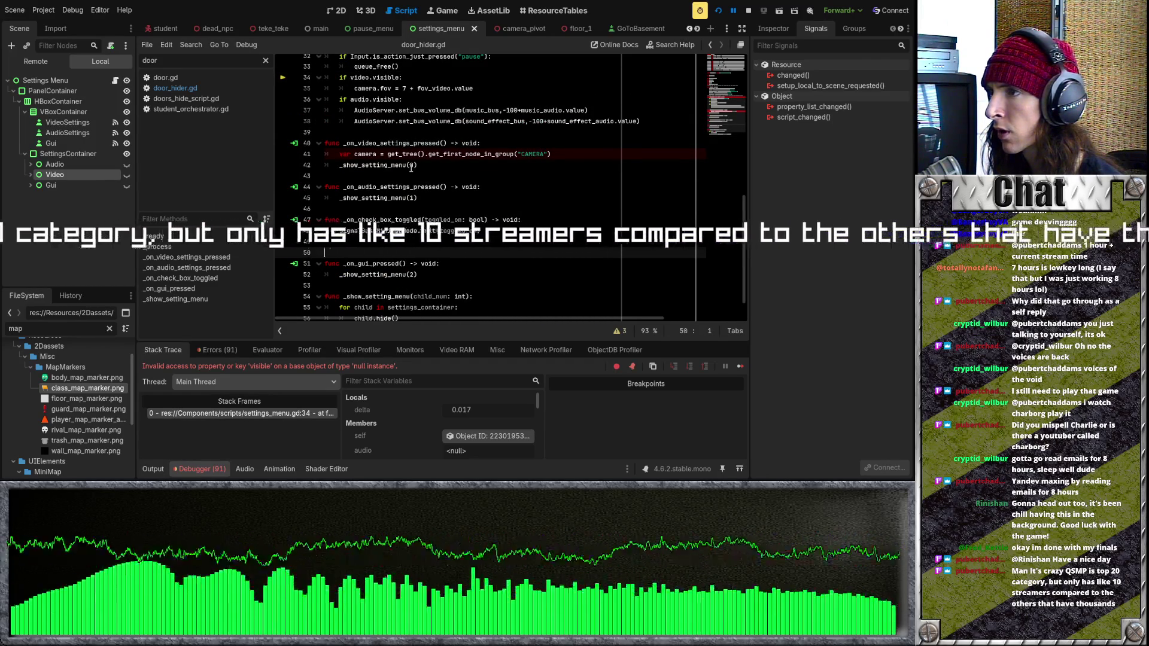
{"action": "left_click", "coordinate": [447, 165]}
{"action": "scroll", "coordinate": [446, 200], "scroll_direction": "down", "scroll_amount": 1}
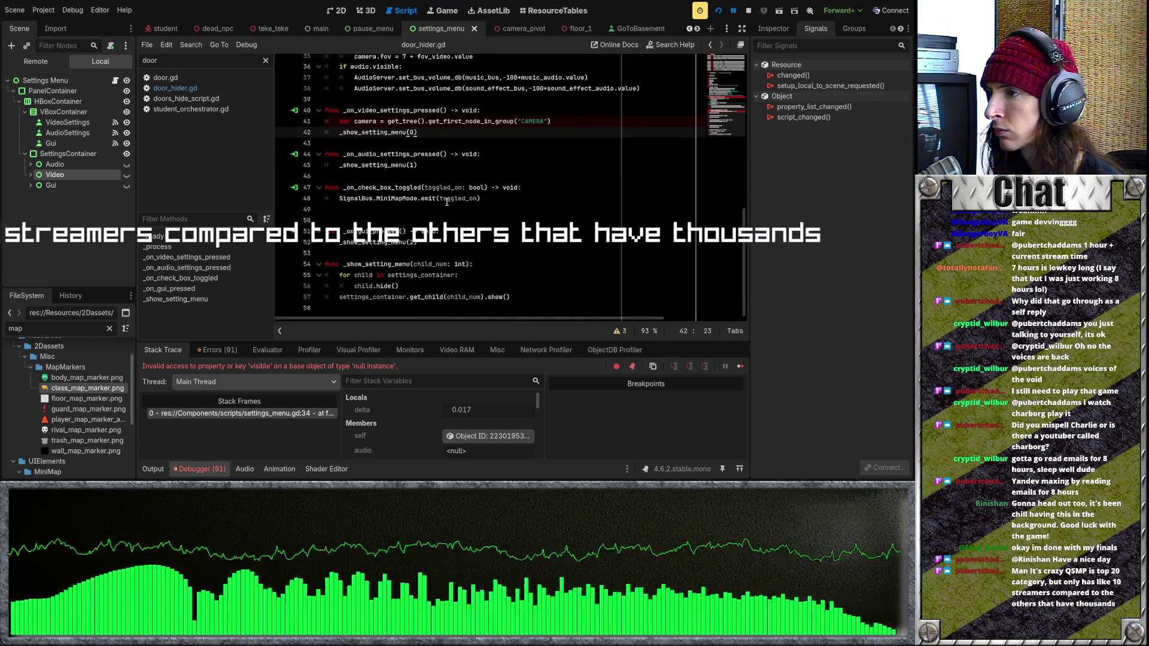
{"action": "left_click", "coordinate": [423, 204]}
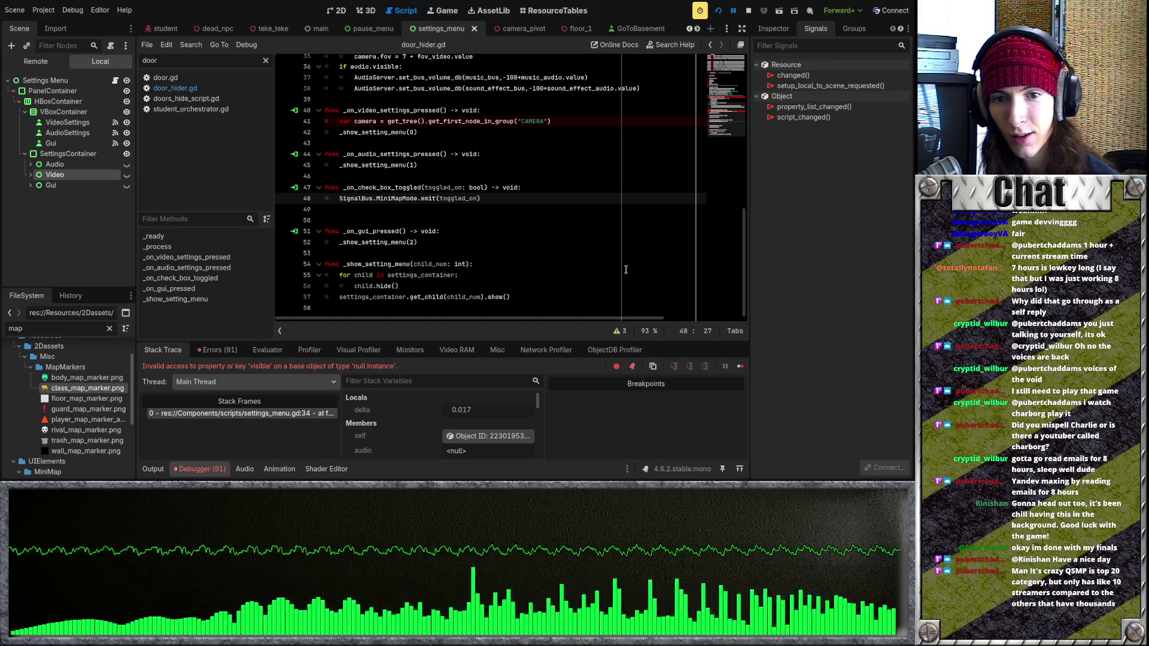
{"action": "scroll", "coordinate": [625, 269], "scroll_direction": "up", "scroll_amount": 4}
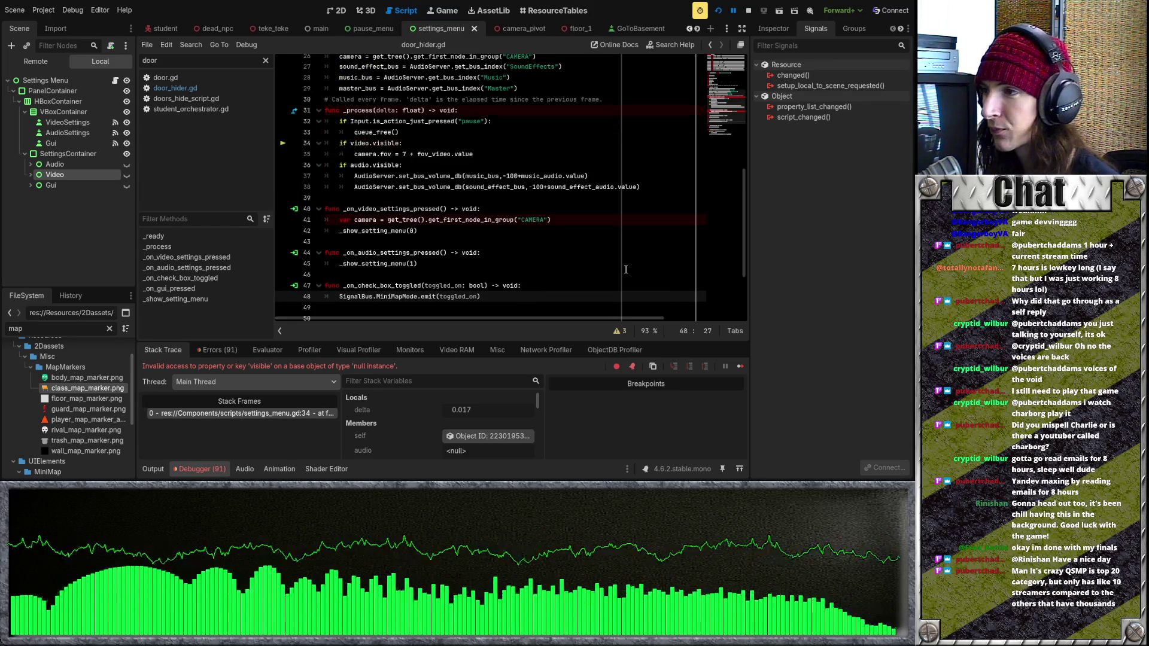
{"action": "scroll", "coordinate": [625, 269], "scroll_direction": "up", "scroll_amount": 2}
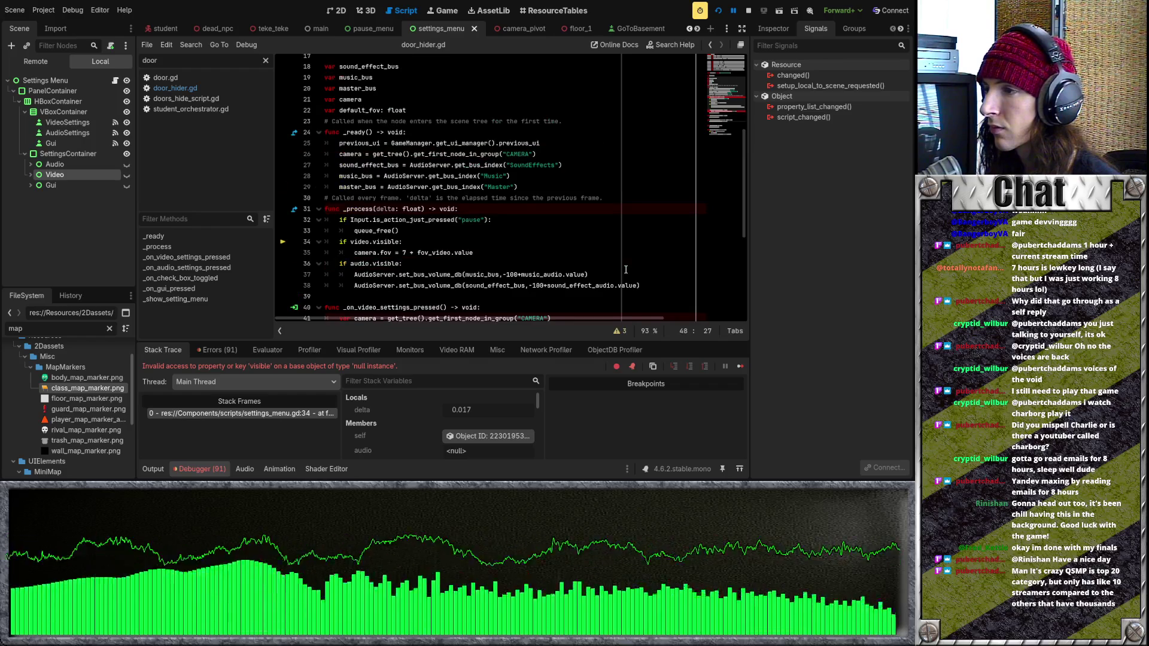
{"action": "scroll", "coordinate": [626, 269], "scroll_direction": "down", "scroll_amount": 6}
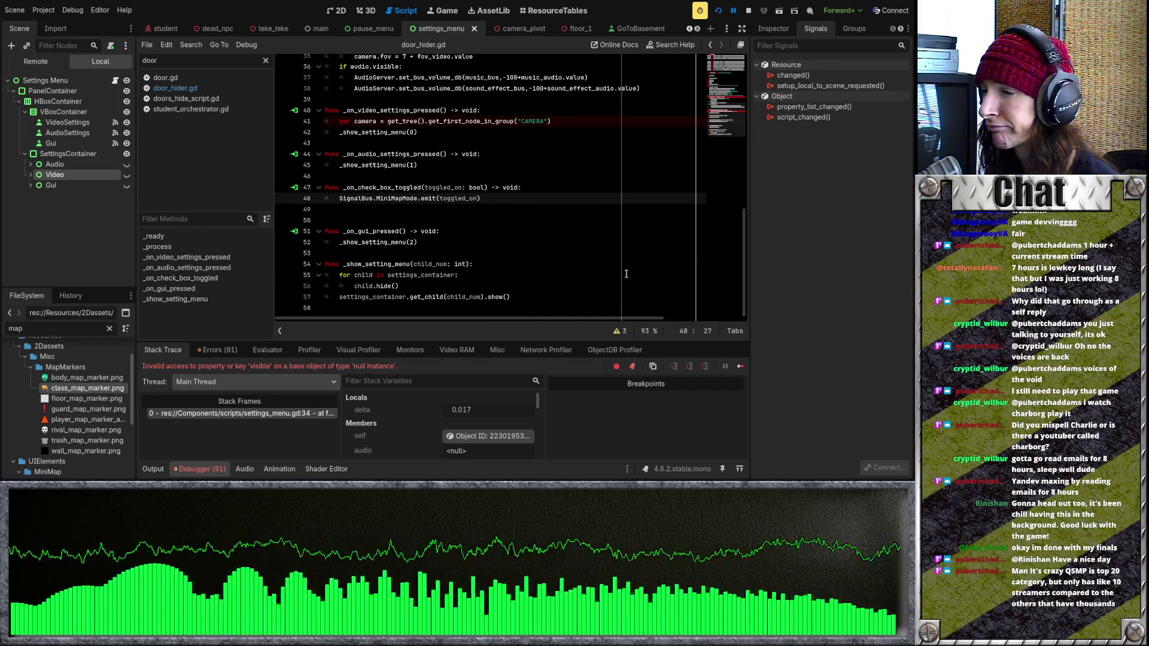
{"action": "scroll", "coordinate": [626, 273], "scroll_direction": "up", "scroll_amount": 4}
{"action": "scroll", "coordinate": [626, 273], "scroll_direction": "up", "scroll_amount": 3}
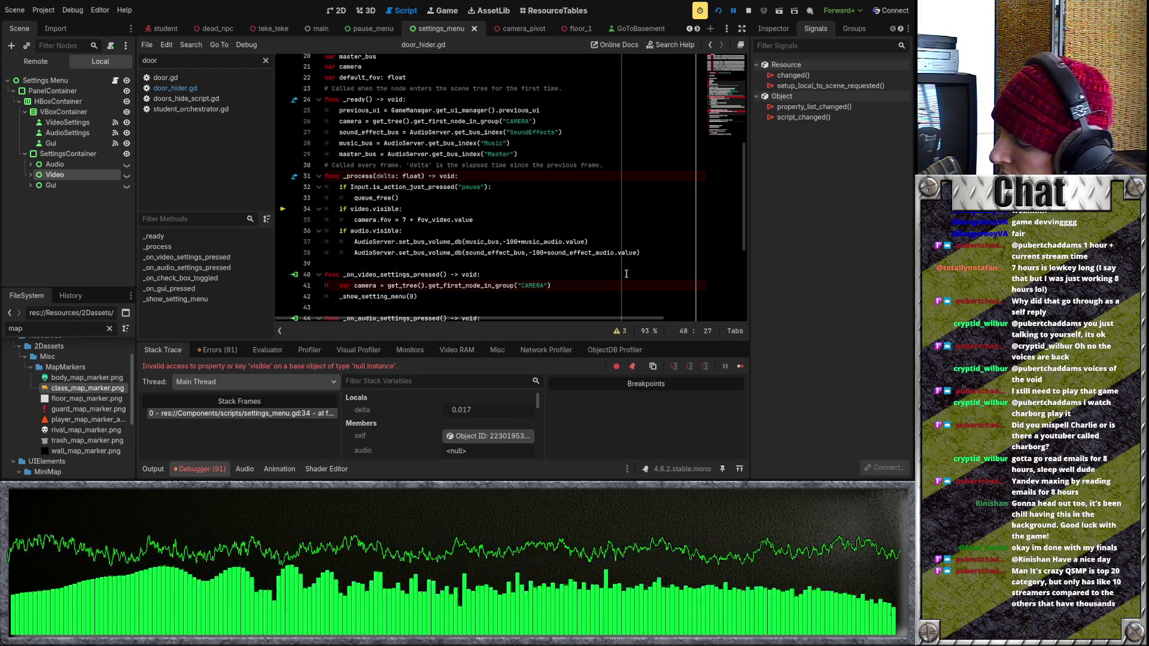
{"action": "left_click", "coordinate": [718, 10]}
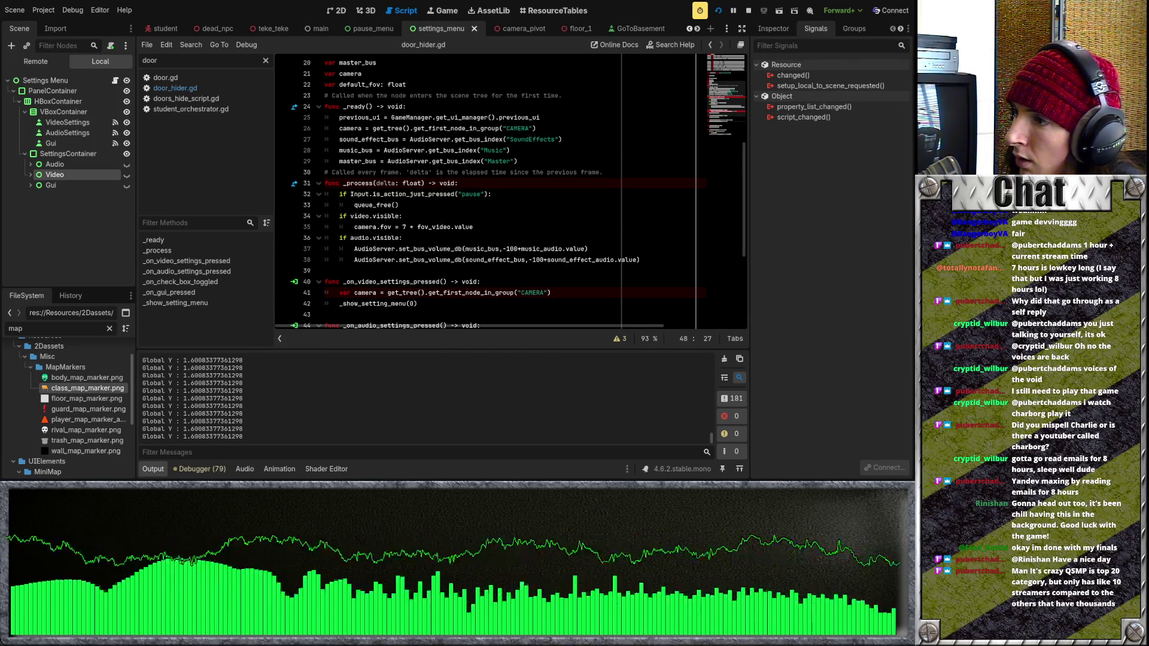
{"action": "left_click", "coordinate": [473, 261]}
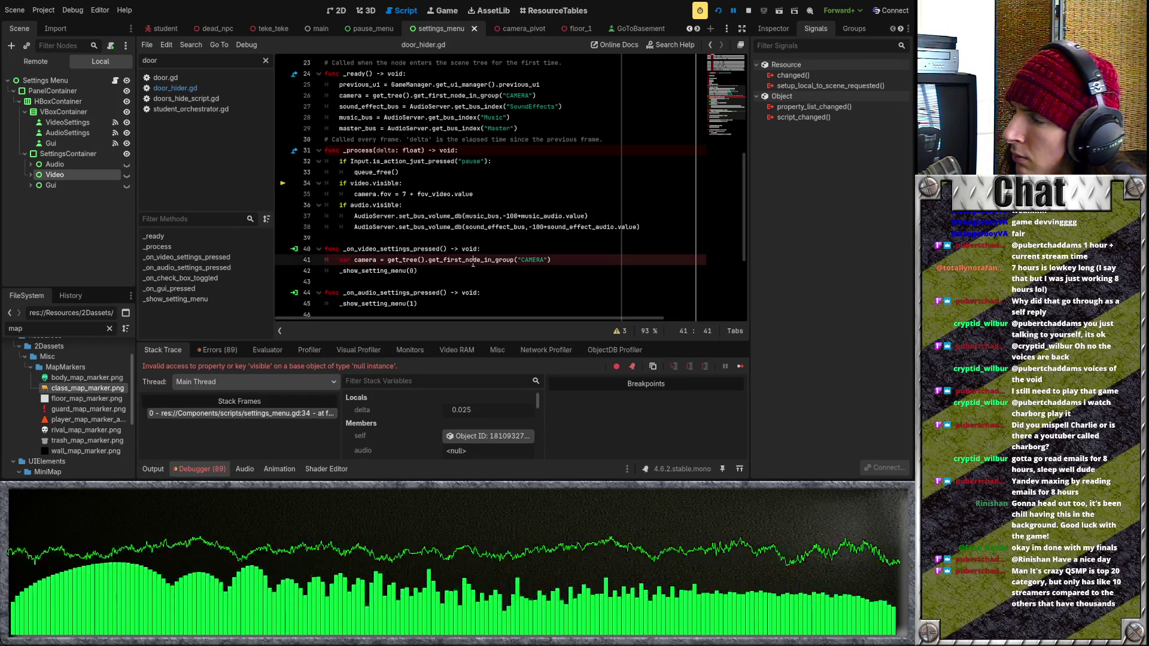
{"action": "left_click", "coordinate": [441, 268]}
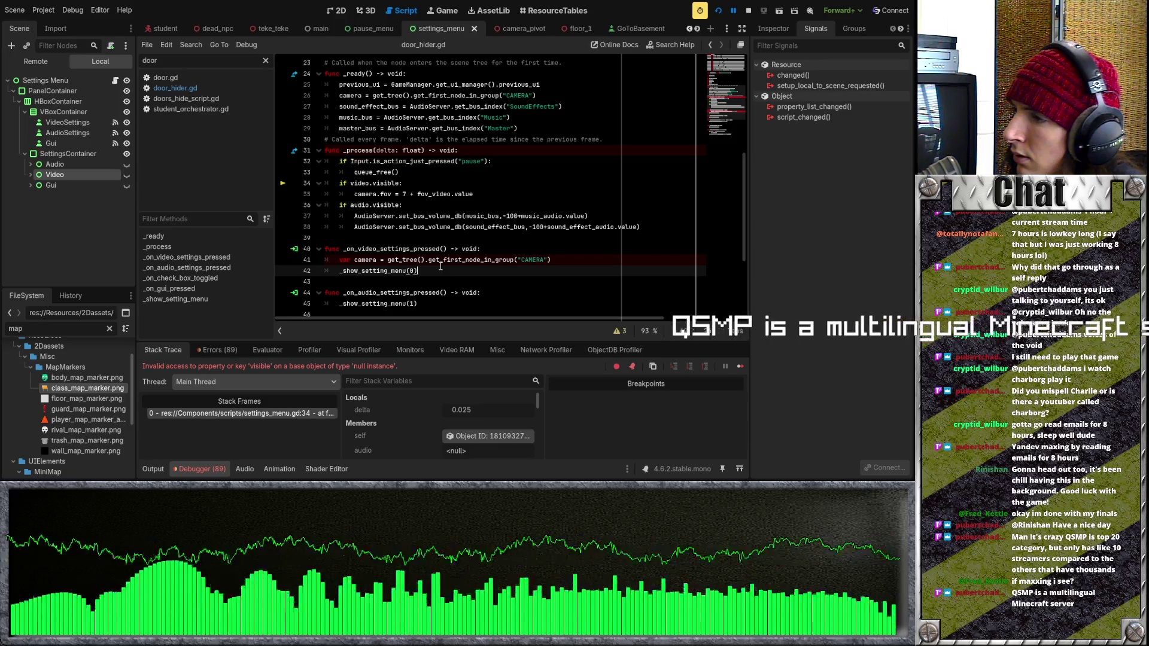
{"action": "double_click", "coordinate": [351, 184]}
{"action": "left_click", "coordinate": [368, 194]}
{"action": "scroll", "coordinate": [367, 191], "scroll_direction": "up", "scroll_amount": 1}
{"action": "scroll", "coordinate": [368, 191], "scroll_direction": "up", "scroll_amount": 6}
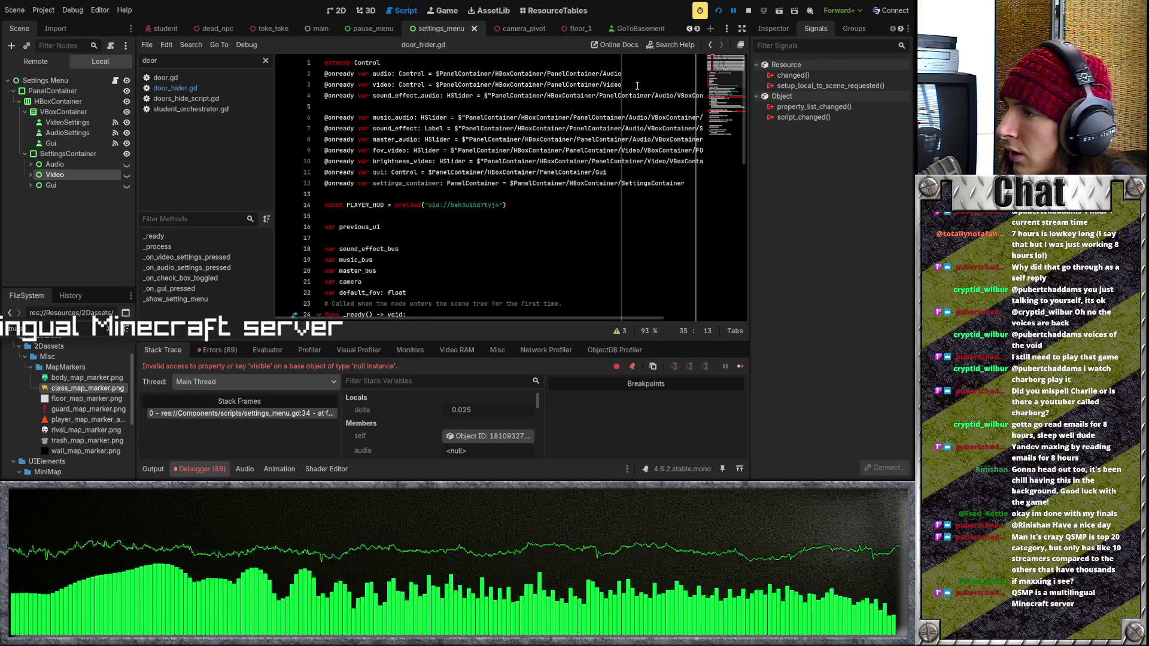
{"action": "scroll", "coordinate": [545, 203], "scroll_direction": "down", "scroll_amount": 5}
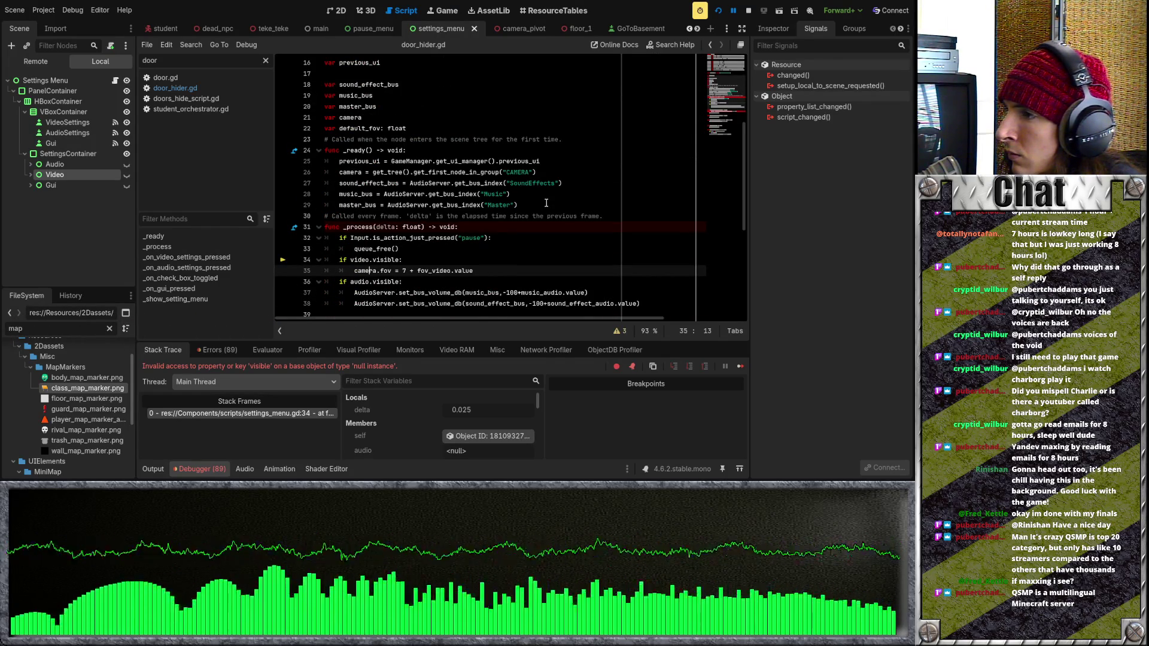
{"action": "scroll", "coordinate": [546, 202], "scroll_direction": "up", "scroll_amount": 5}
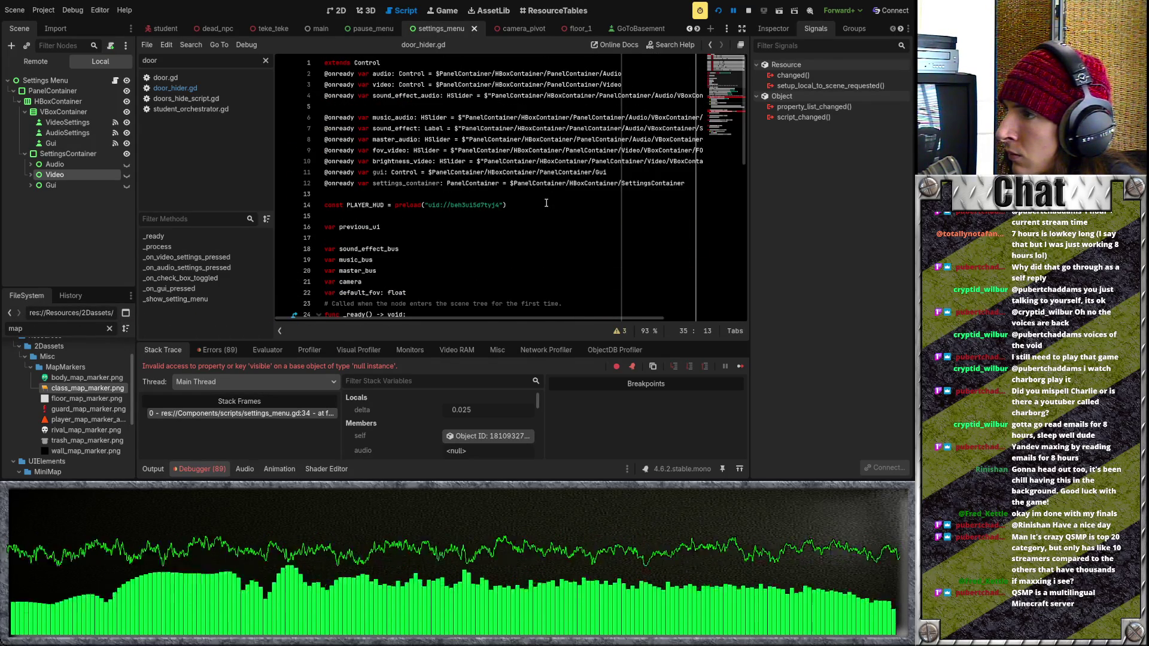
{"action": "scroll", "coordinate": [546, 202], "scroll_direction": "down", "scroll_amount": 11}
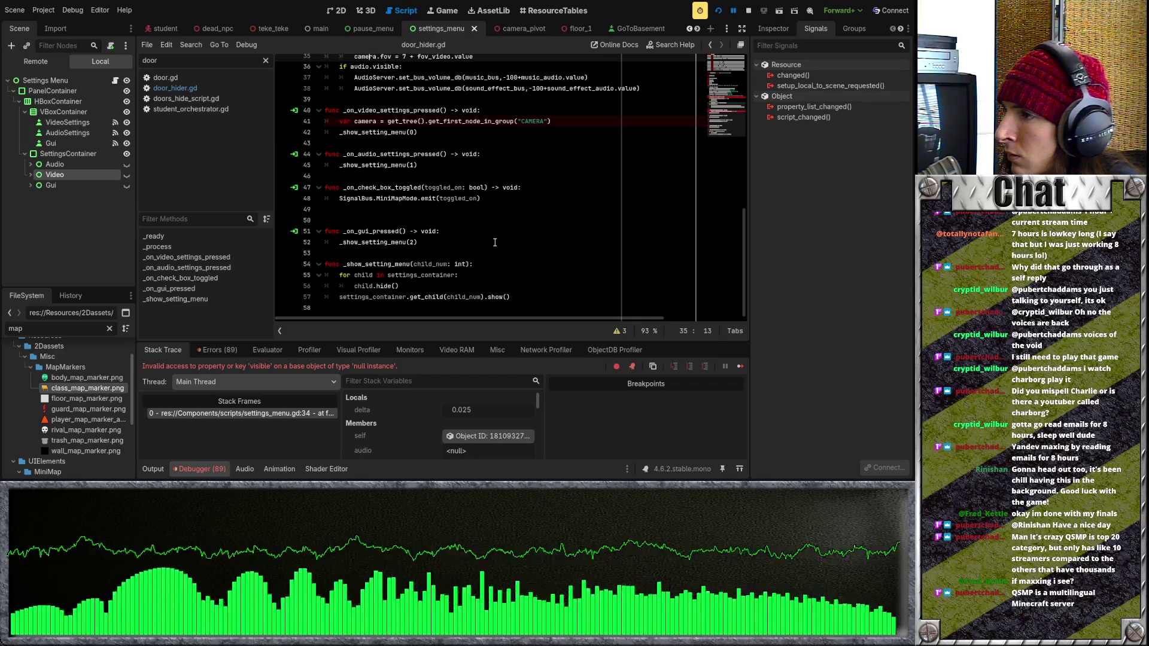
Undo the helper calls to restore the explicit show/hide lines in the handlers
{"action": "left_click", "coordinate": [484, 207]}
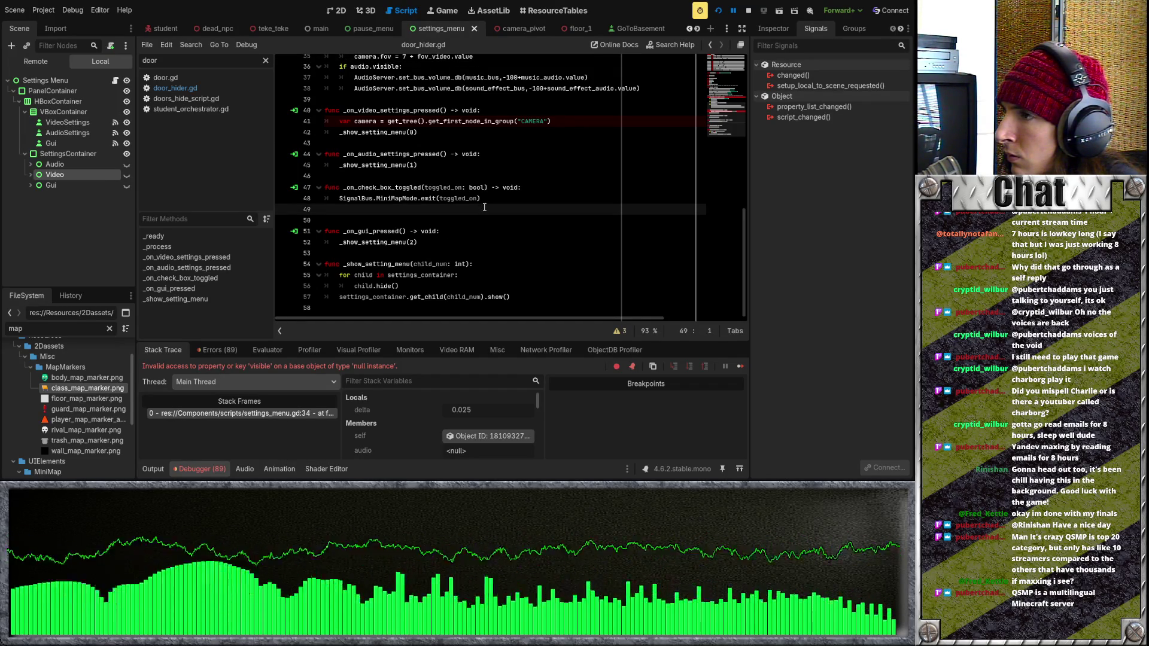
{"action": "type", "text": "AA"}
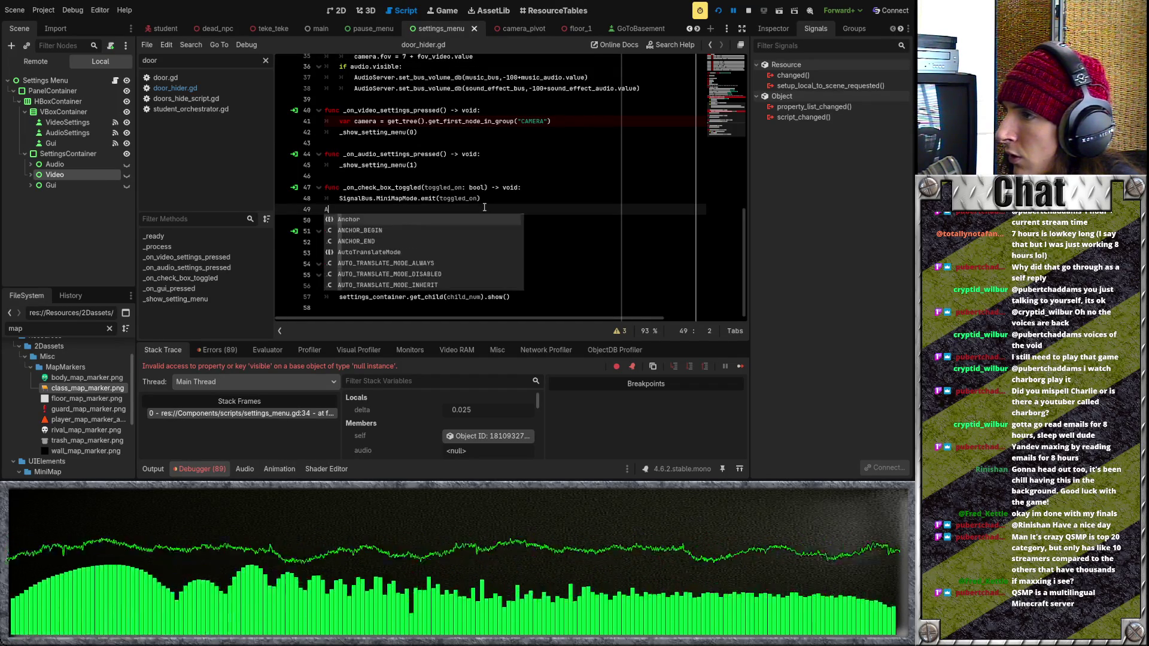
{"action": "key", "text": "ctrl+z"}
{"action": "key", "text": "ctrl+z"}
{"action": "key", "text": "ctrl+z"}
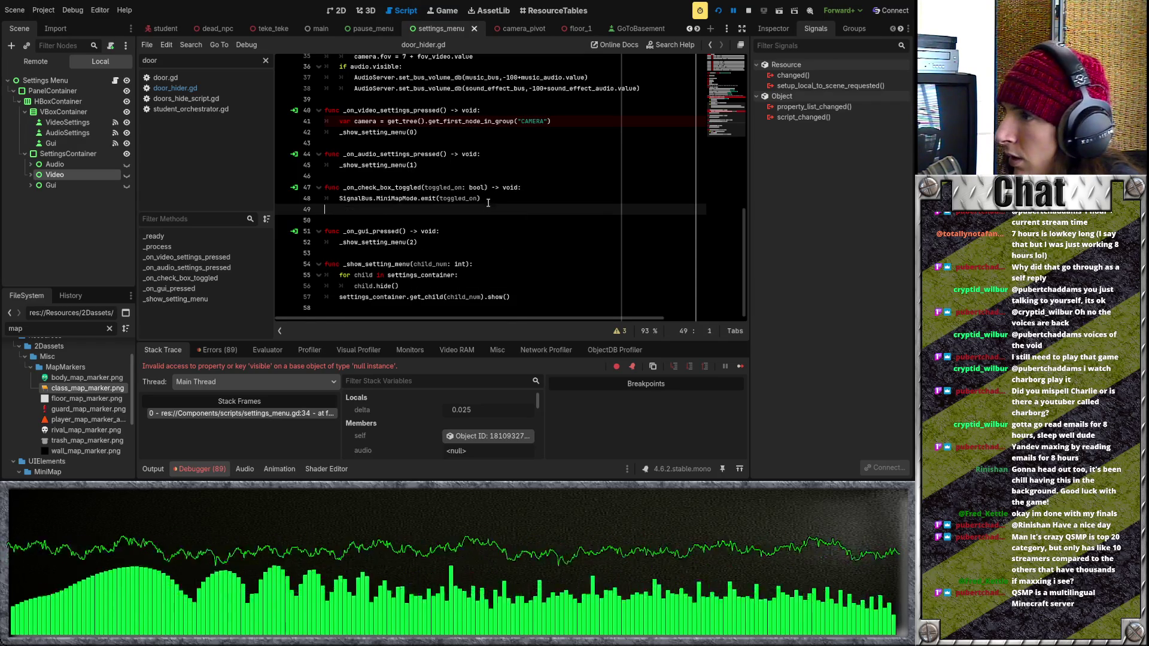
{"action": "key", "text": "ctrl+z"}
{"action": "key", "text": "ctrl+z"}
{"action": "key", "text": "ctrl+z"}
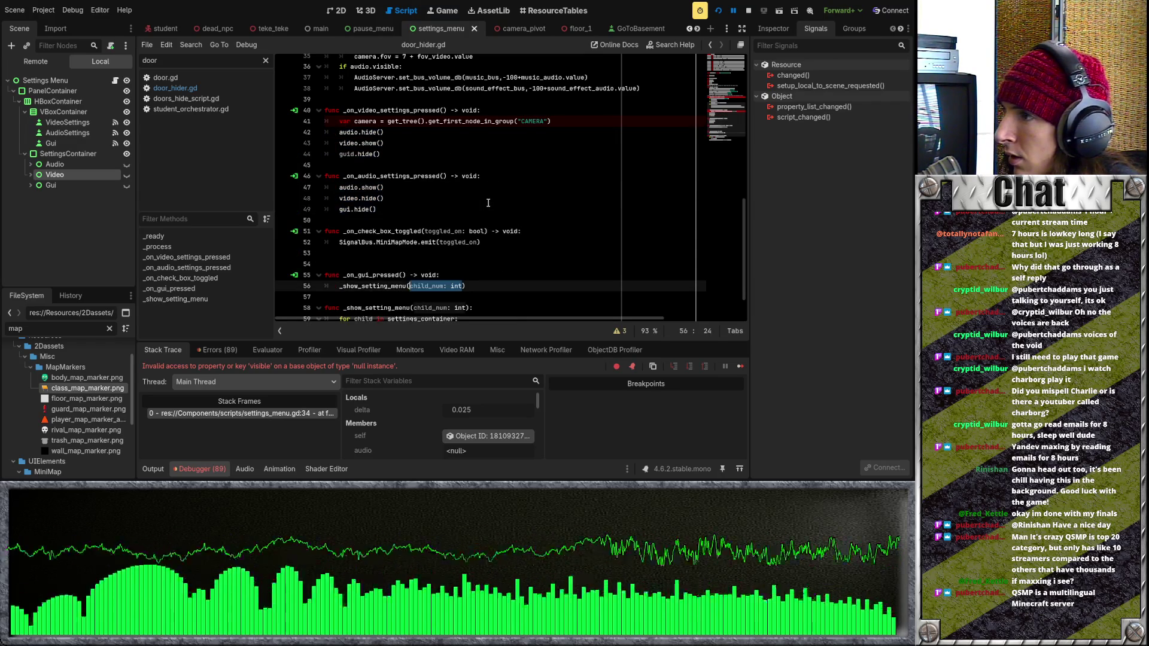
{"action": "scroll", "coordinate": [487, 203], "scroll_direction": "down", "scroll_amount": 2}
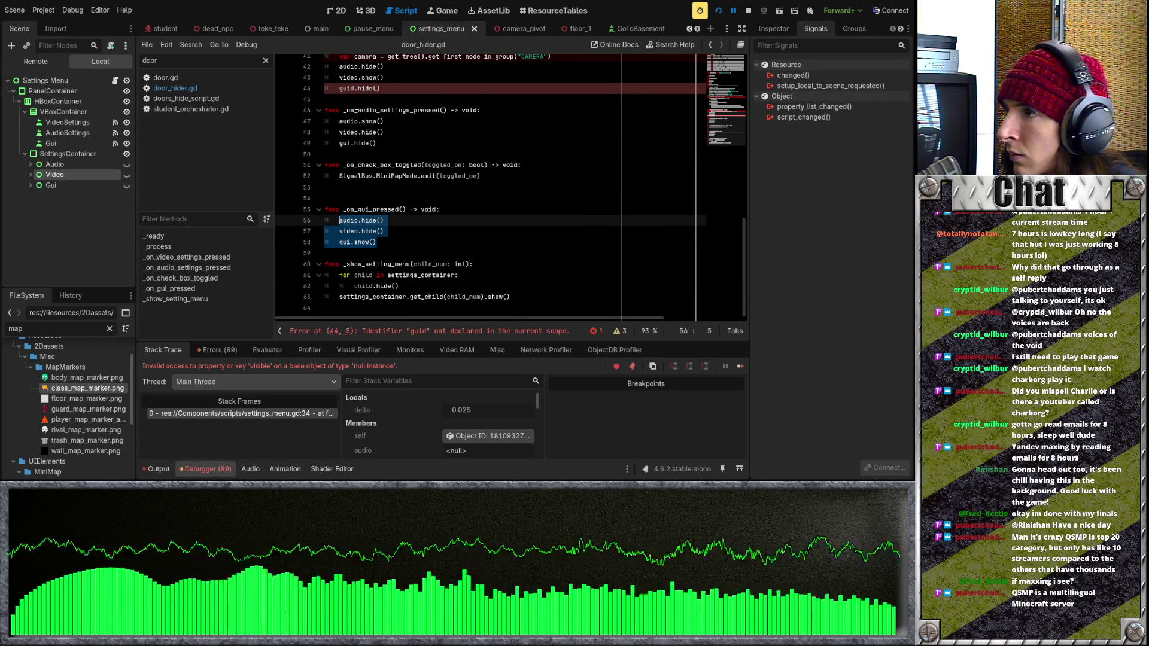
Correct guid.hide() to gui.hide() on line 44 and rerun the game
{"action": "left_click", "coordinate": [359, 88]}
{"action": "key", "text": "BackSpace"}
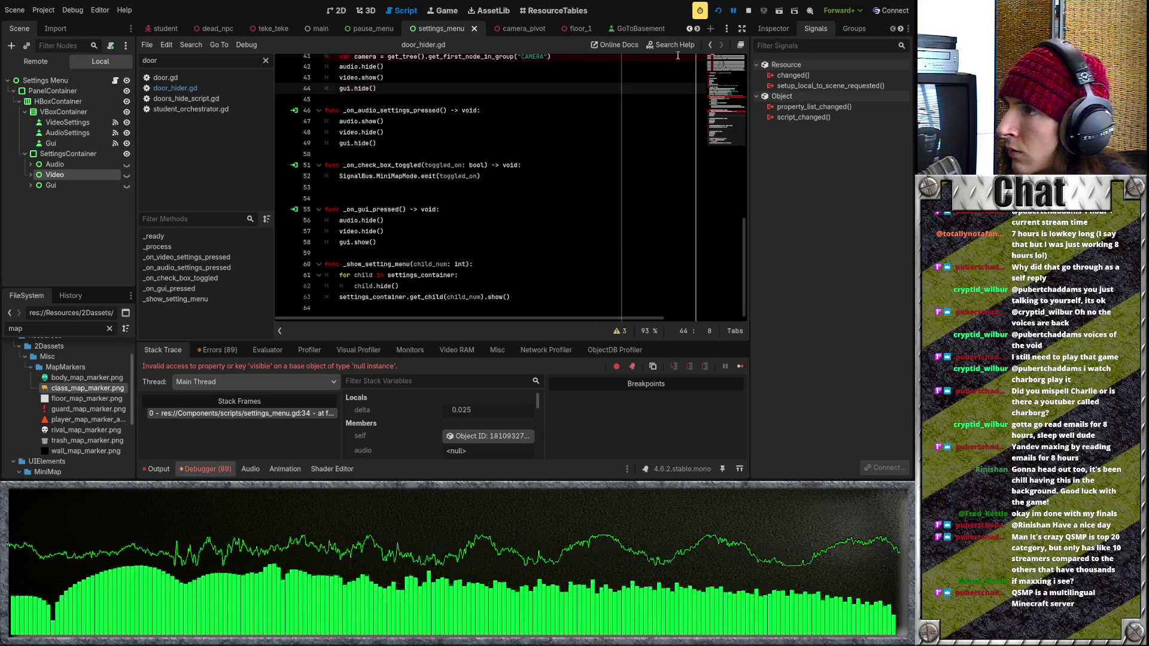
{"action": "left_click", "coordinate": [718, 12]}
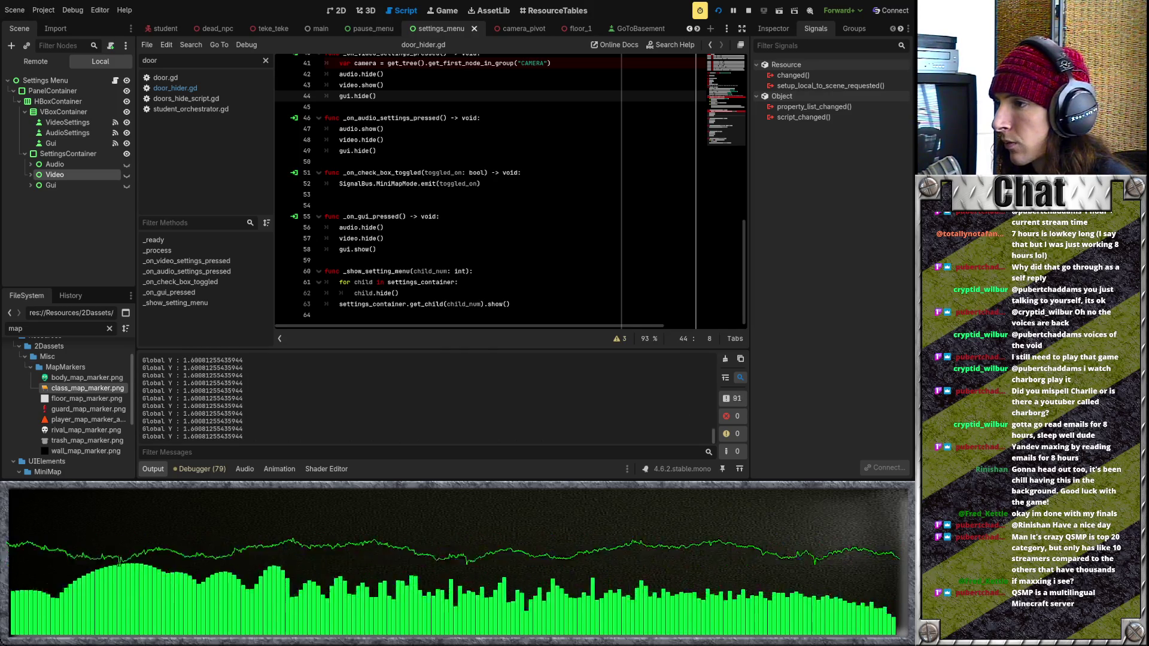
{"action": "scroll", "coordinate": [448, 289], "scroll_direction": "down", "scroll_amount": 6}
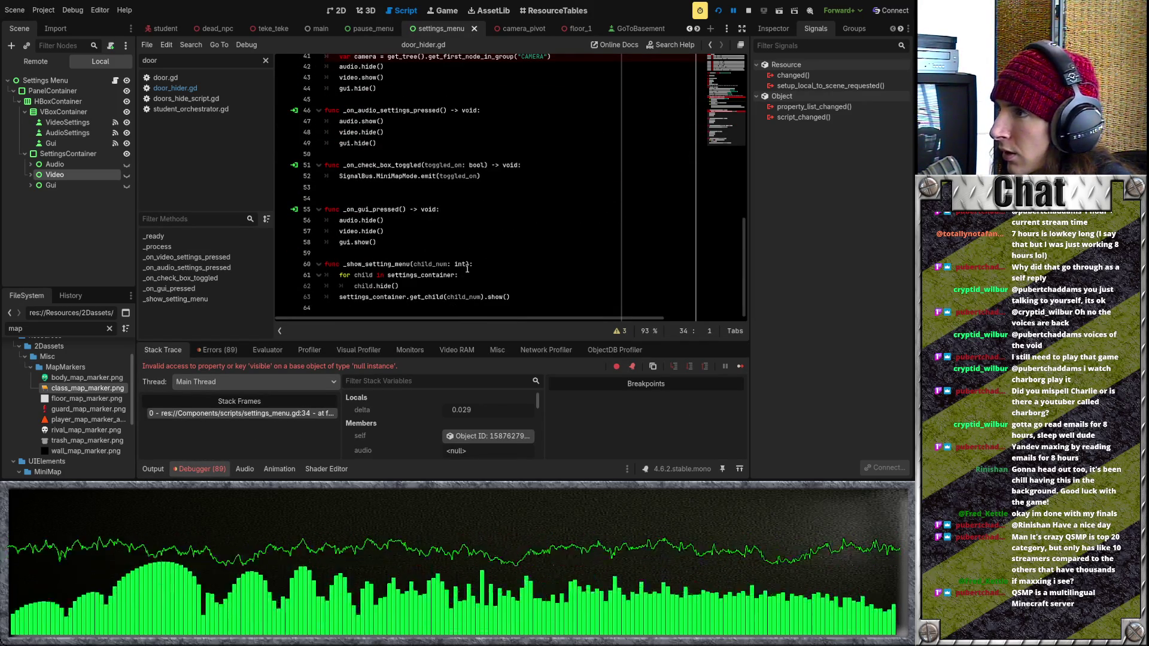
Replace the gui handler's show/hide lines with _show_setting_menu(2)
{"action": "left_click", "coordinate": [377, 252]}
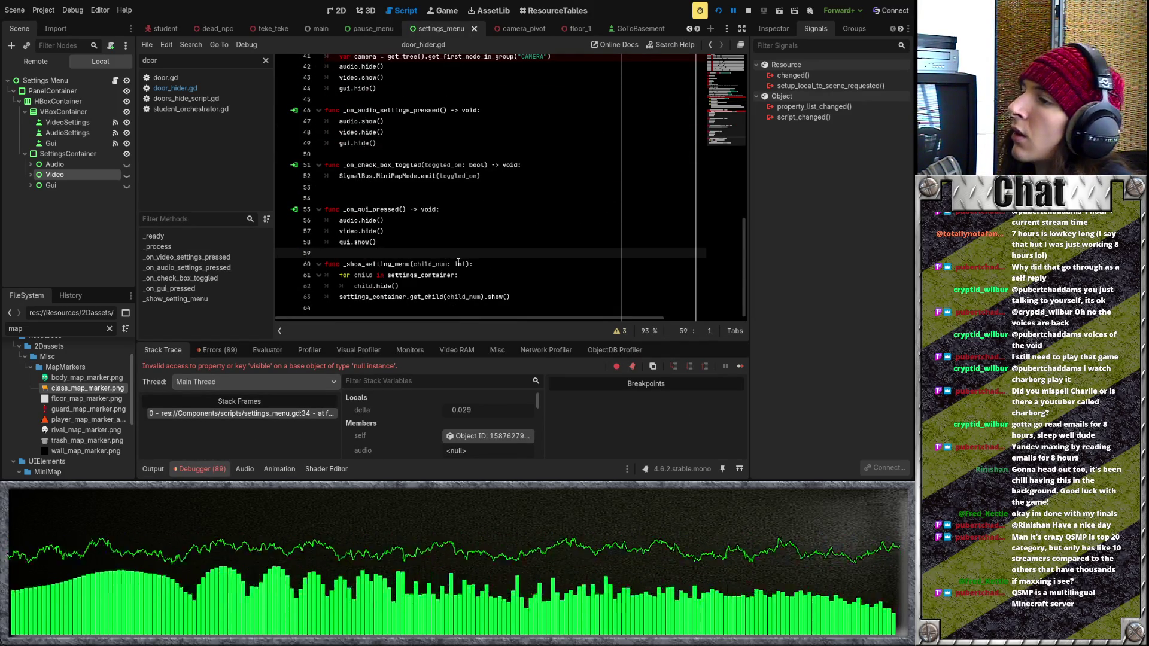
{"action": "left_click_drag", "start_coordinate": [470, 263], "coordinate": [343, 264]}
{"action": "key", "text": "ctrl+c"}
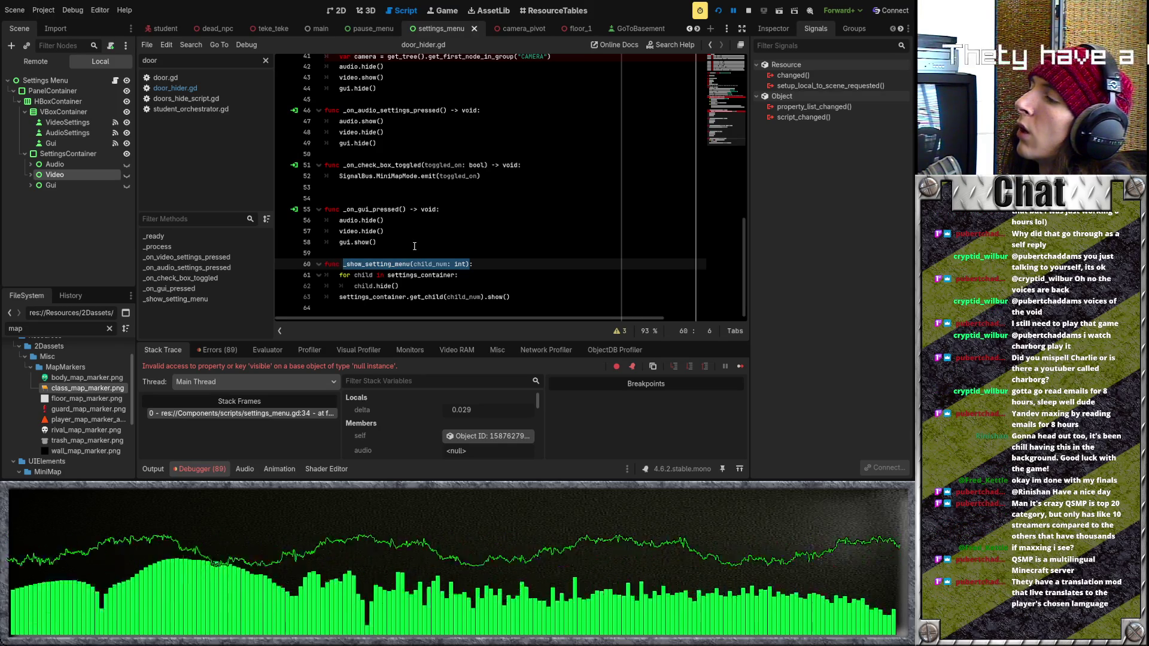
{"action": "left_click_drag", "start_coordinate": [395, 243], "coordinate": [329, 220]}
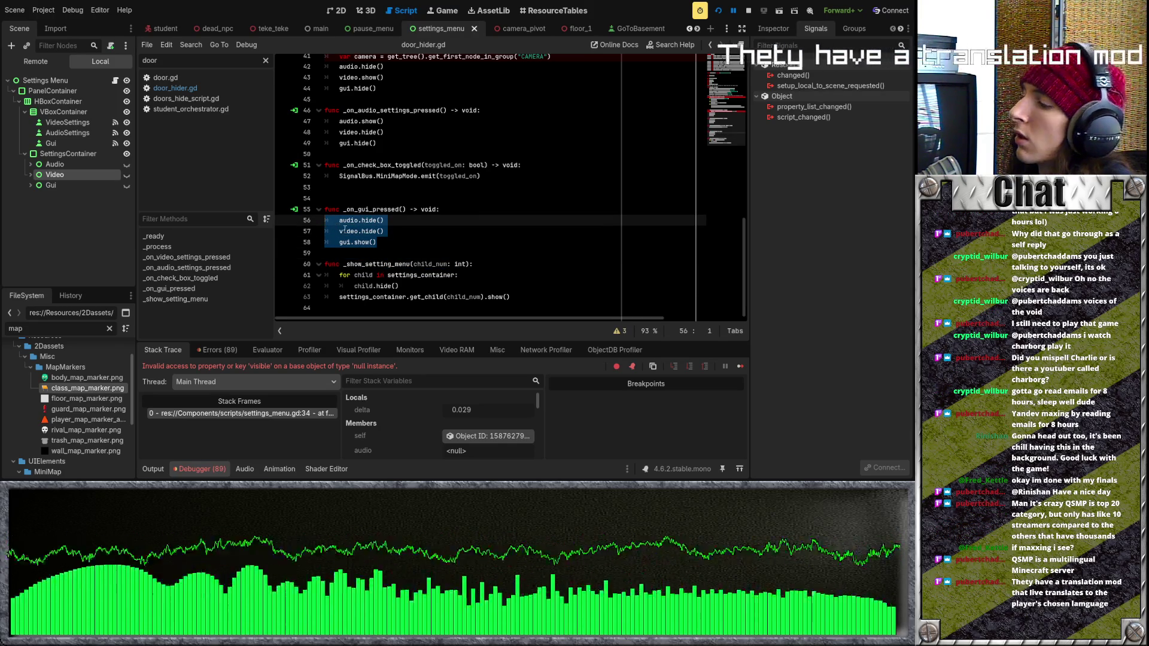
{"action": "double_click", "coordinate": [460, 263]}
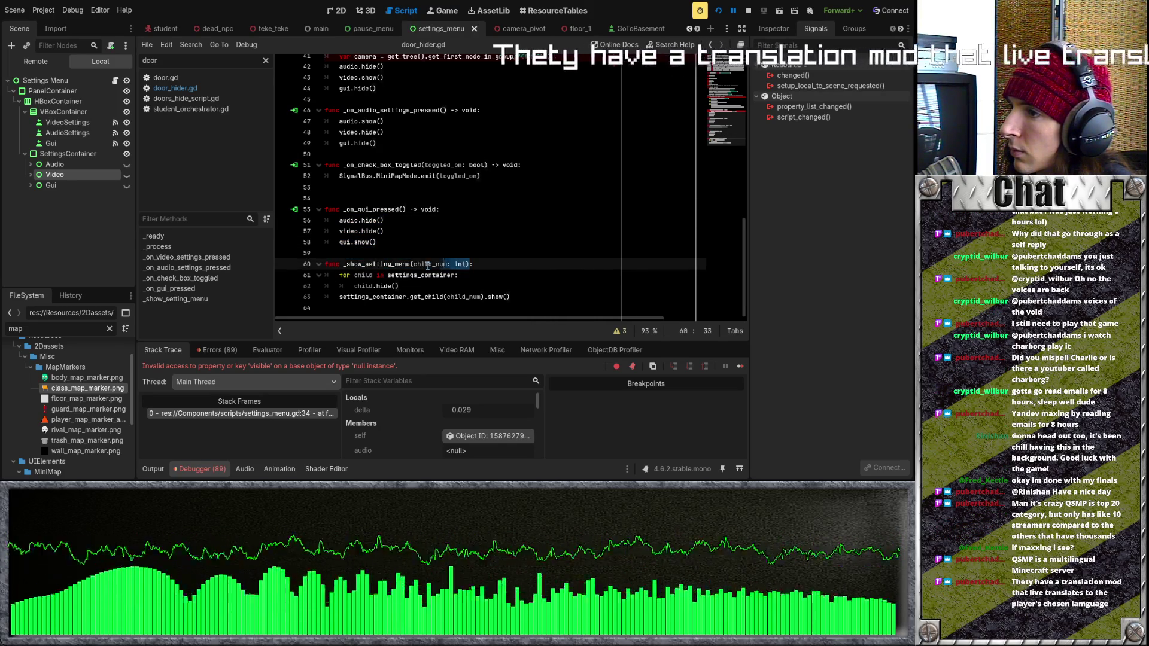
{"action": "left_click", "coordinate": [380, 241]}
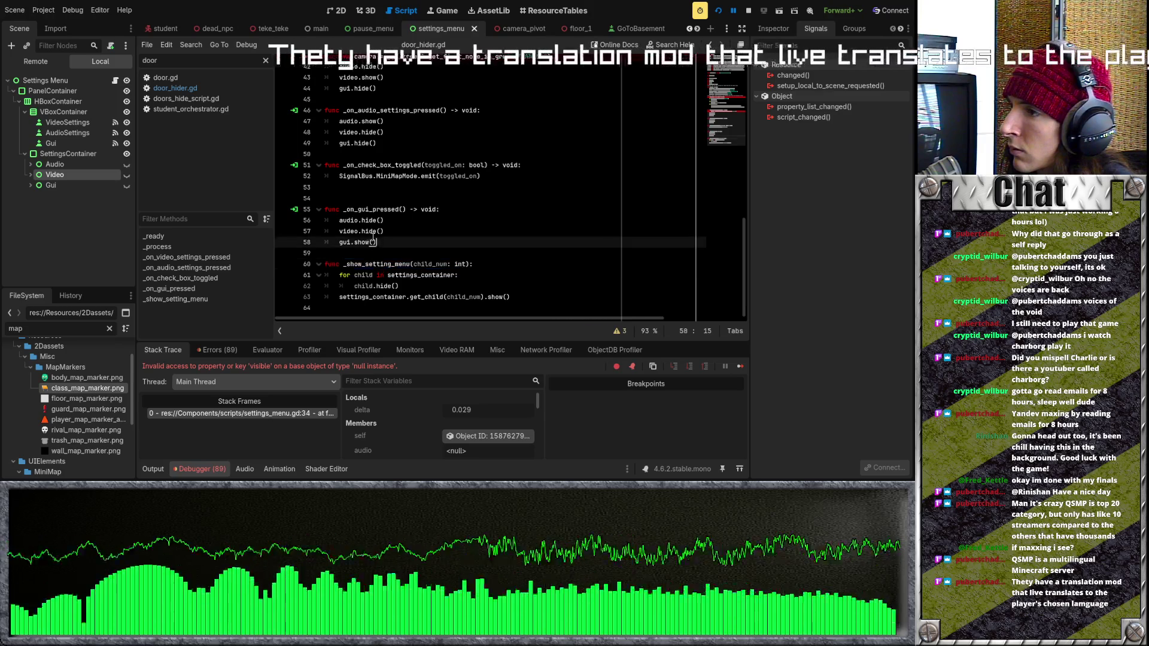
{"action": "left_click_drag", "start_coordinate": [380, 242], "coordinate": [339, 220]}
{"action": "key", "text": "ctrl+v"}
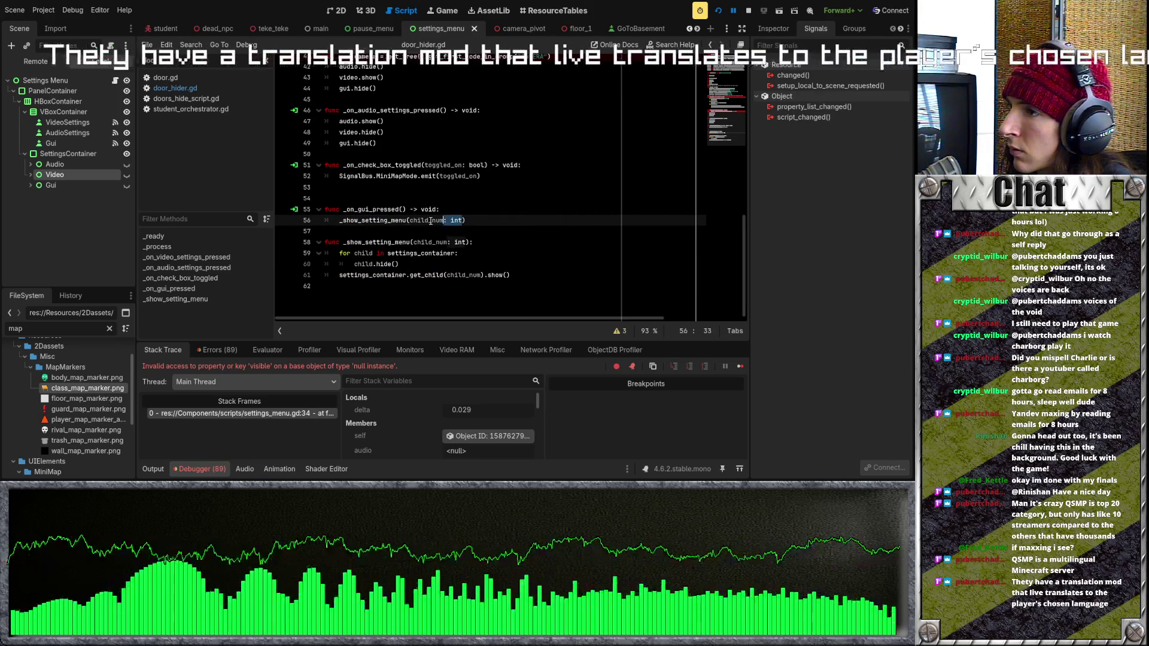
{"action": "key", "text": "BackSpace"}
{"action": "key", "text": "BackSpace"}
{"action": "key", "text": "BackSpace"}
{"action": "type", "text": "2"}
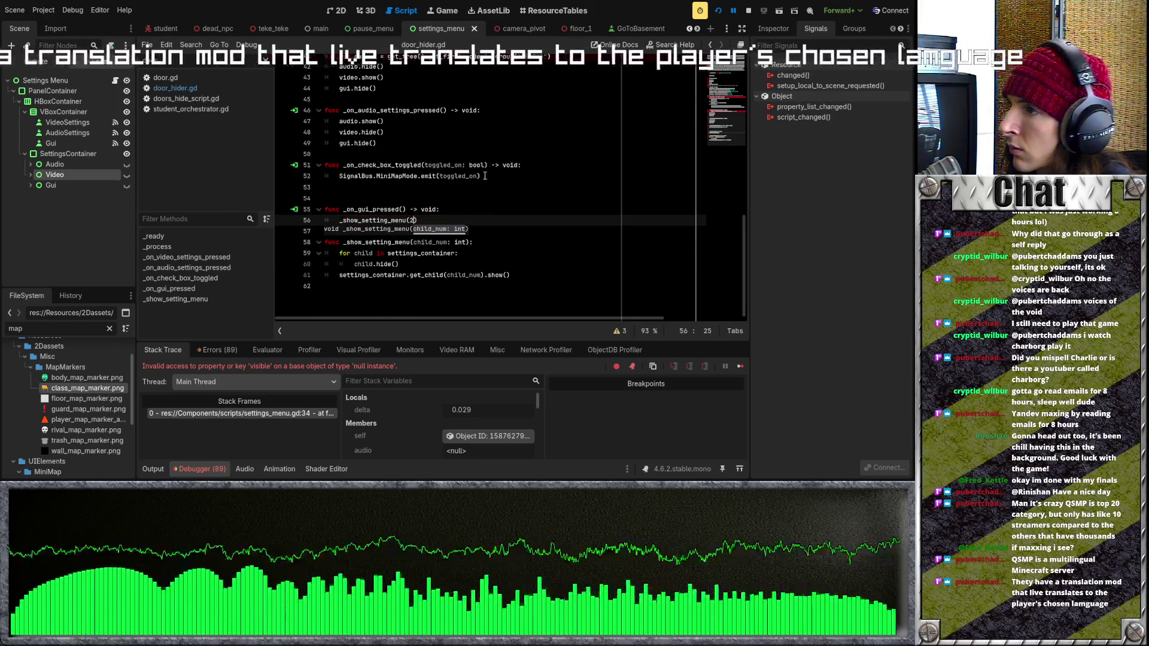
Replace the audio and video handlers' lines with _show_setting_menu(1) and _show_setting_menu(0)
{"action": "scroll", "coordinate": [485, 176], "scroll_direction": "up", "scroll_amount": 2}
{"action": "left_click_drag", "start_coordinate": [376, 198], "coordinate": [339, 176]}
{"action": "key", "text": "ctrl+v"}
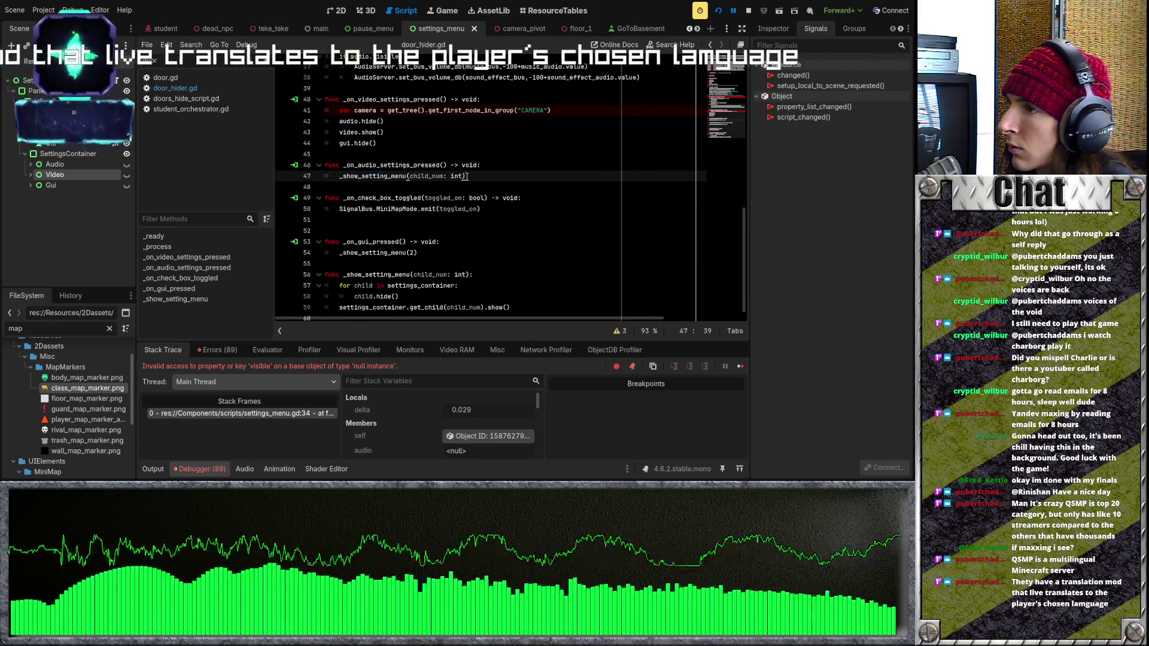
{"action": "mouse_move", "coordinate": [464, 176]}
{"action": "left_mouse_down"}
{"action": "mouse_move", "coordinate": [410, 176]}
{"action": "mouse_move", "coordinate": [339, 121]}
{"action": "left_mouse_up"}
{"action": "type", "text": "1"}
{"action": "key", "text": "ctrl+v"}
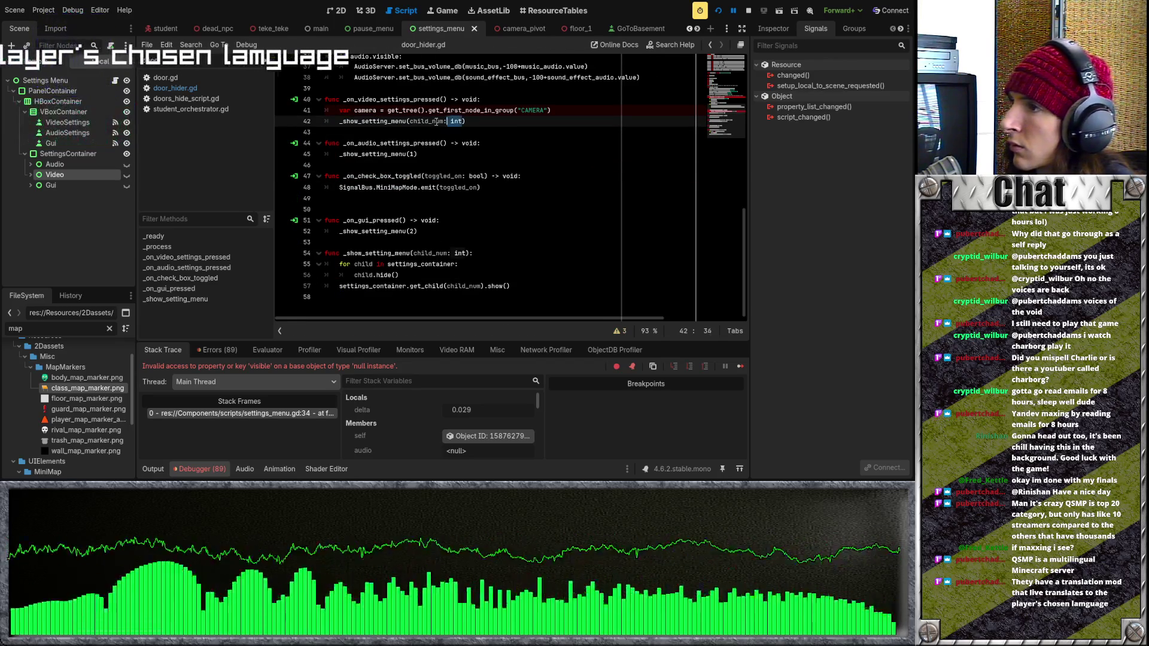
{"action": "left_click_drag", "start_coordinate": [446, 121], "coordinate": [410, 120]}
{"action": "type", "text": "0"}
{"action": "left_click", "coordinate": [474, 188]}
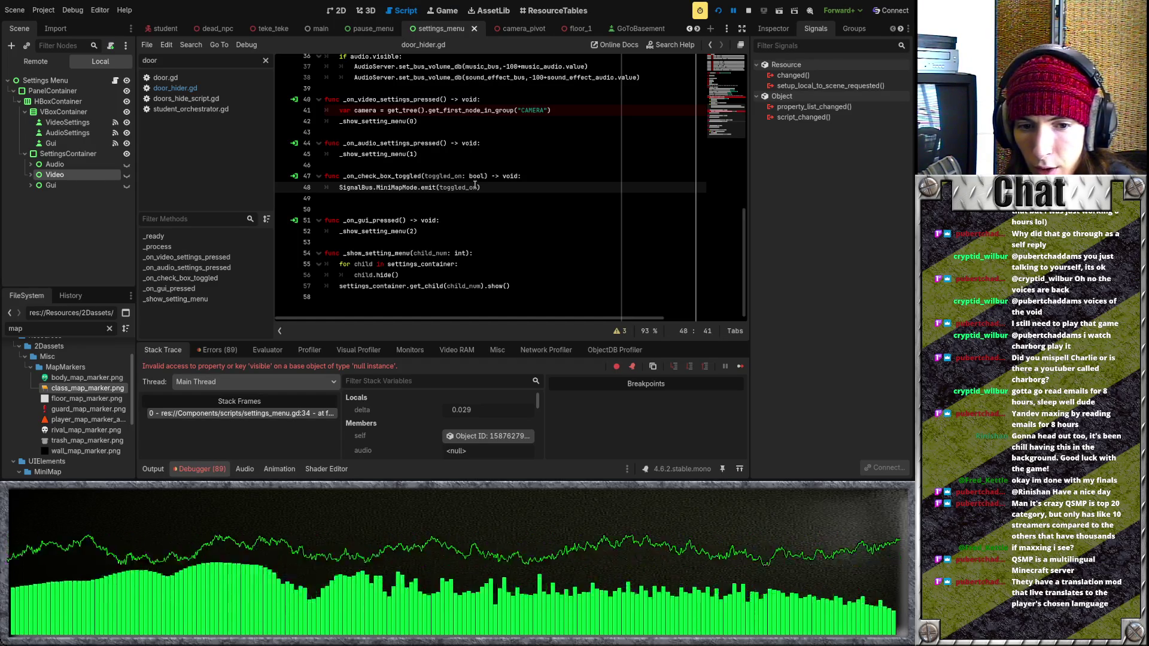
{"action": "left_click", "coordinate": [486, 176]}
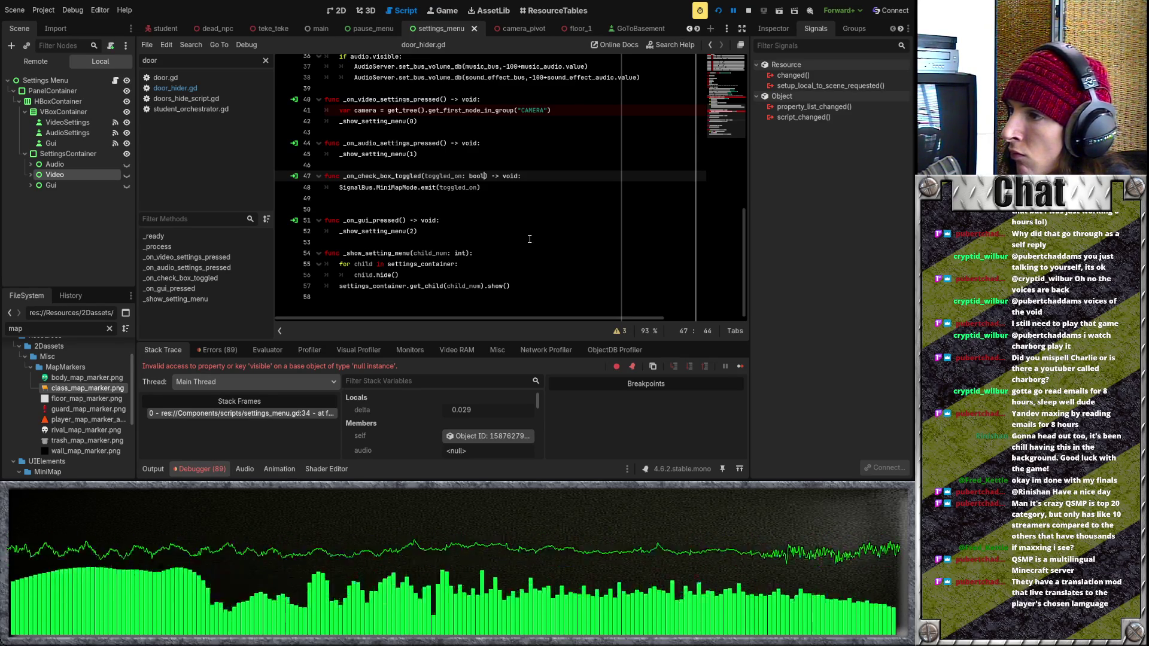
Add an 'if video:' check after queue_free(), indent the fov update under it, and rerun the game
{"action": "scroll", "coordinate": [529, 239], "scroll_direction": "up", "scroll_amount": 6}
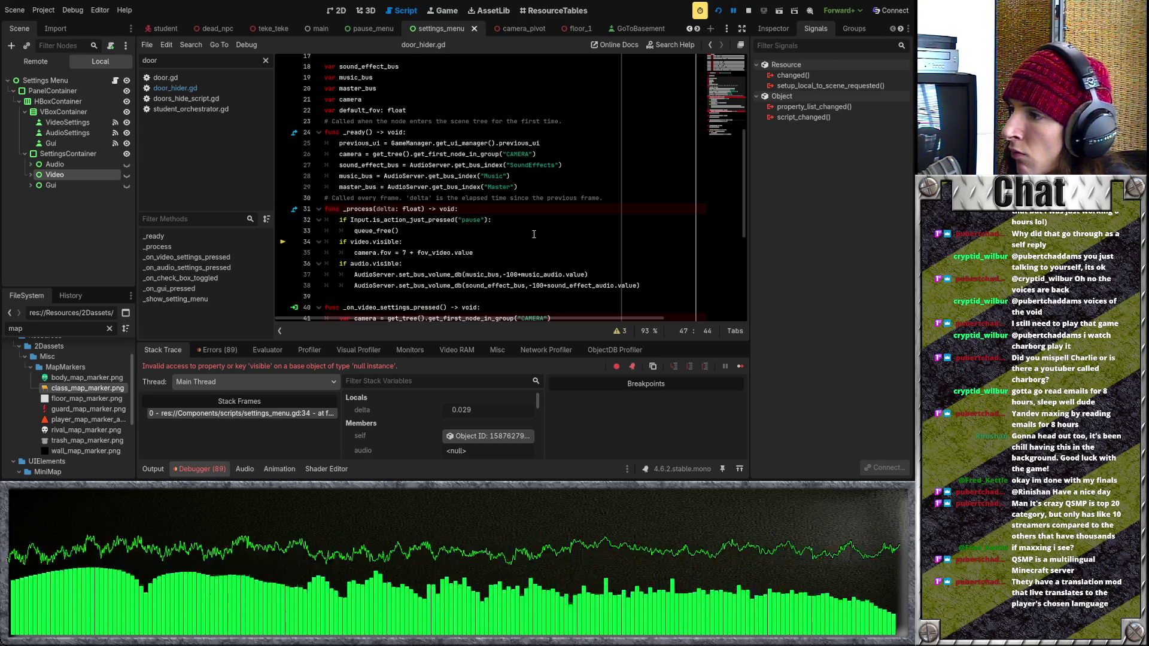
{"action": "scroll", "coordinate": [532, 231], "scroll_direction": "down", "scroll_amount": 1}
{"action": "left_click", "coordinate": [511, 199]}
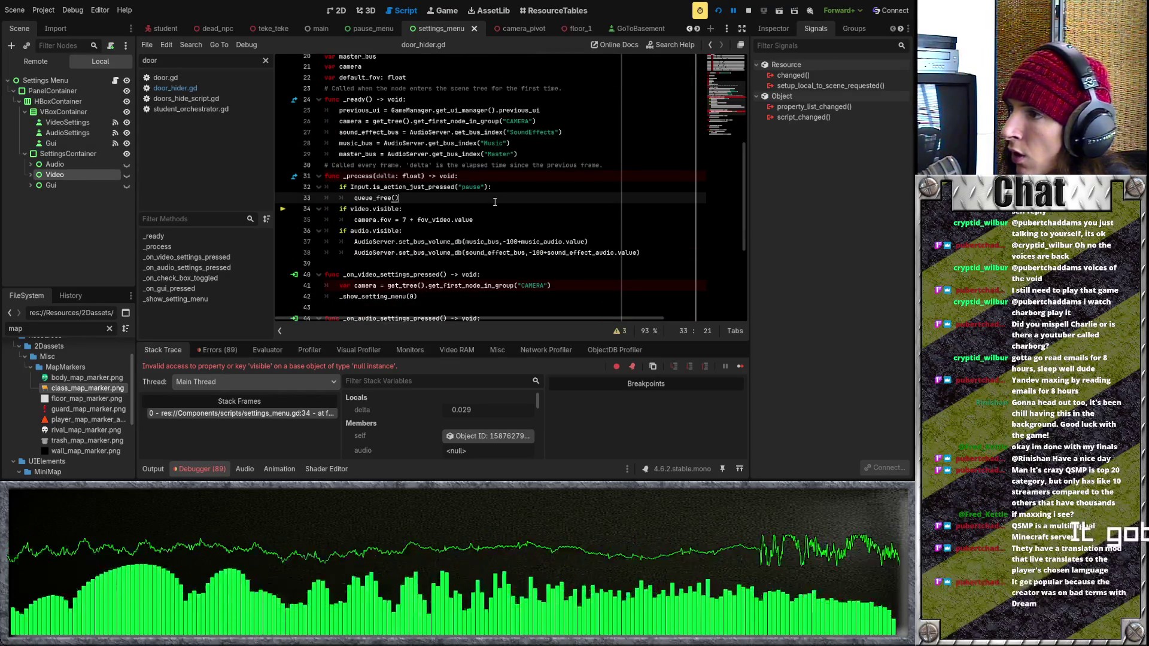
{"action": "key", "text": "Return"}
{"action": "type", "text": "if vid"}
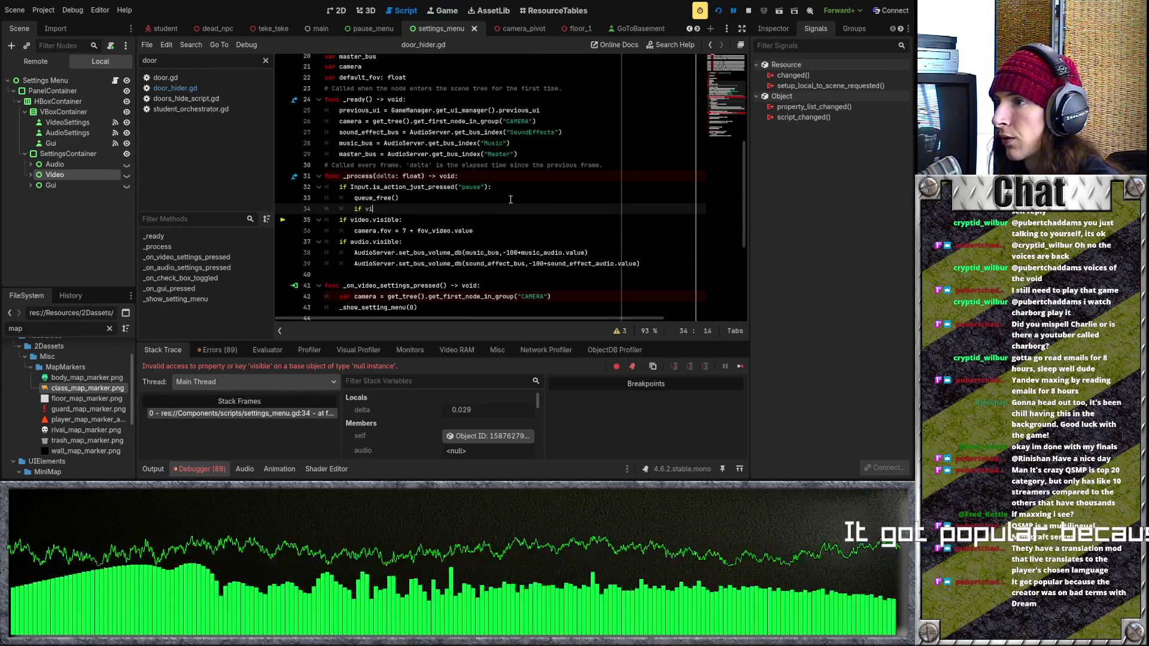
{"action": "key", "text": "BackSpace"}
{"action": "key", "text": "BackSpace"}
{"action": "key", "text": "BackSpace"}
{"action": "type", "text": "i"}
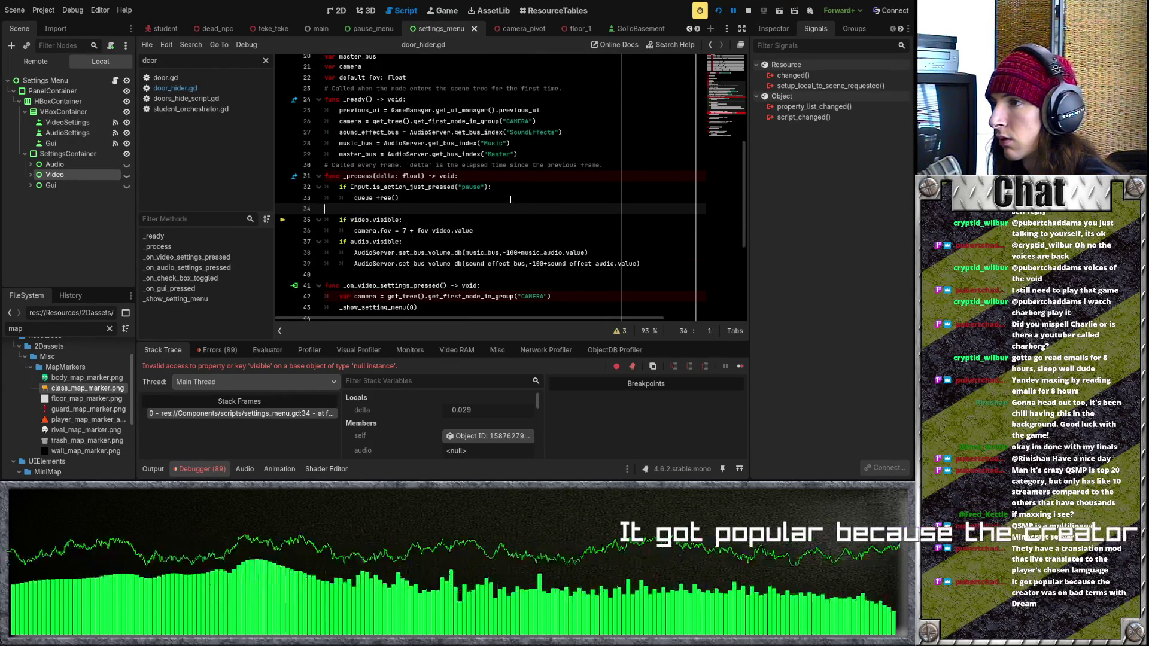
{"action": "type", "text": "f video"}
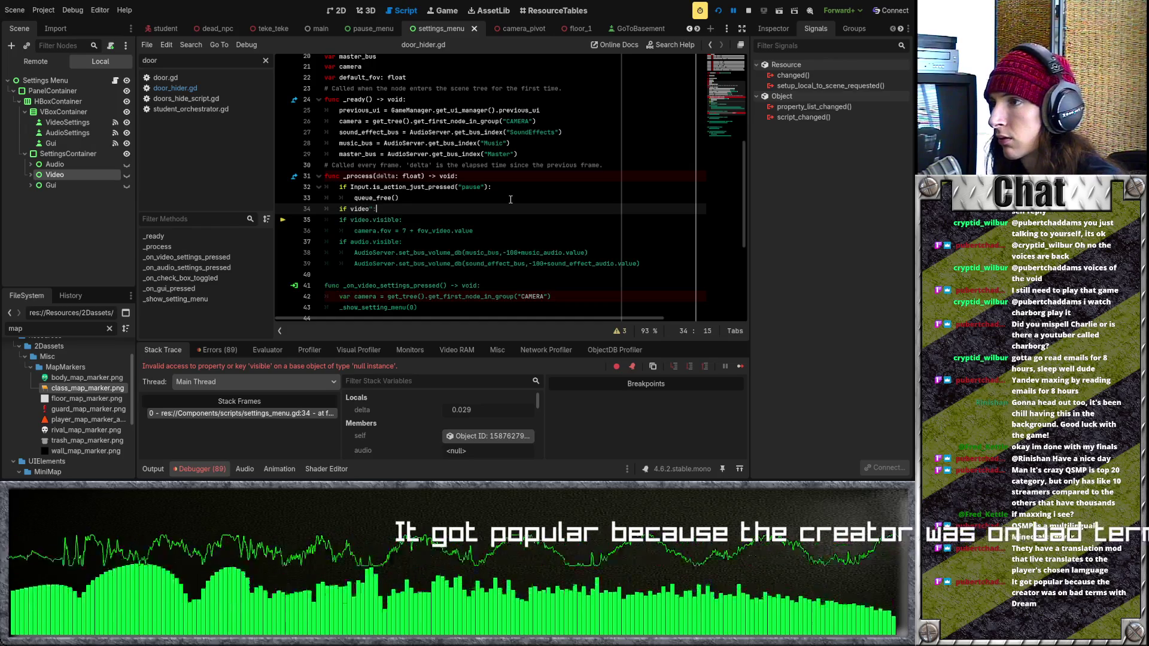
{"action": "type", "text": ":"}
{"action": "left_click_drag", "start_coordinate": [339, 220], "coordinate": [373, 220]}
{"action": "key", "text": "shift+Down"}
{"action": "key", "text": "shift+End"}
{"action": "key", "text": "Tab"}
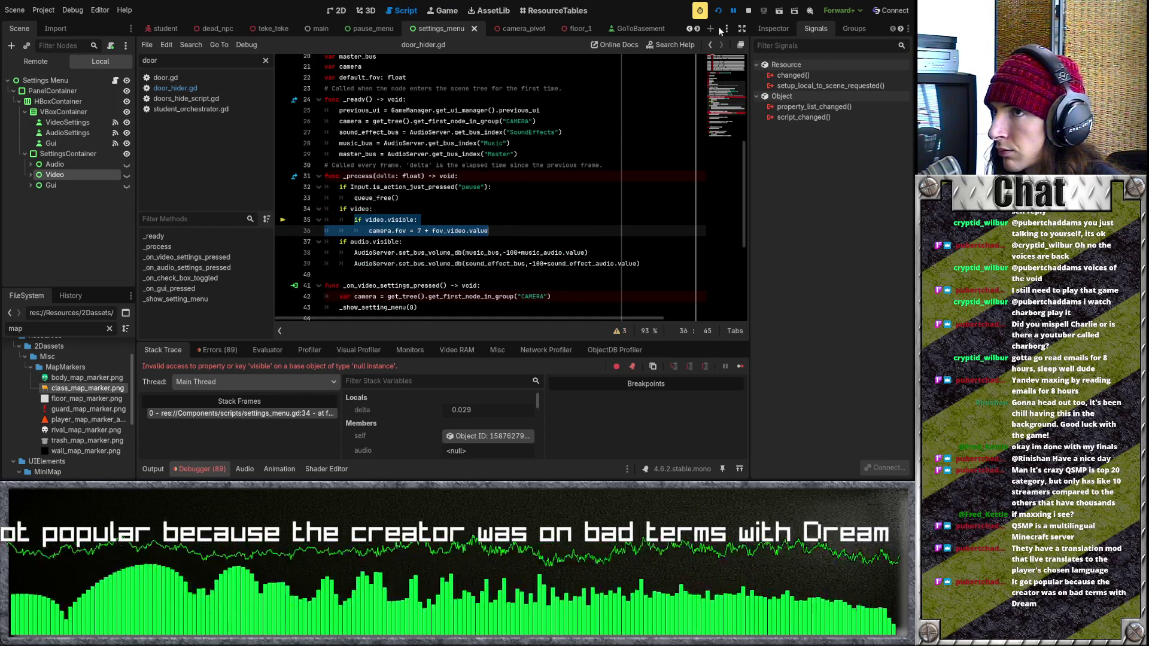
{"action": "key", "text": "F5"}
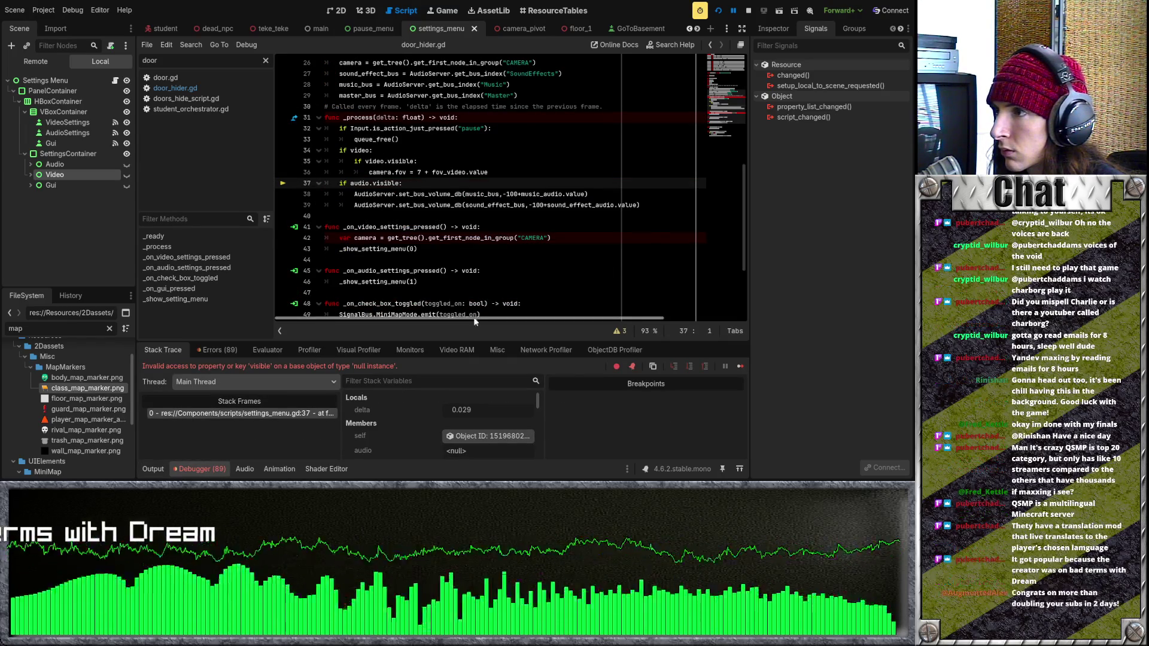
Add 'if audio:' after the fov update, indent the volume lines under it, then save and restart
{"action": "left_click", "coordinate": [525, 174]}
{"action": "key", "text": "Return"}
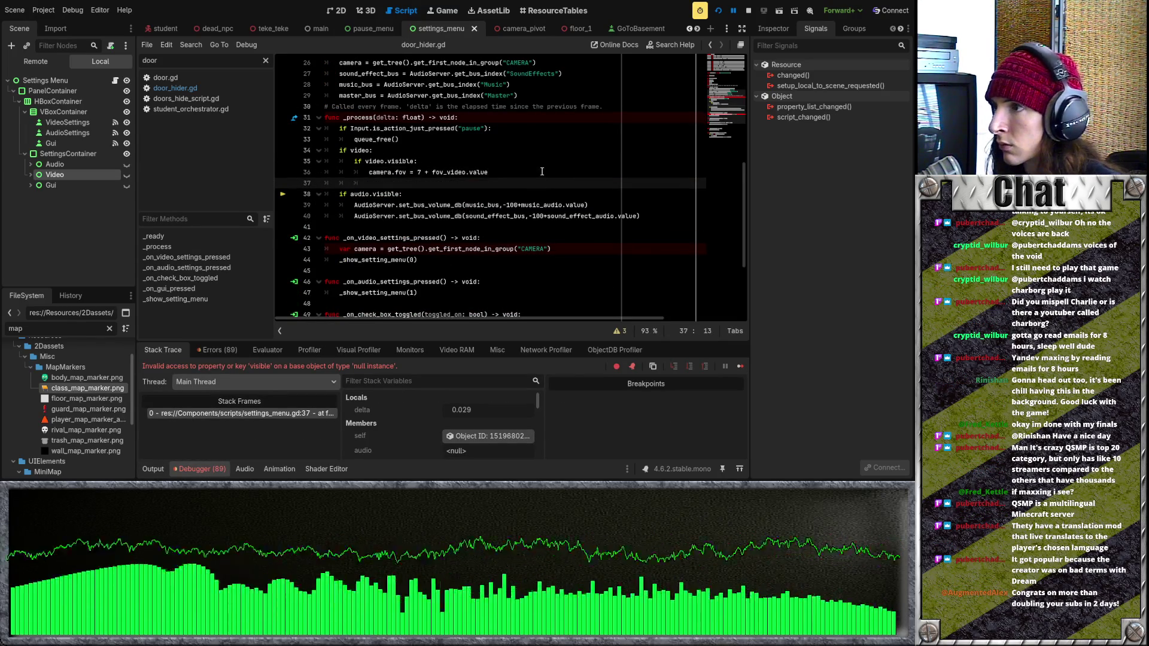
{"action": "type", "text": "if audio:"}
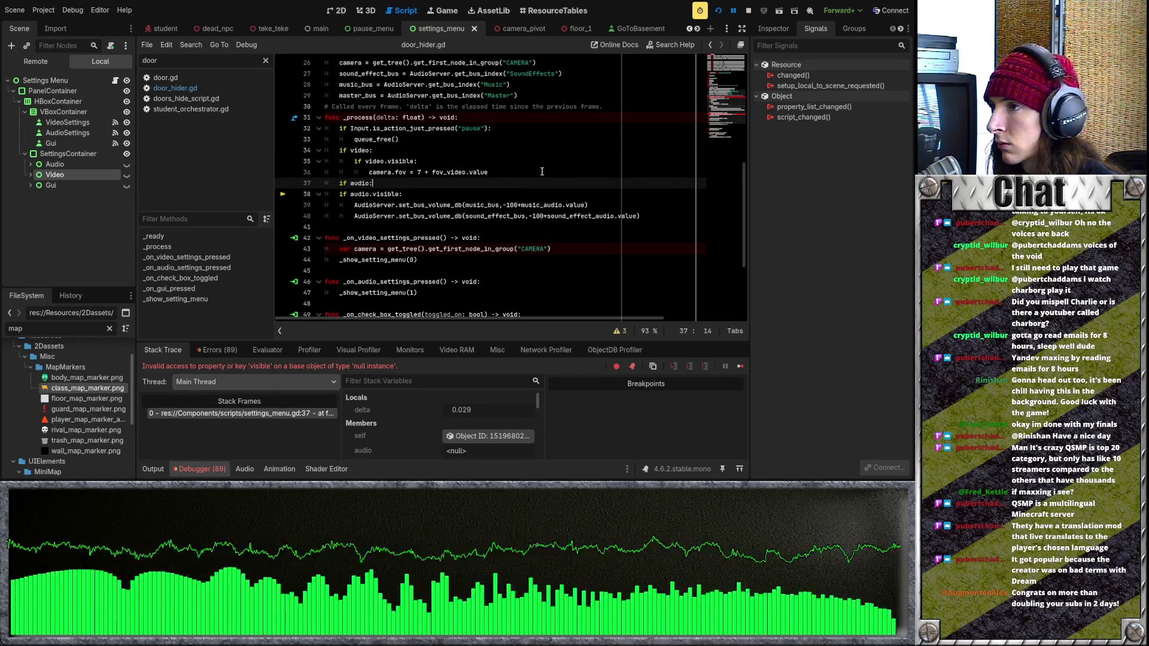
{"action": "left_click_drag", "start_coordinate": [326, 194], "coordinate": [658, 217]}
{"action": "key", "text": "Tab"}
{"action": "key", "text": "ctrl+s"}
{"action": "left_click", "coordinate": [718, 10]}
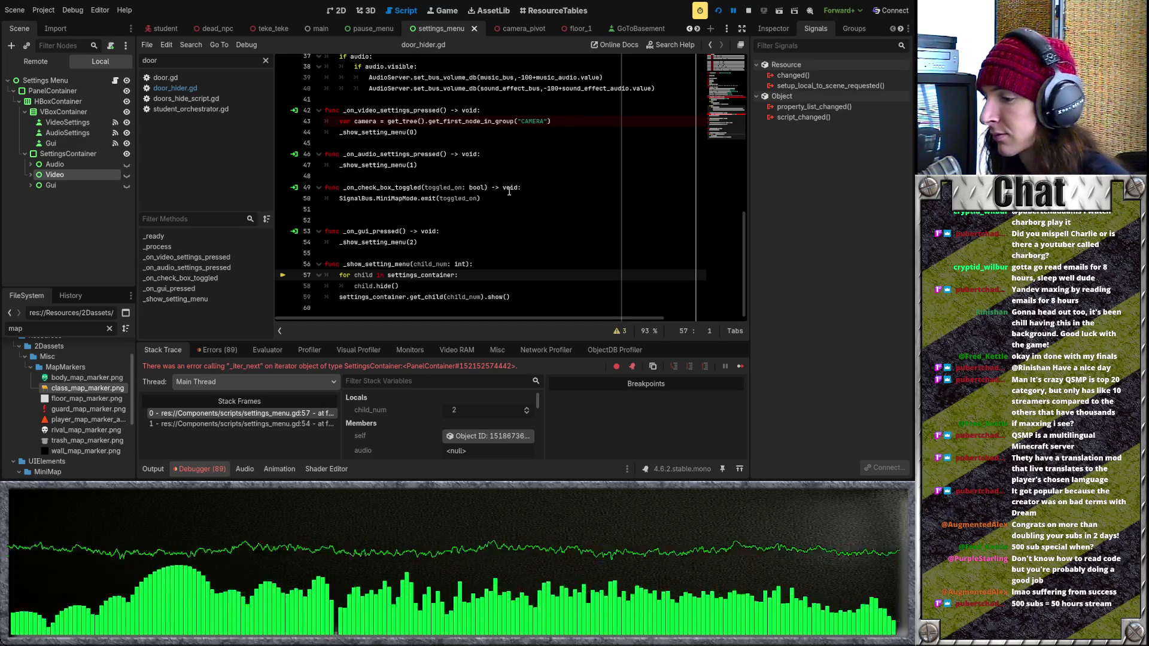
Place the caret on the blank line before _on_gui_pressed
{"action": "left_click", "coordinate": [500, 209]}
Remove the stray blank lines before _on_gui_pressed and below var previous_ui
{"action": "left_click", "coordinate": [496, 218]}
{"action": "key", "text": "BackSpace"}
{"action": "scroll", "coordinate": [458, 231], "scroll_direction": "up", "scroll_amount": 12}
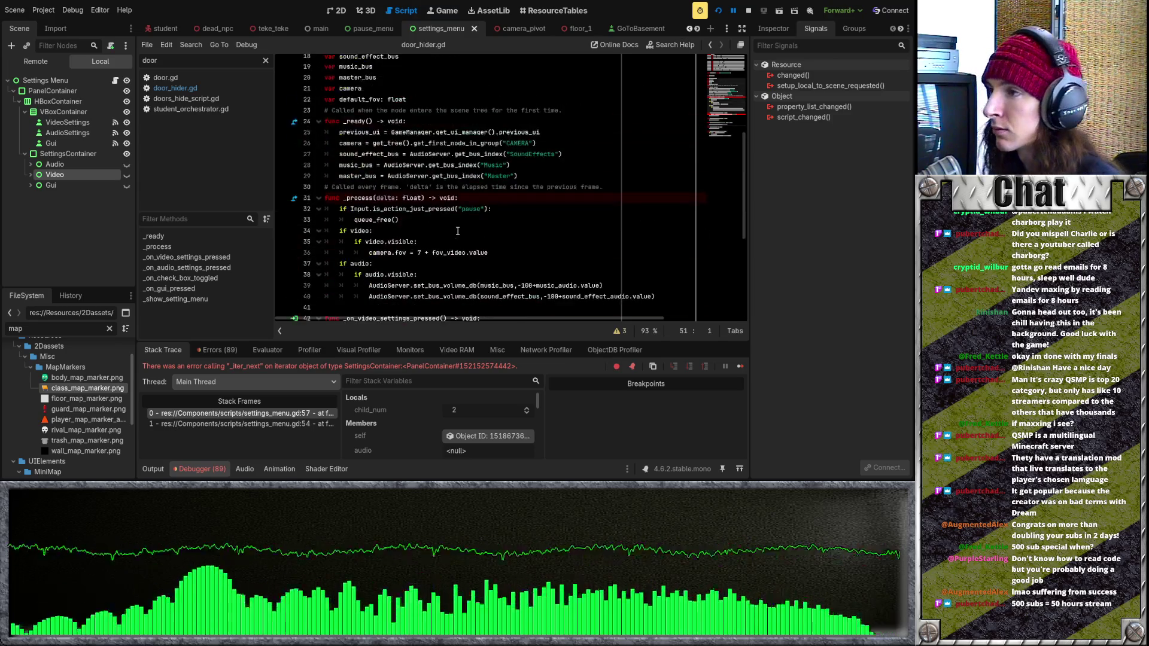
{"action": "left_click", "coordinate": [372, 237]}
{"action": "key", "text": "BackSpace"}
{"action": "left_click", "coordinate": [384, 218]}
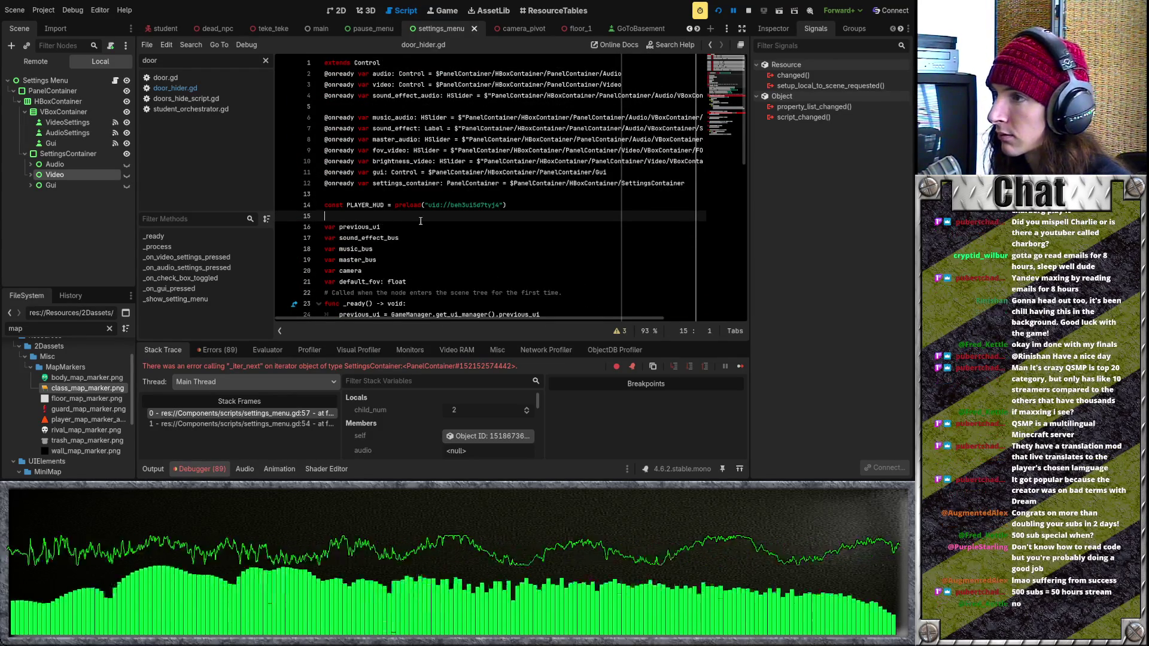
{"action": "scroll", "coordinate": [423, 233], "scroll_direction": "down", "scroll_amount": 7}
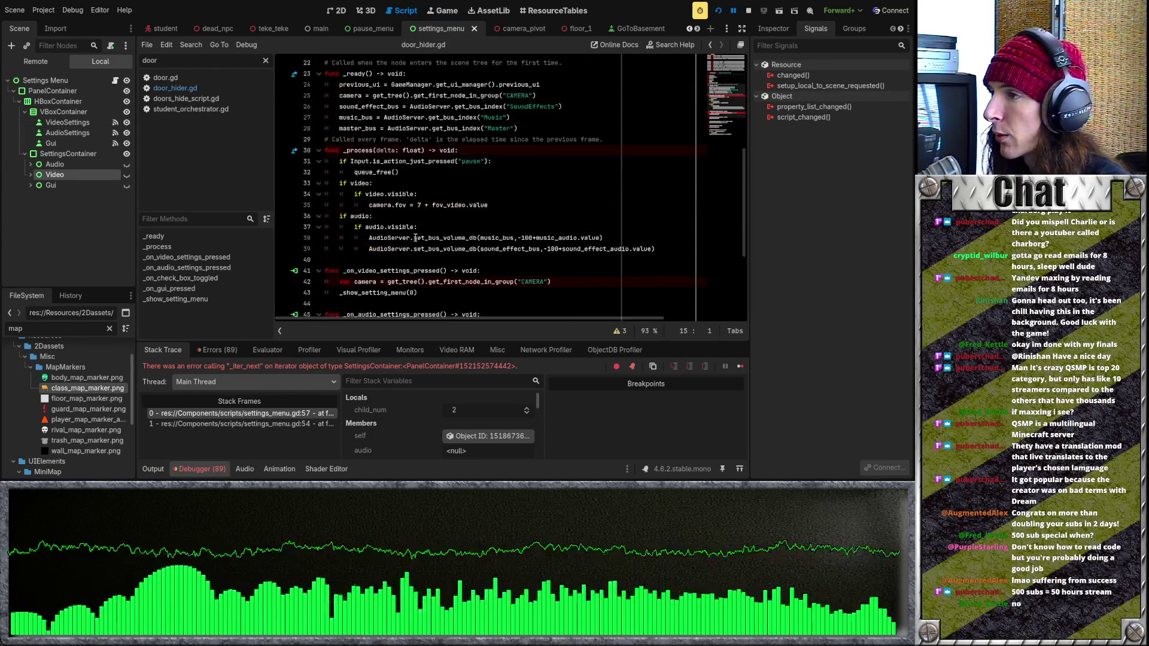
Undo the if audio: and if video: guards and earlier handler edits toward the hide/show version
{"action": "key", "text": "ctrl+z"}
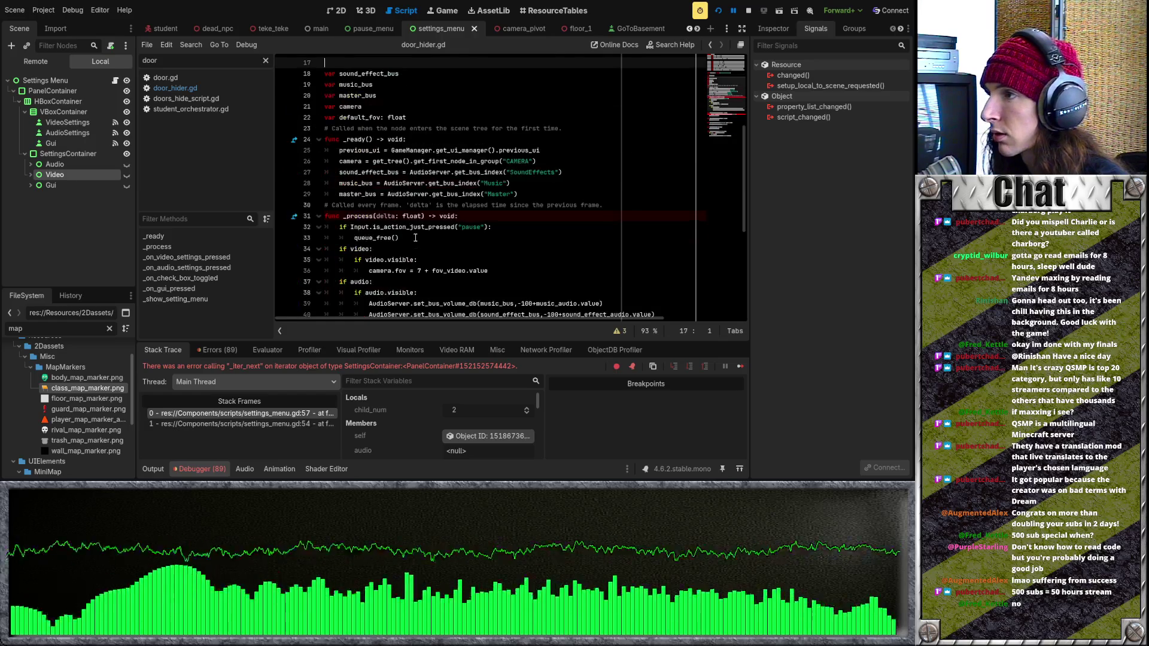
{"action": "key", "text": "ctrl+z"}
{"action": "key", "text": "ctrl+z"}
{"action": "key", "text": "ctrl+z"}
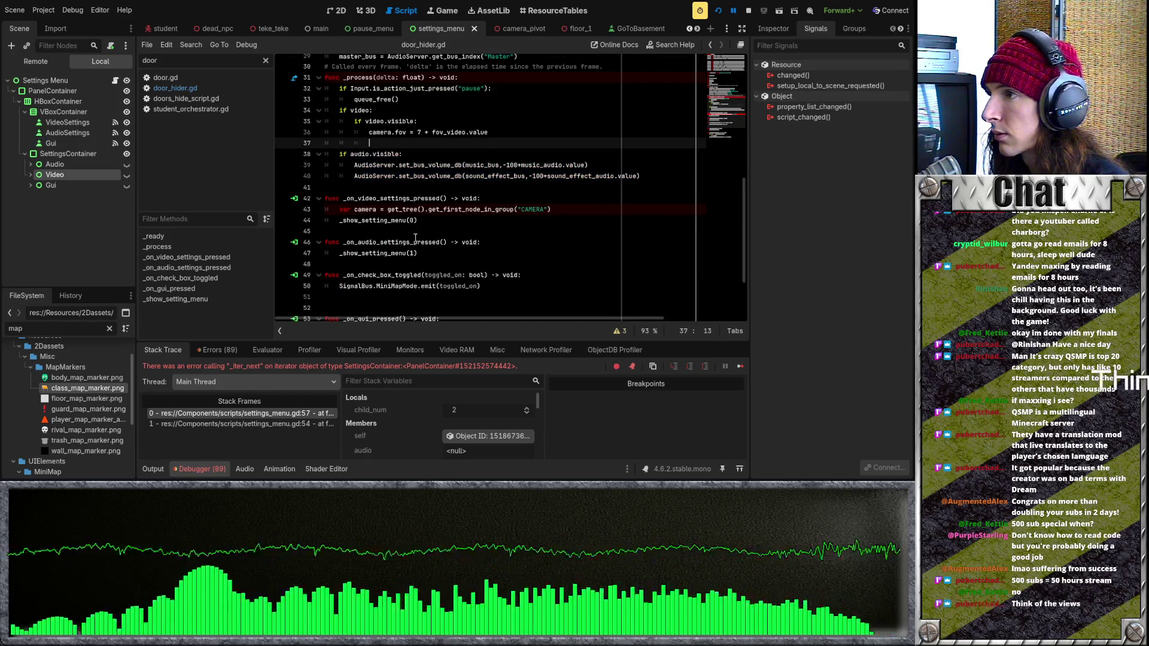
{"action": "key", "text": "ctrl+z"}
{"action": "key", "text": "ctrl+z"}
{"action": "key", "text": "ctrl+z"}
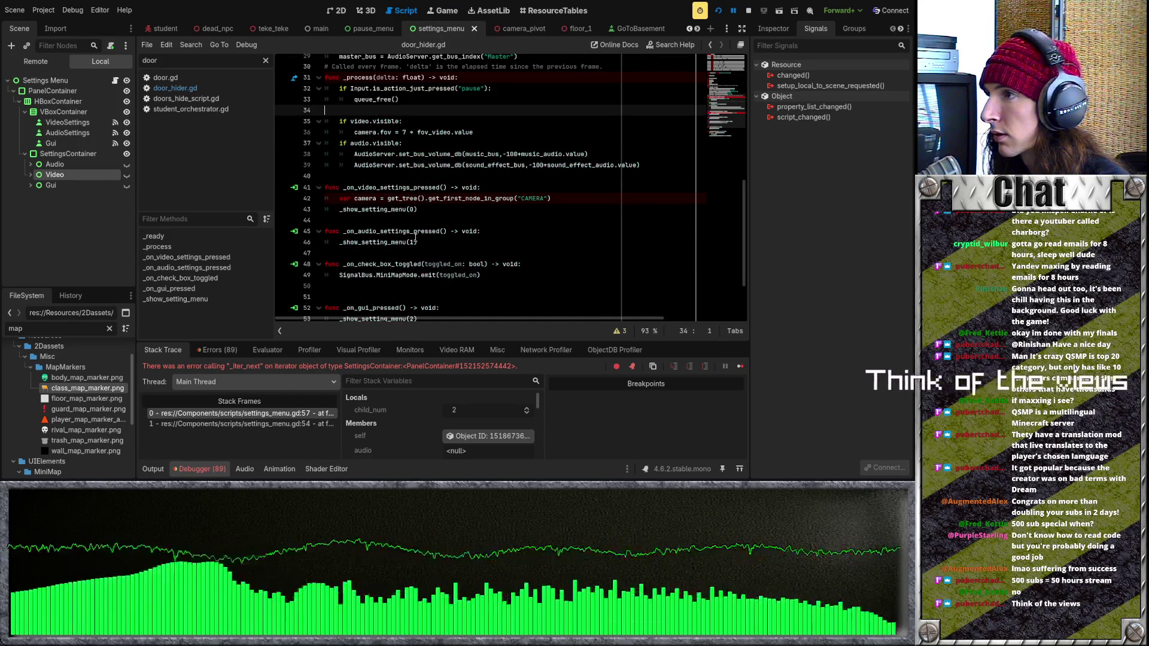
{"action": "type", "text": "if v"}
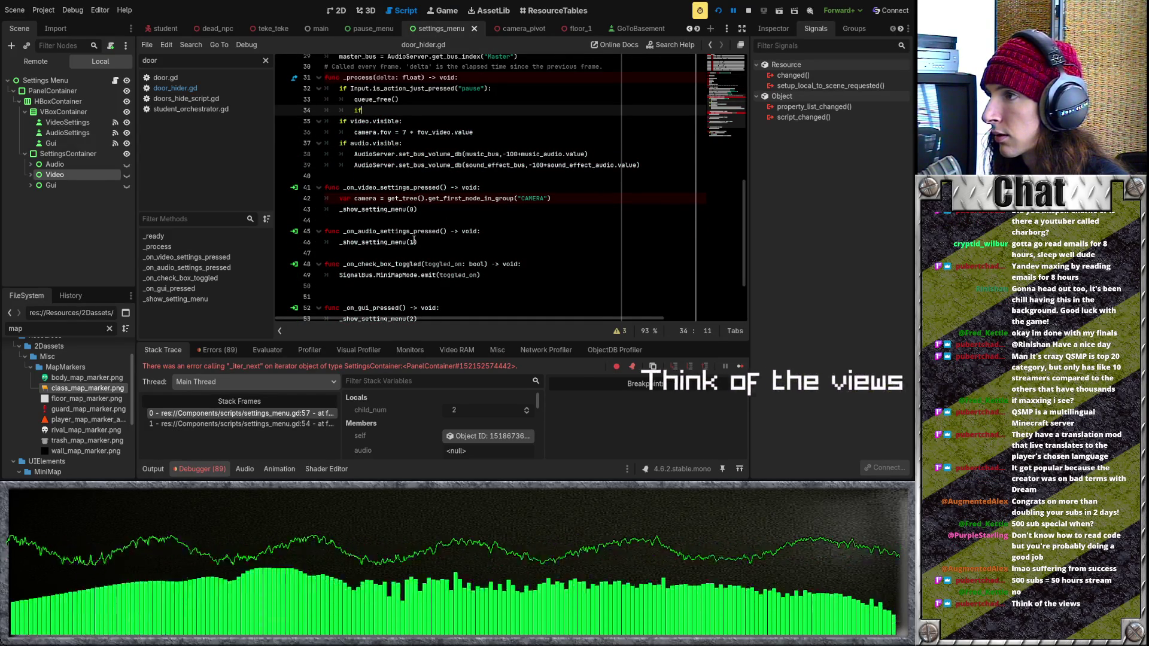
{"action": "key", "text": "ctrl+z"}
{"action": "key", "text": "ctrl+z"}
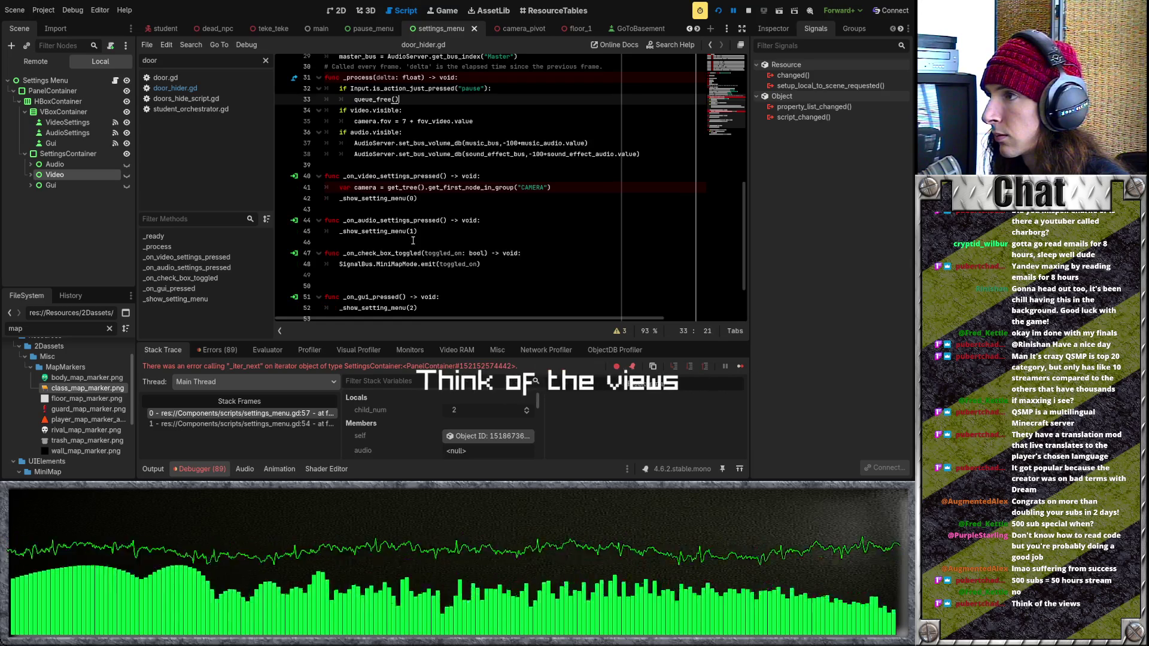
{"action": "key", "text": "ctrl+z"}
{"action": "key", "text": "ctrl+z"}
{"action": "key", "text": "ctrl+z"}
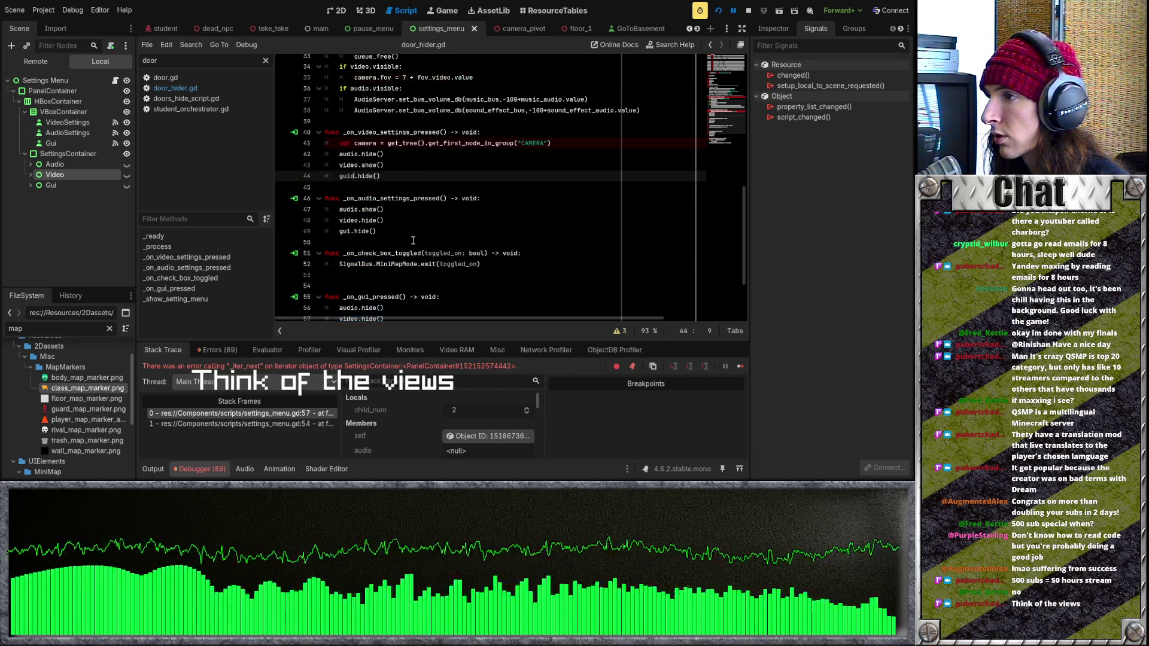
Undo the _show_setting_menu helper and the gui hide lines, restoring explicit show/hide handlers
{"action": "key", "text": "ctrl+z"}
{"action": "key", "text": "ctrl+z"}
{"action": "key", "text": "ctrl+z"}
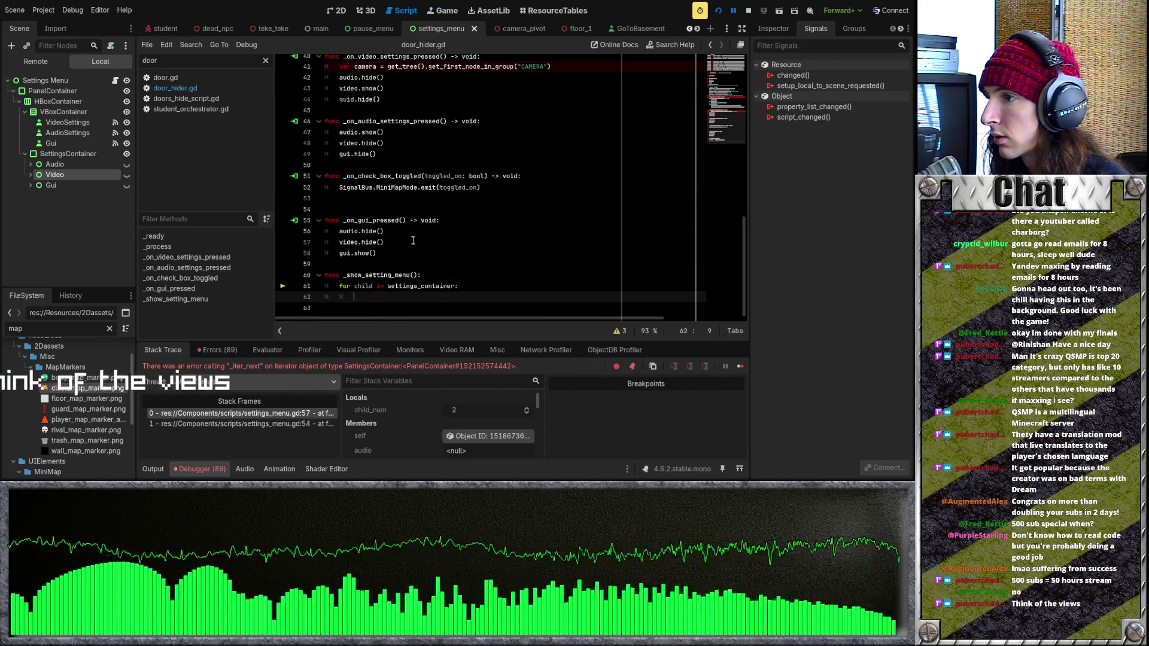
{"action": "key", "text": "ctrl+z"}
{"action": "key", "text": "ctrl+z"}
{"action": "key", "text": "ctrl+z"}
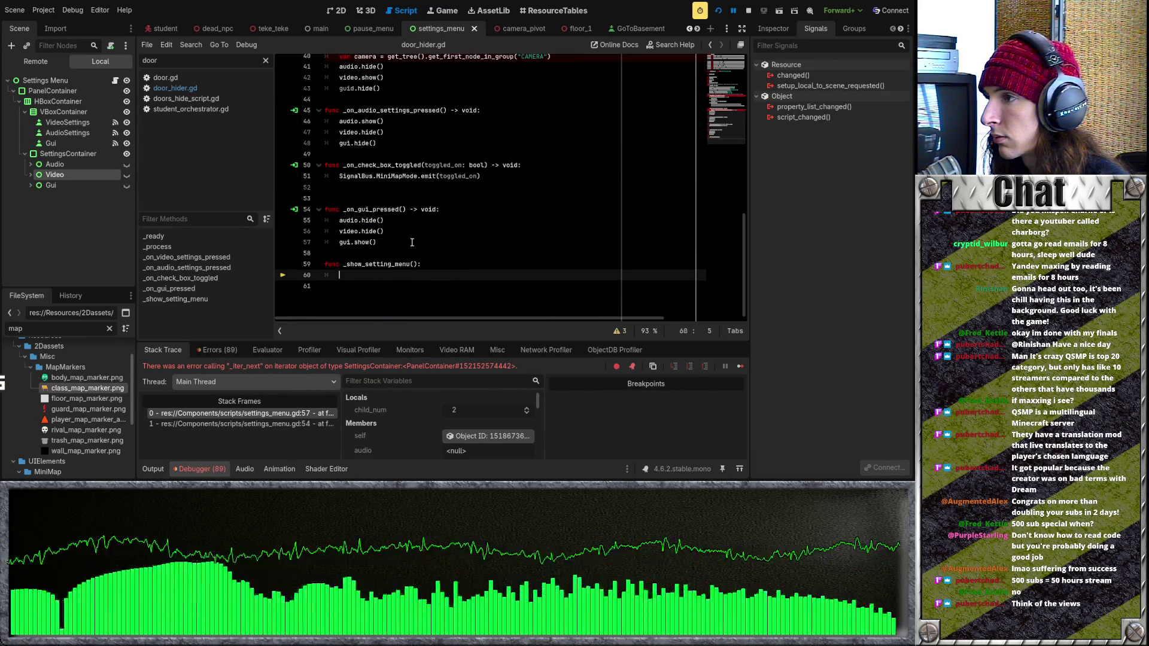
{"action": "key", "text": "ctrl+z"}
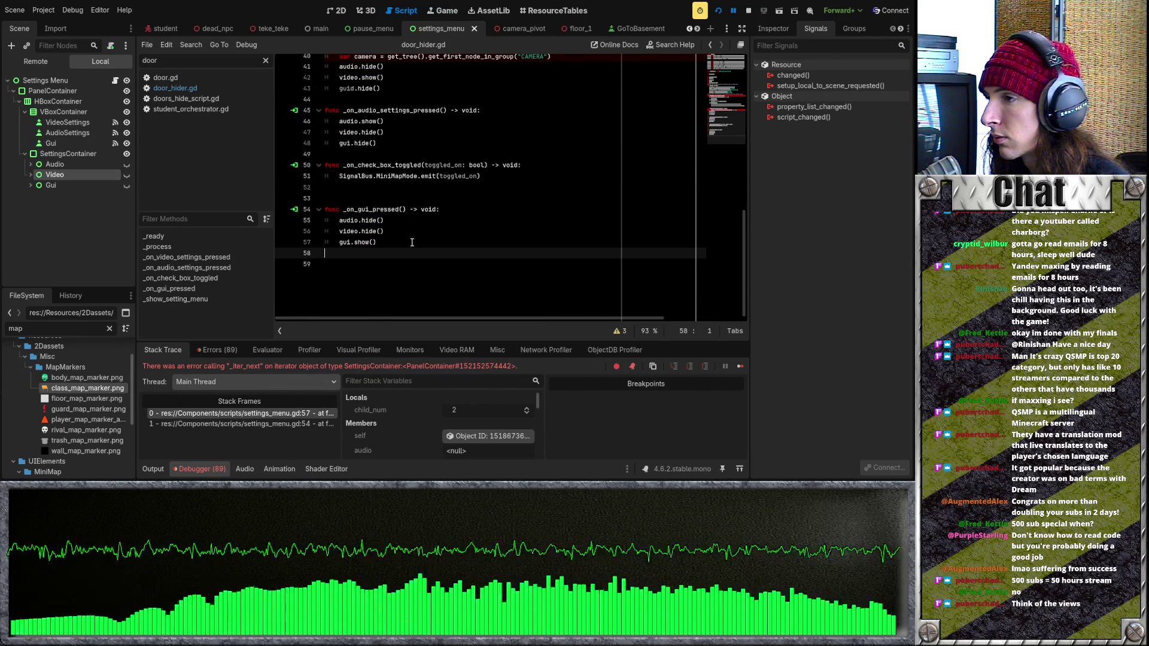
{"action": "scroll", "coordinate": [411, 242], "scroll_direction": "up", "scroll_amount": 3}
{"action": "left_click", "coordinate": [355, 198]}
{"action": "key", "text": "ctrl+z"}
{"action": "key", "text": "ctrl+z"}
{"action": "key", "text": "ctrl+z"}
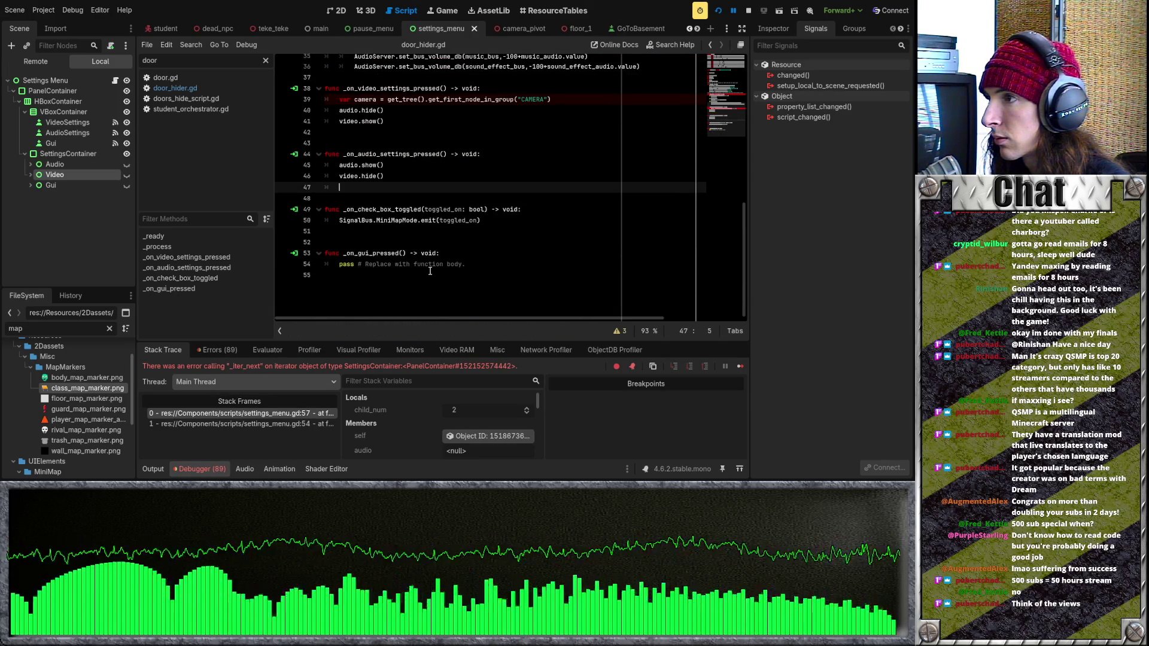
Run the reverted game and select the Gui node to view its signal connections
{"action": "key", "text": "F5"}
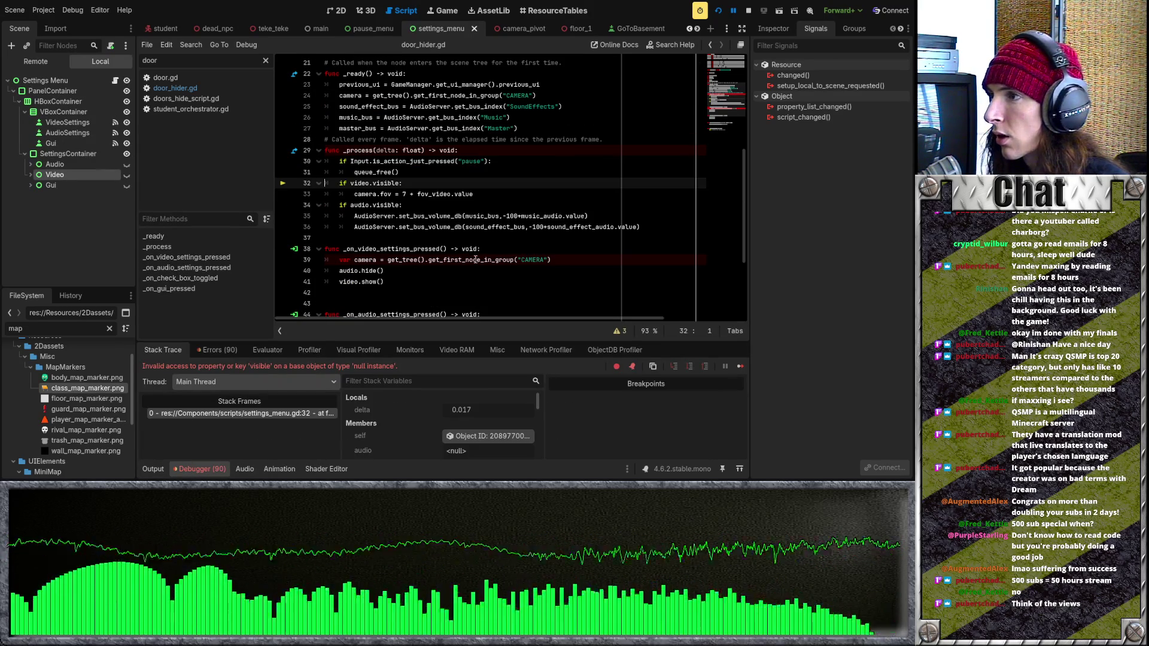
{"action": "scroll", "coordinate": [475, 259], "scroll_direction": "down", "scroll_amount": 4}
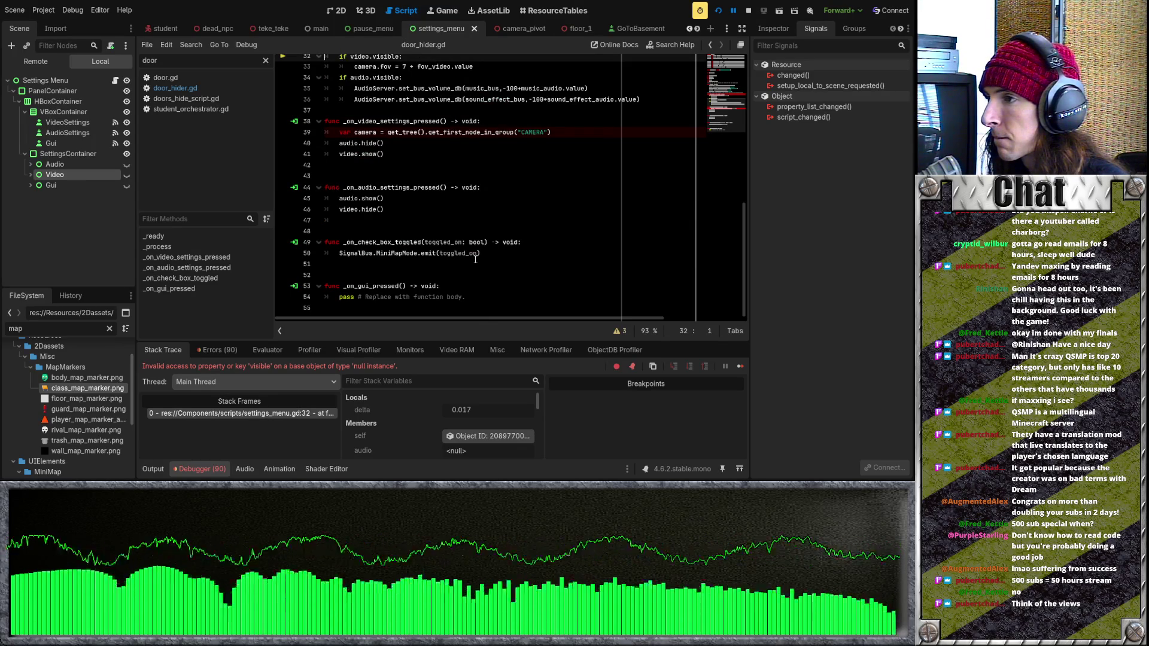
{"action": "scroll", "coordinate": [475, 259], "scroll_direction": "up", "scroll_amount": 3}
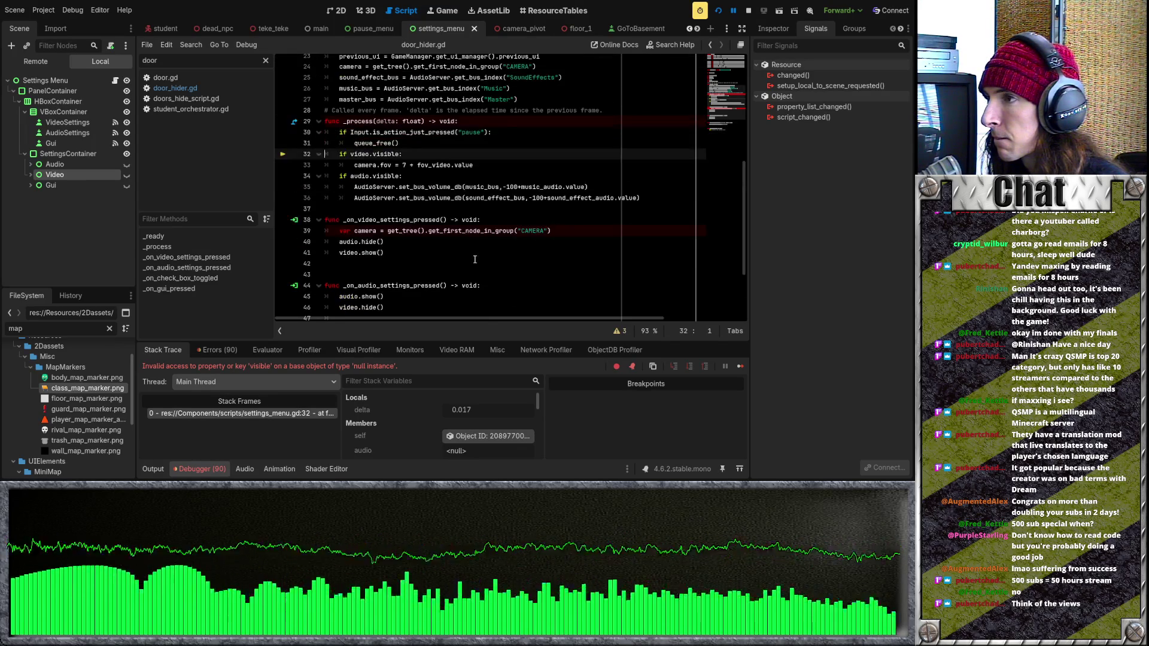
{"action": "scroll", "coordinate": [475, 259], "scroll_direction": "up", "scroll_amount": 3}
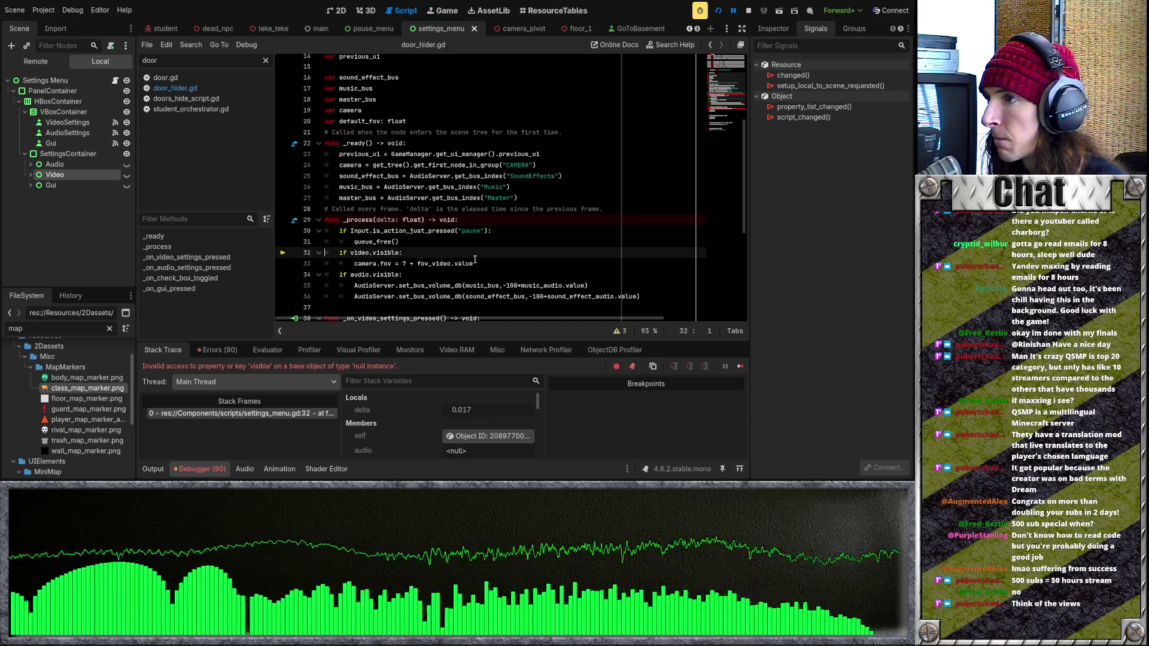
{"action": "scroll", "coordinate": [475, 259], "scroll_direction": "down", "scroll_amount": 6}
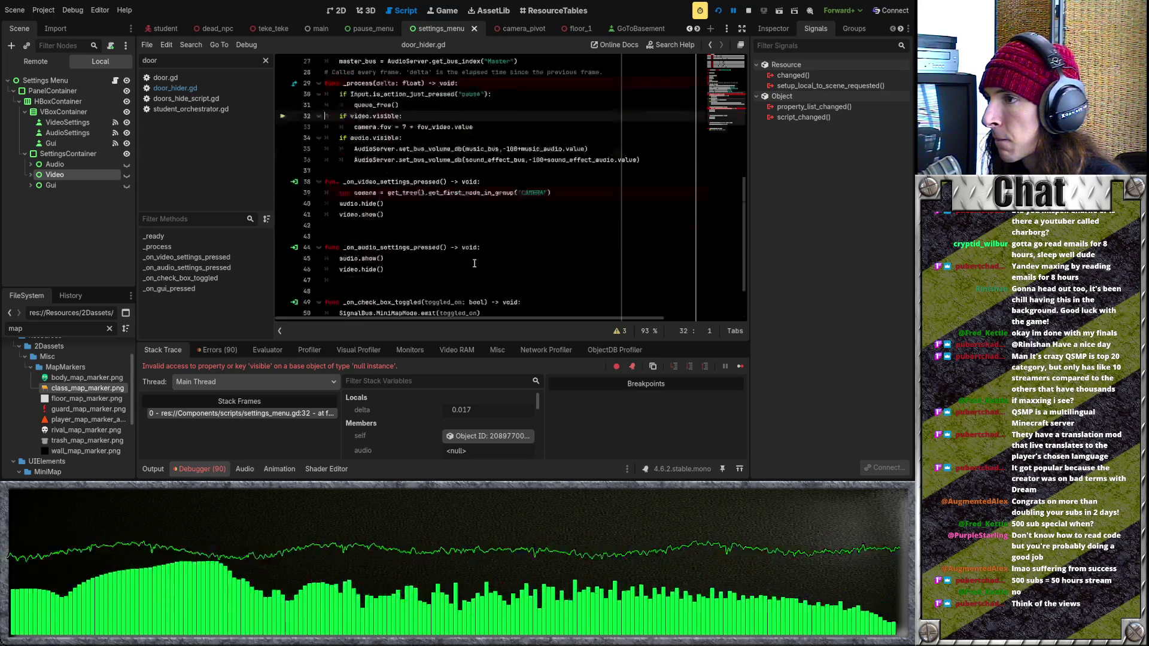
{"action": "left_click", "coordinate": [90, 143]}
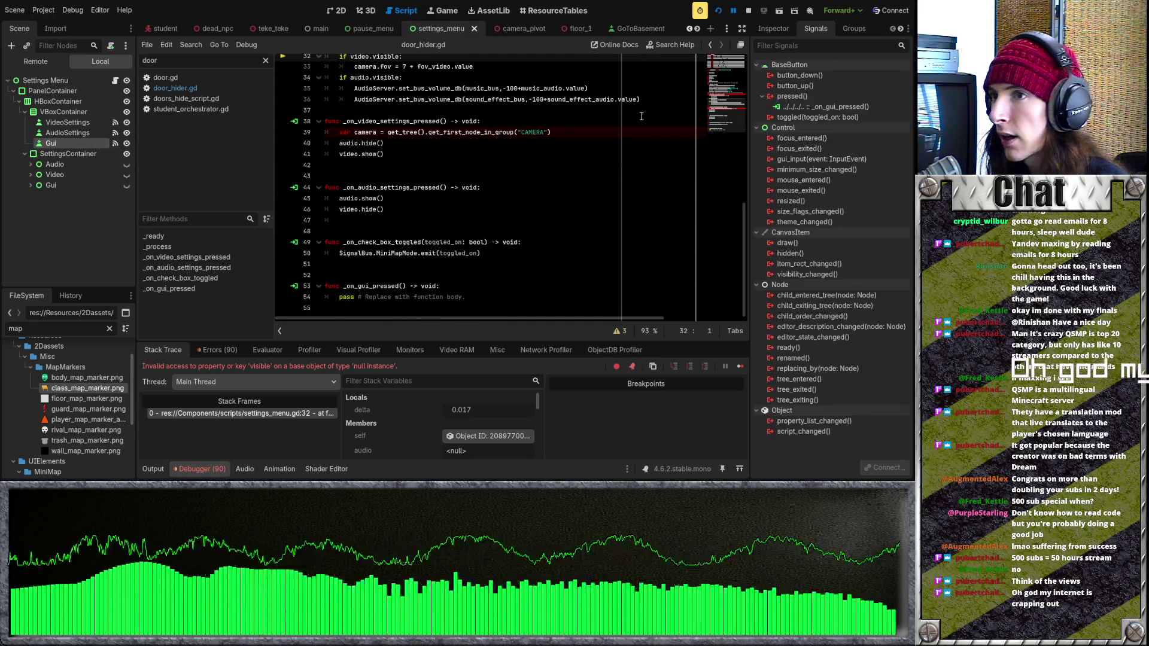
Disconnect _on_gui_pressed from Gui's pressed signal, delete the stub, and save the script
{"action": "left_click", "coordinate": [825, 107]}
{"action": "left_click", "coordinate": [889, 467]}
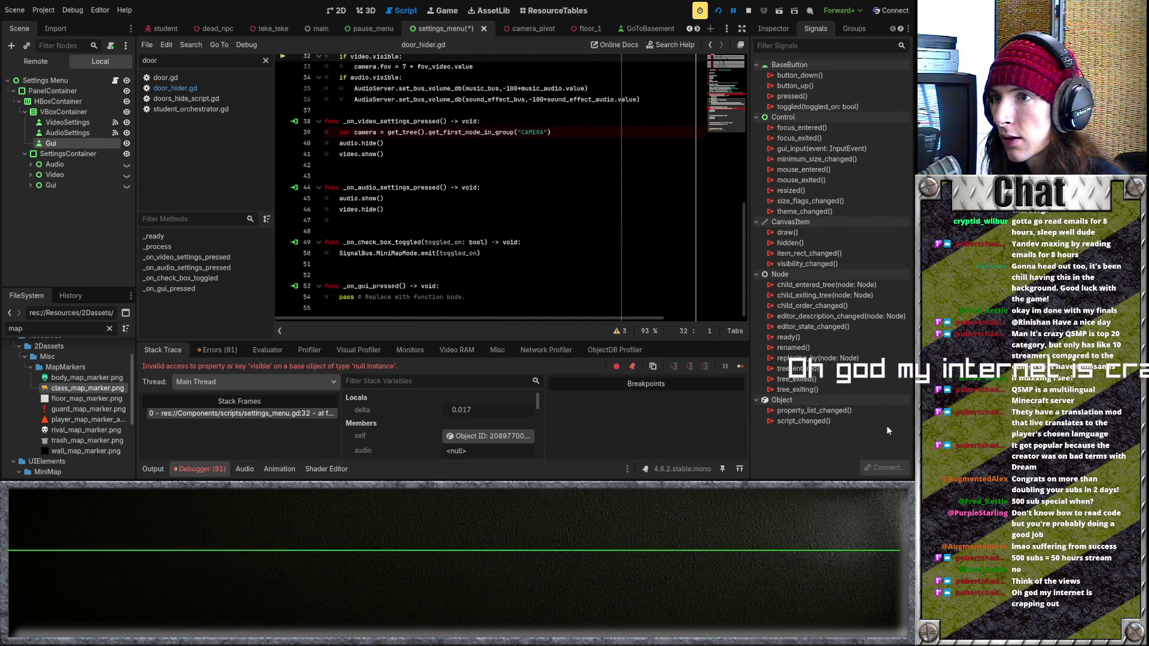
{"action": "left_click", "coordinate": [480, 305]}
{"action": "key", "text": "BackSpace"}
{"action": "key", "text": "BackSpace"}
{"action": "key", "text": "BackSpace"}
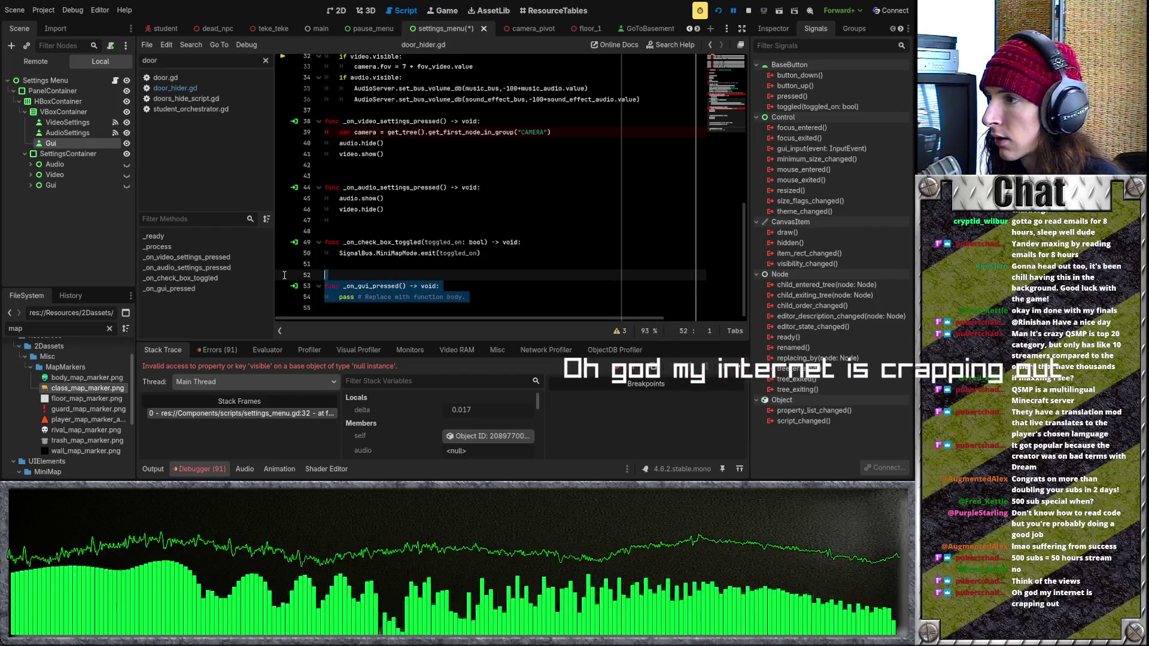
{"action": "key", "text": "ctrl+s"}
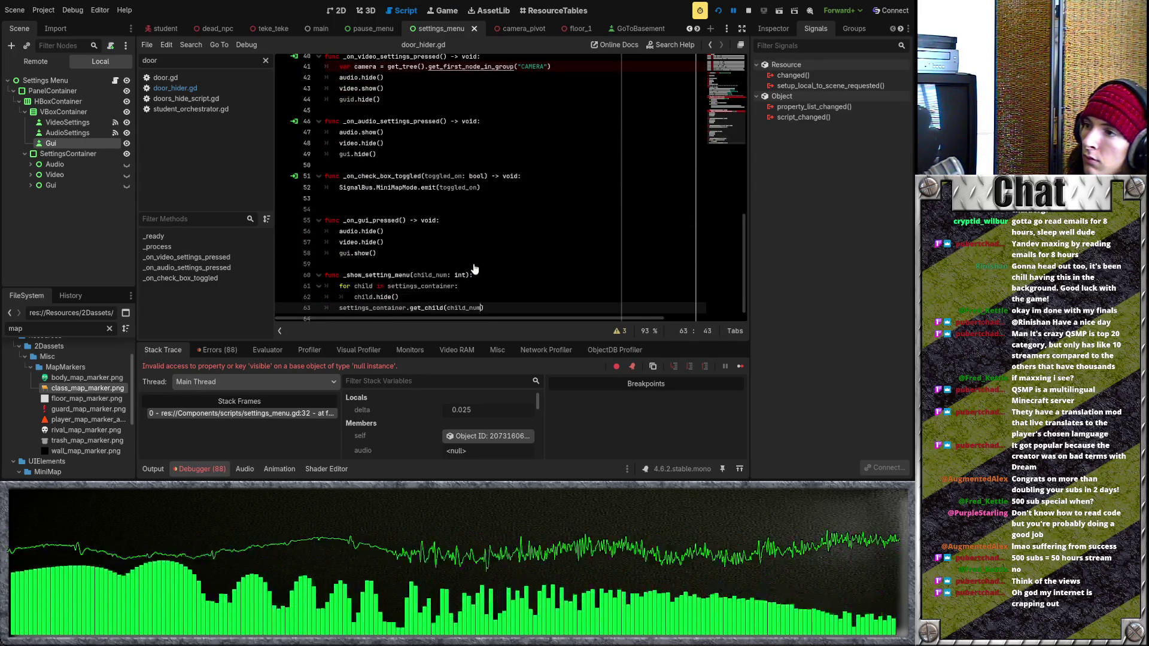
Restore the version where the handlers call _show_setting_menu, then stop the running game with F8
{"action": "key", "text": "ctrl+z"}
{"action": "key", "text": "ctrl+z"}
{"action": "key", "text": "ctrl+z"}
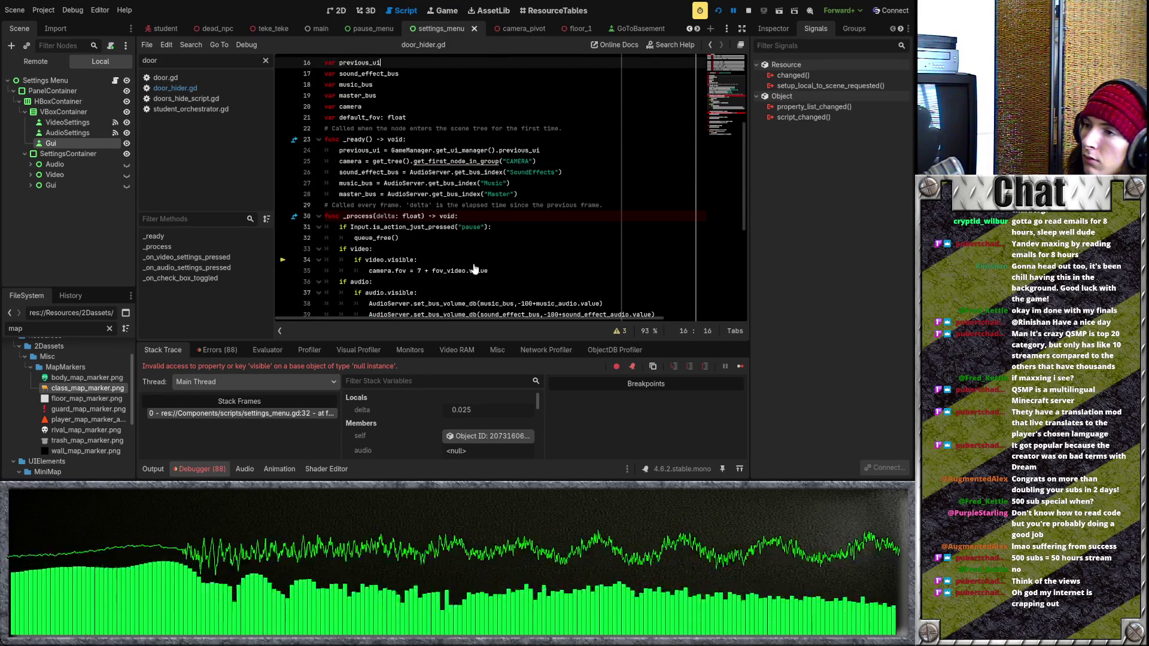
{"action": "scroll", "coordinate": [622, 175], "scroll_direction": "down", "scroll_amount": 5}
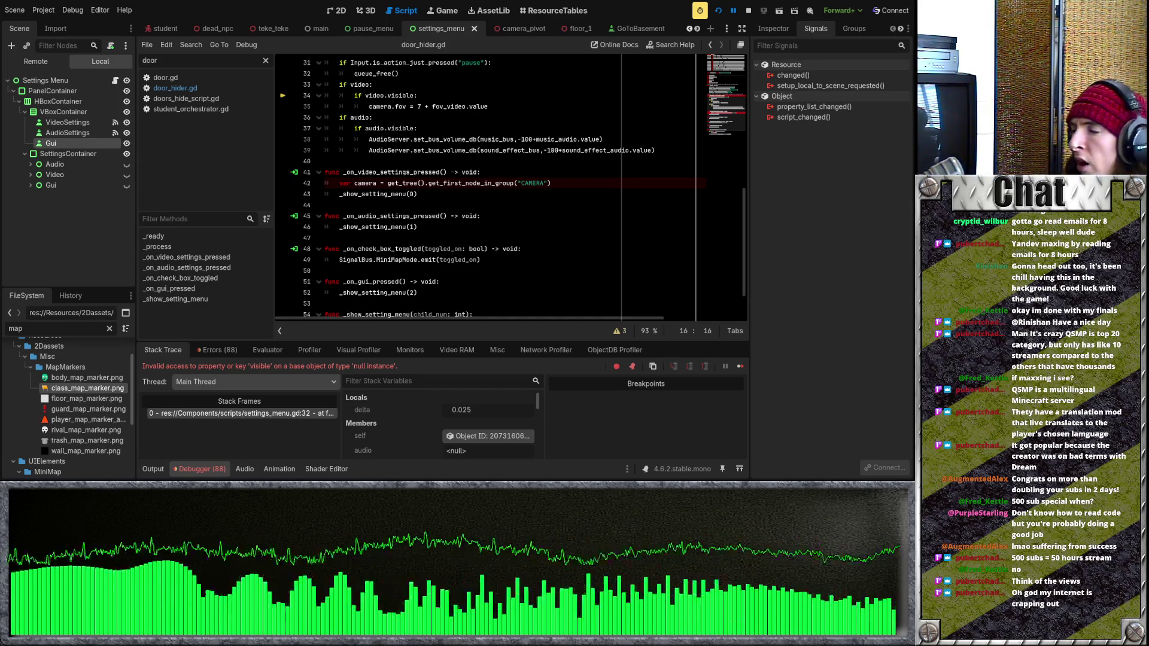
{"action": "scroll", "coordinate": [491, 185], "scroll_direction": "up", "scroll_amount": 5}
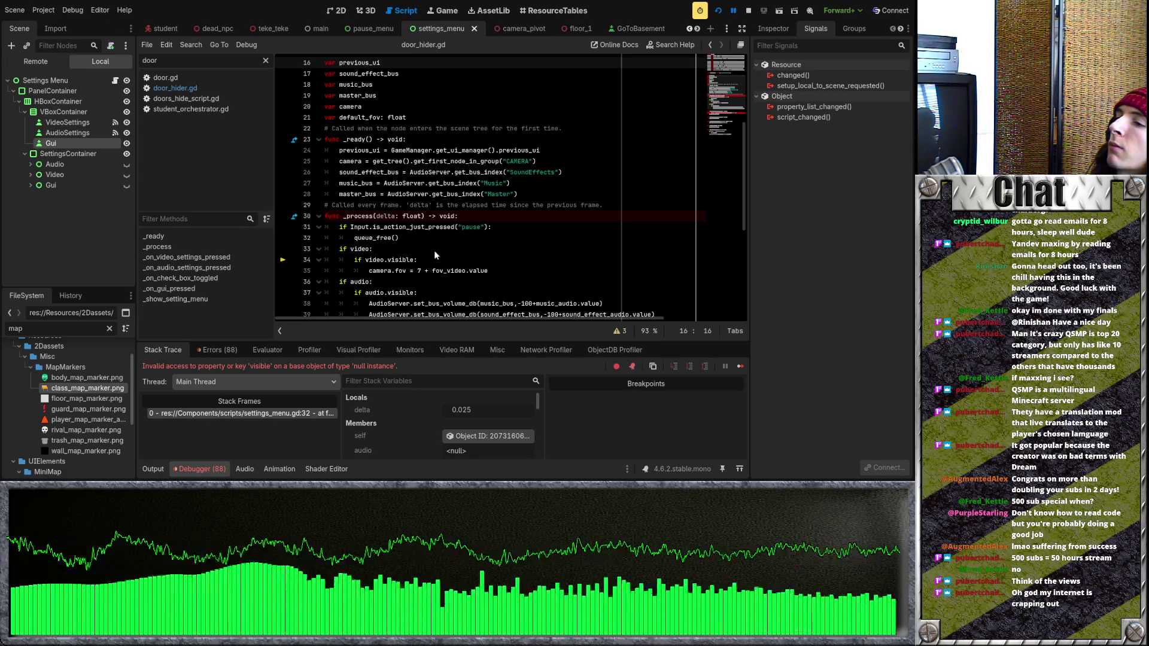
{"action": "key", "text": "F8"}
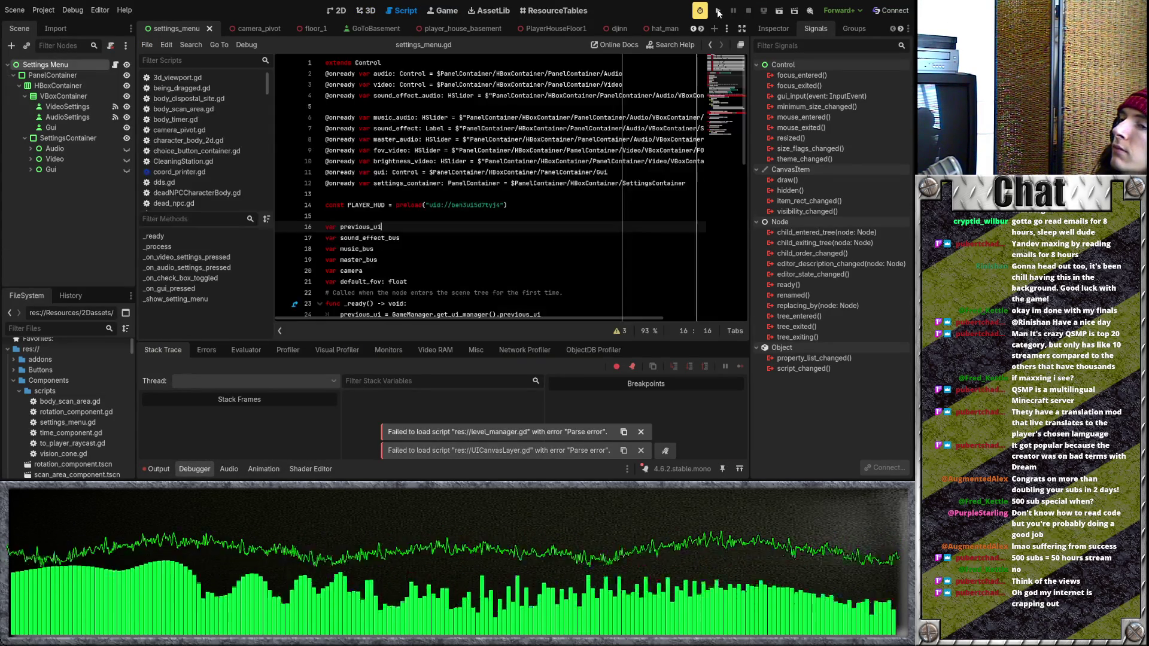
Run and restart the game, then undo the duplicate settings_container line that was inserted
{"action": "left_click", "coordinate": [717, 11]}
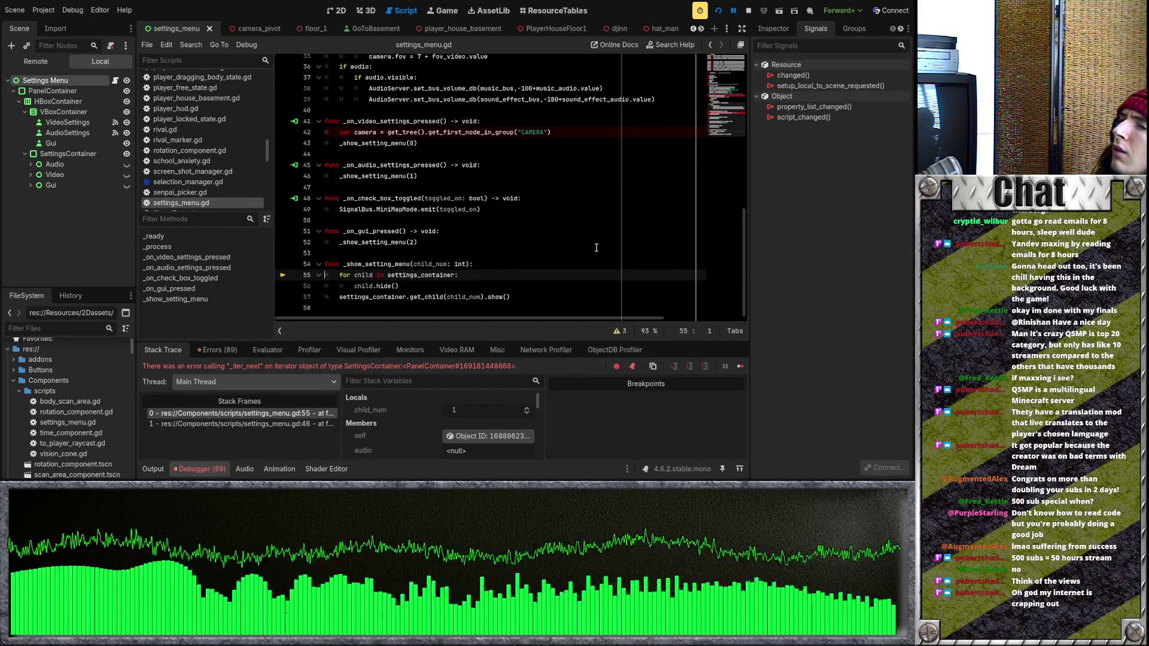
{"action": "left_click", "coordinate": [718, 11]}
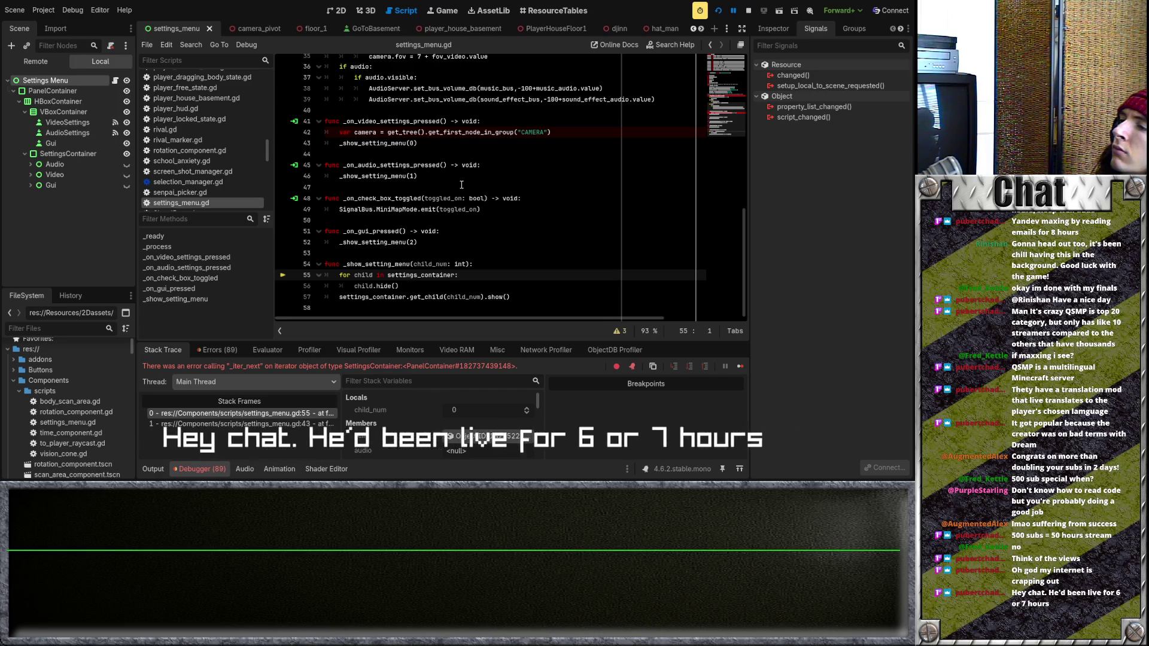
{"action": "left_click", "coordinate": [422, 274], "text": "ctrl"}
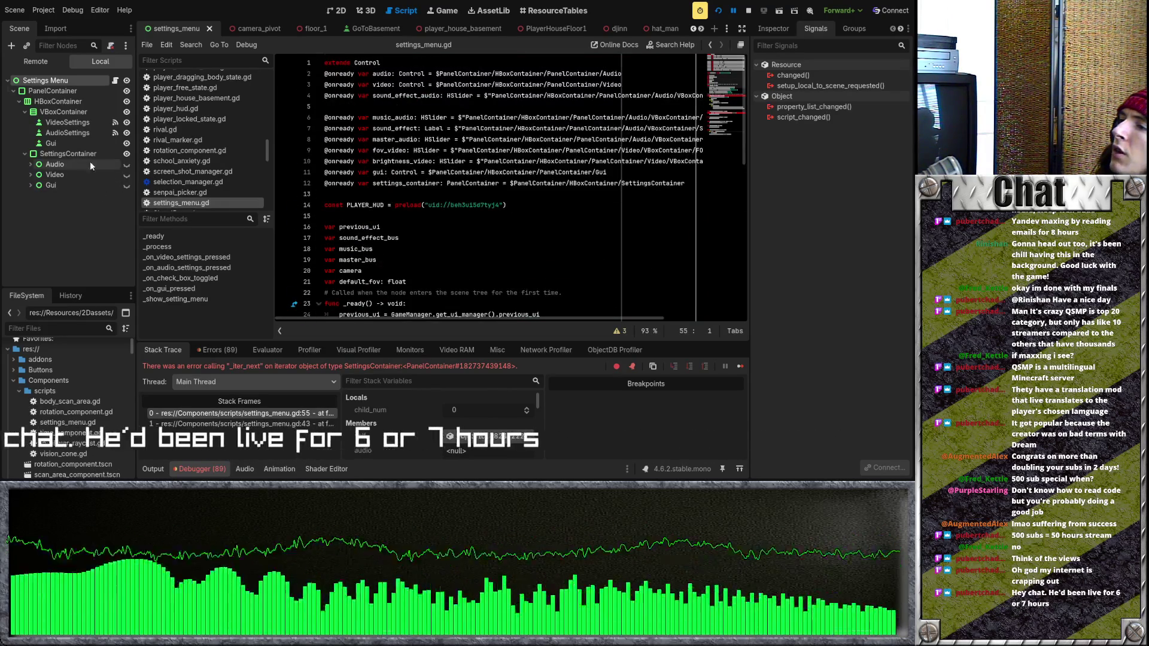
{"action": "left_click_drag", "start_coordinate": [408, 186], "coordinate": [408, 192]}
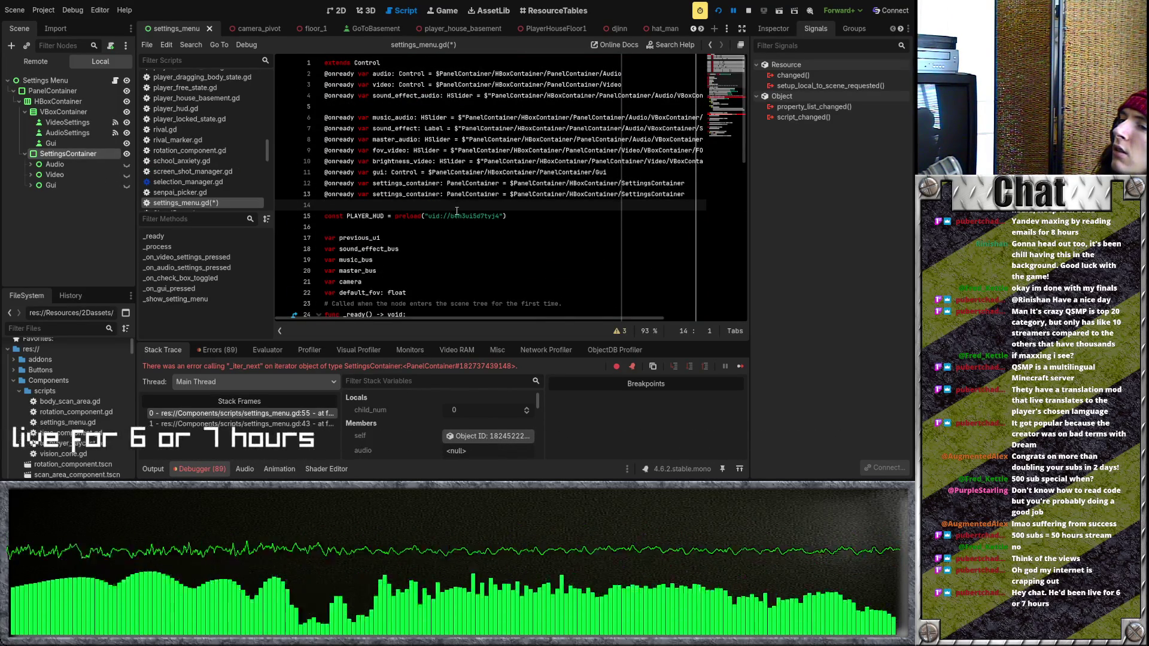
{"action": "key", "text": "ctrl+z"}
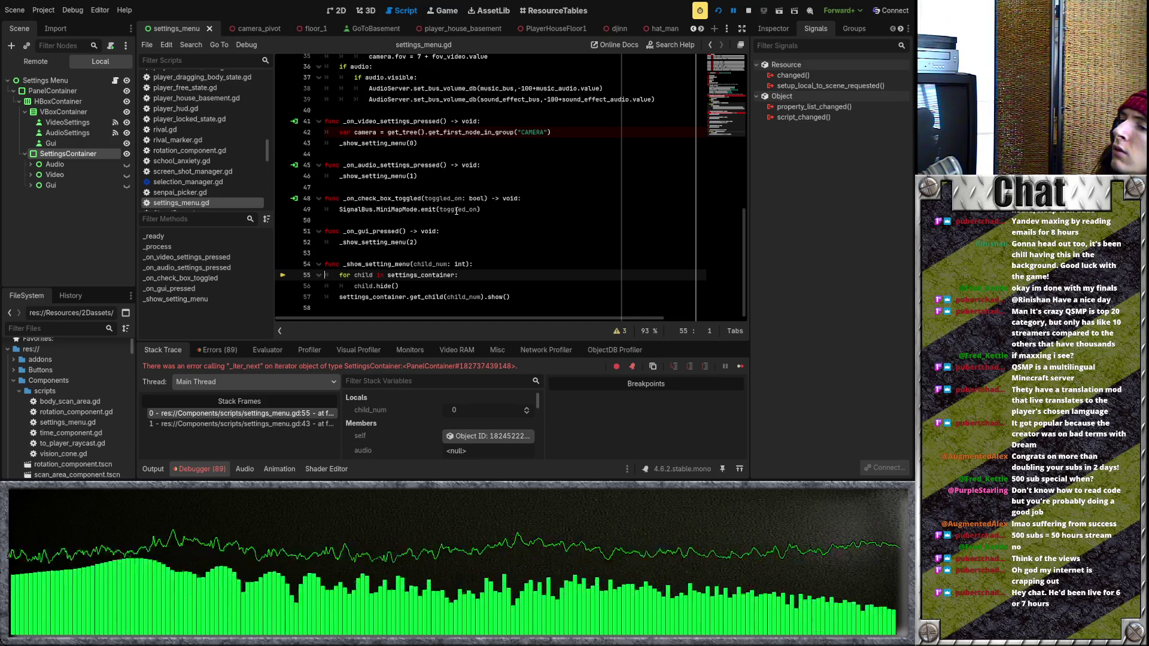
Change line 55 to loop over settings_container.get_children() and run the game again
{"action": "left_click", "coordinate": [460, 275]}
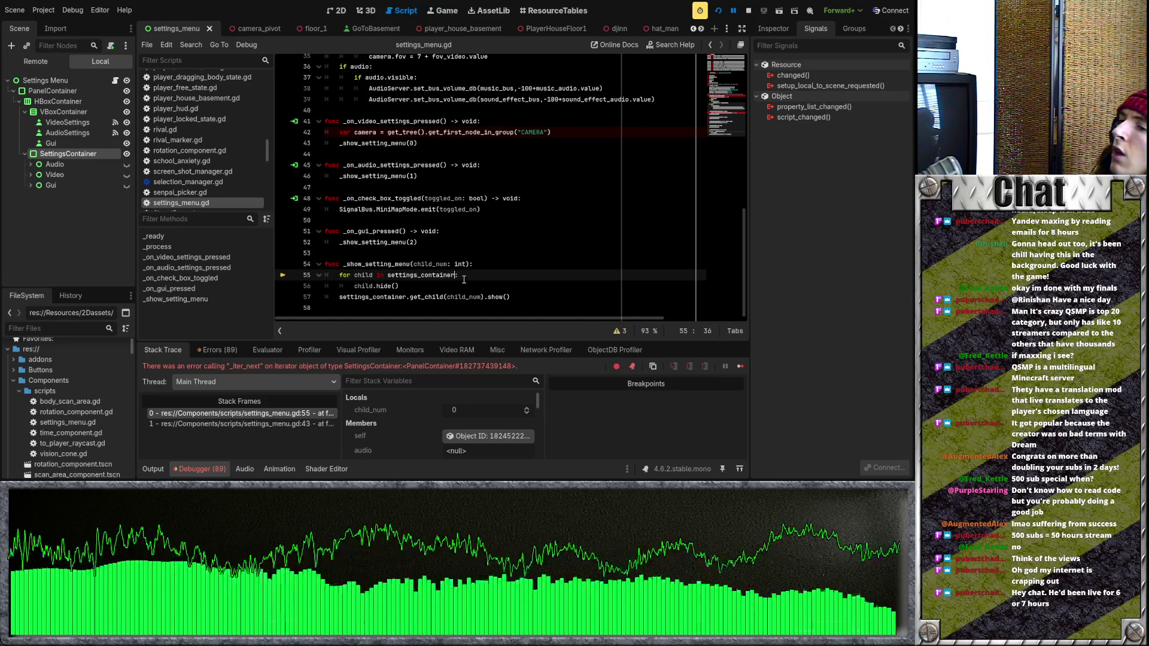
{"action": "type", "text": "."}
{"action": "key", "text": "BackSpace"}
{"action": "type", "text": ".get_children()"}
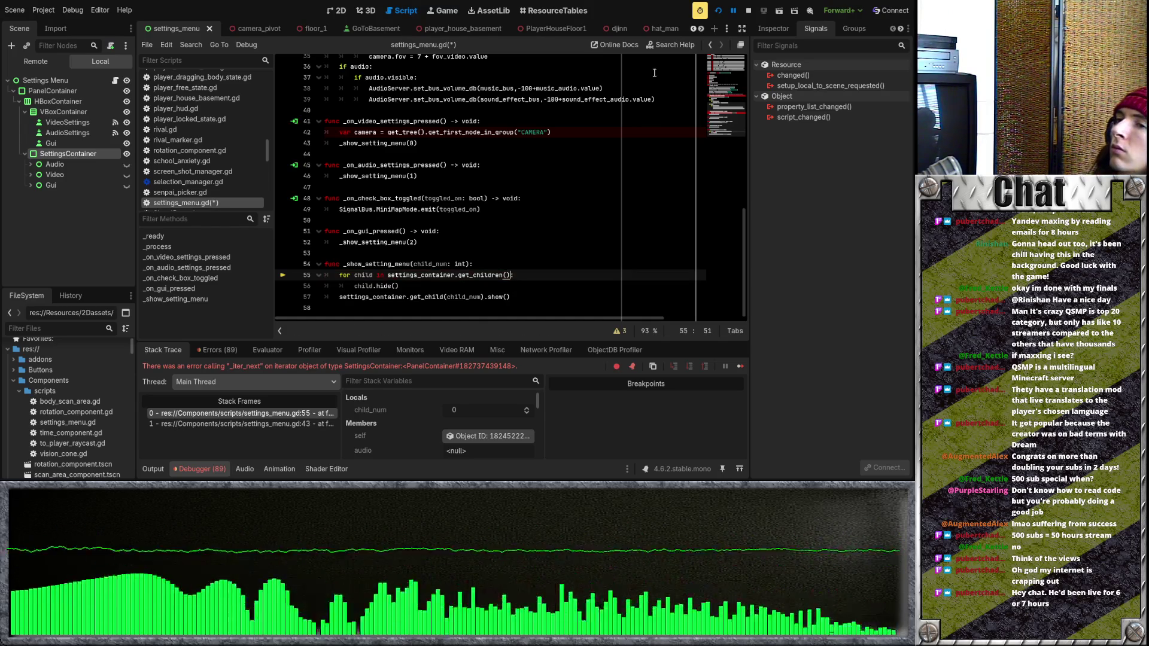
{"action": "key", "text": "F5"}
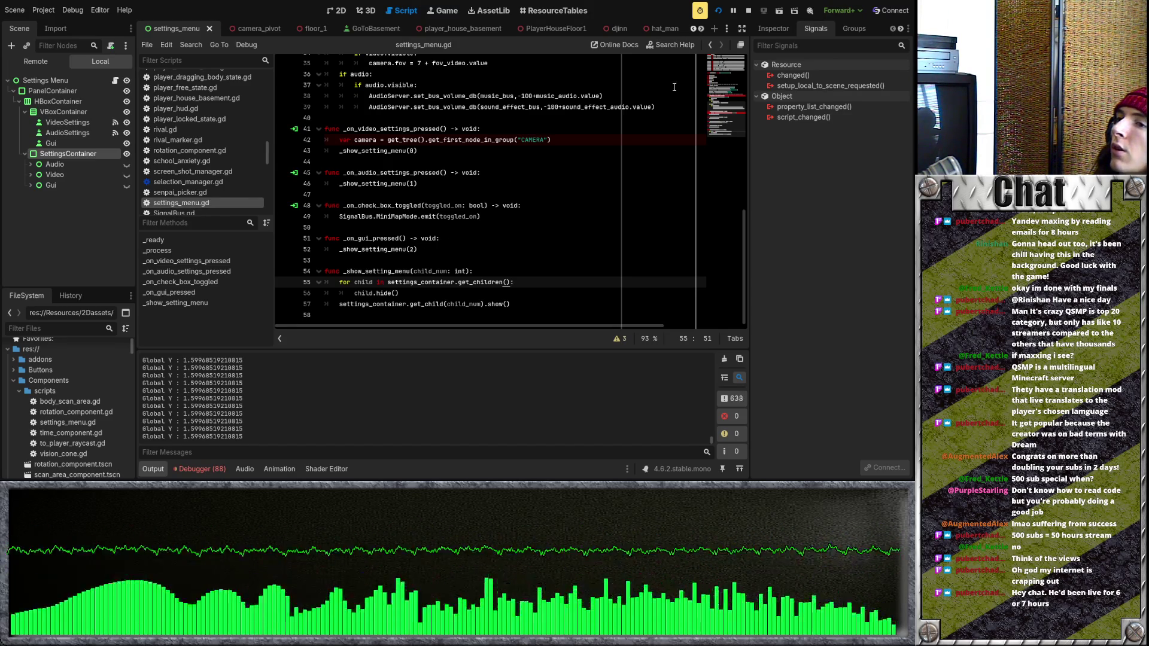
Make the audio handler call _show_setting_menu(0) and the video handler _show_setting_menu(1)
{"action": "left_click", "coordinate": [720, 12]}
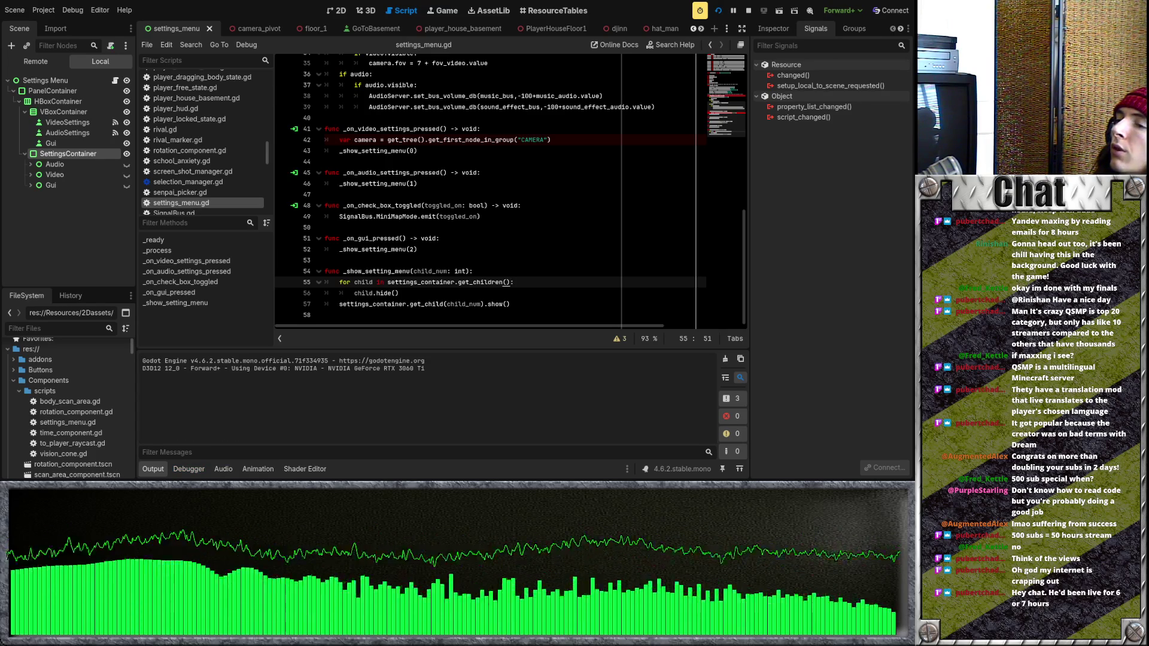
{"action": "left_click", "coordinate": [462, 229]}
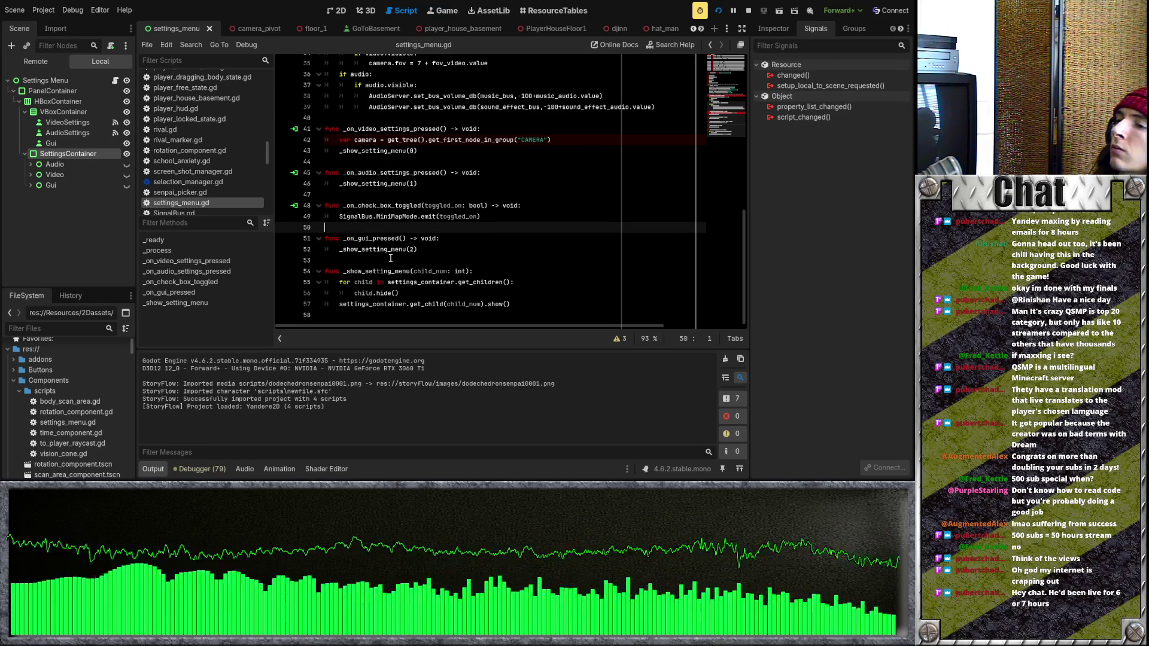
{"action": "double_click", "coordinate": [413, 184]}
{"action": "type", "text": "0"}
{"action": "double_click", "coordinate": [414, 151]}
{"action": "type", "text": "1"}
{"action": "left_click", "coordinate": [465, 164]}
{"action": "scroll", "coordinate": [465, 164], "scroll_direction": "up", "scroll_amount": 3}
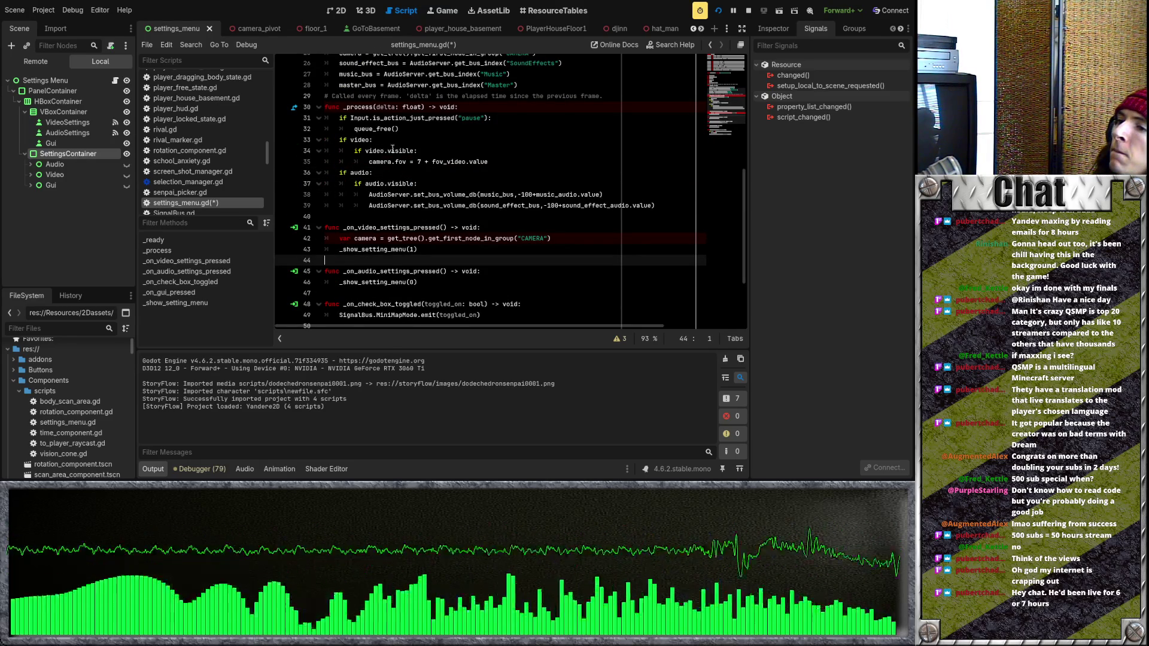
Remove the if video: and if audio: guards from _process and dedent their visibility blocks
{"action": "left_click_drag", "start_coordinate": [351, 153], "coordinate": [474, 162]}
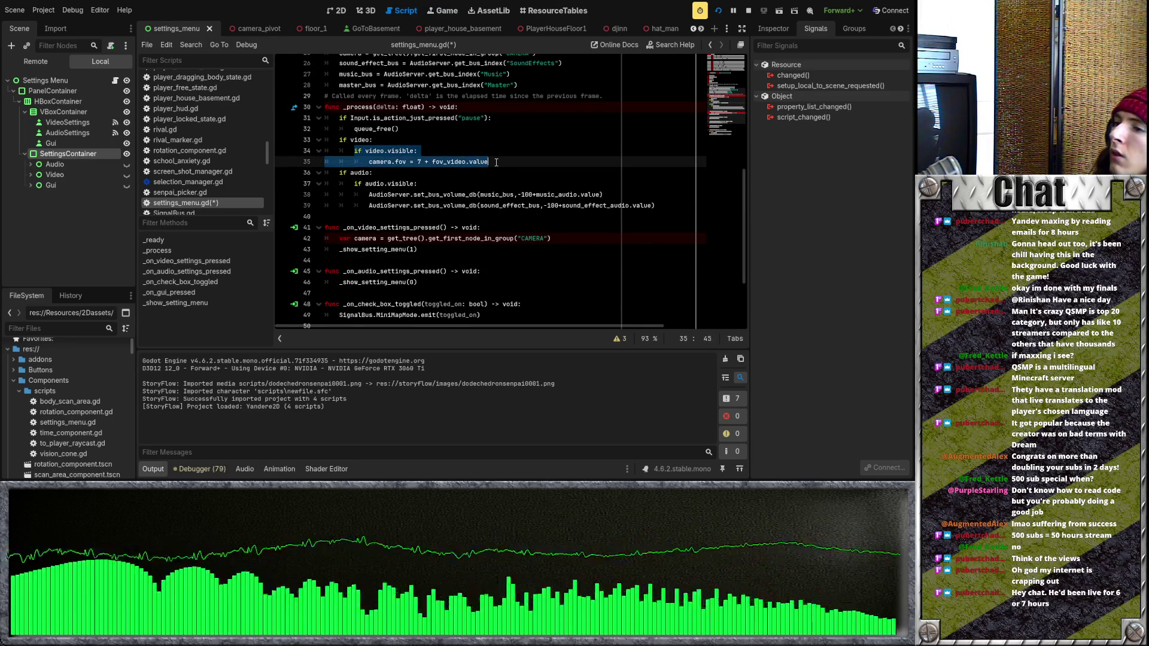
{"action": "key", "text": "shift+Tab"}
{"action": "left_click_drag", "start_coordinate": [374, 173], "coordinate": [671, 205]}
{"action": "key", "text": "Delete"}
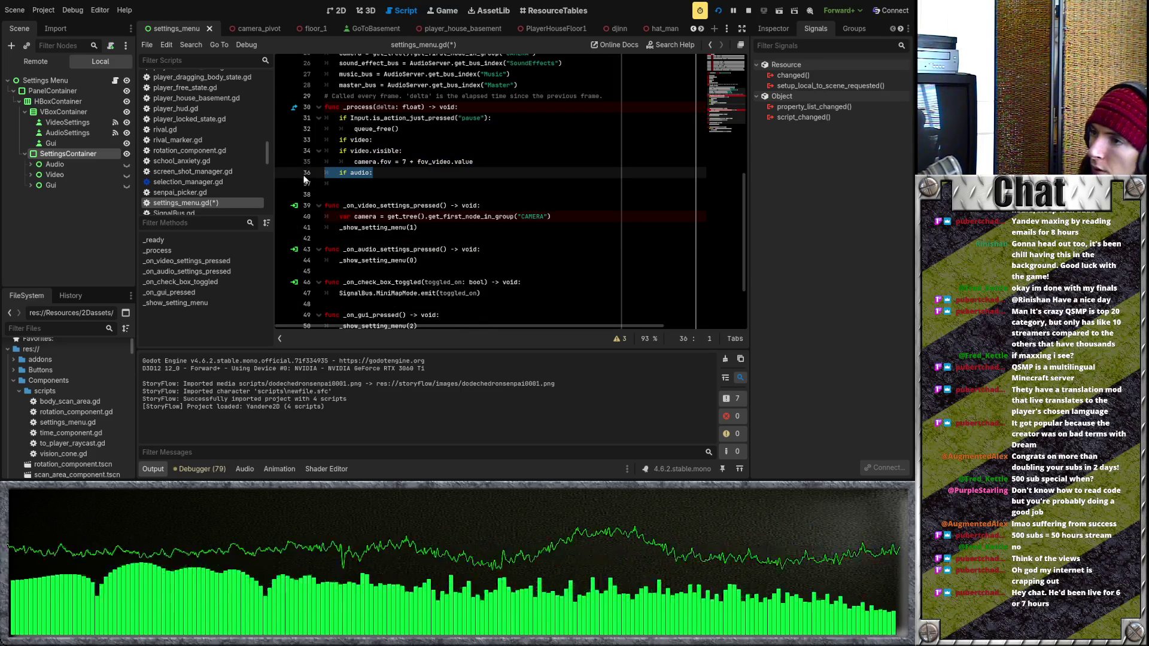
{"action": "key", "text": "ctrl+z"}
{"action": "left_click_drag", "start_coordinate": [385, 175], "coordinate": [326, 173]}
{"action": "key", "text": "BackSpace"}
{"action": "left_click_drag", "start_coordinate": [376, 140], "coordinate": [326, 139]}
{"action": "key", "text": "BackSpace"}
{"action": "key", "text": "BackSpace"}
{"action": "key", "text": "Down"}
{"action": "key", "text": "Down"}
{"action": "key", "text": "Down"}
{"action": "key", "text": "BackSpace"}
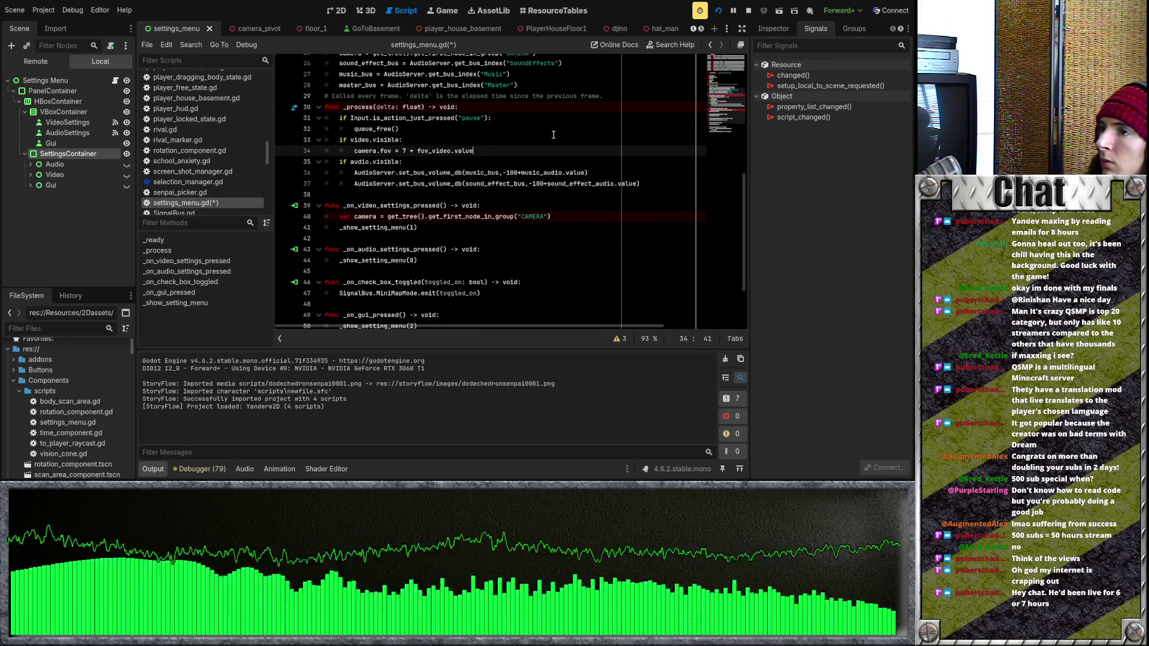
Restart the game, then bring back the if video: and if audio: guards
{"action": "left_click", "coordinate": [713, 16]}
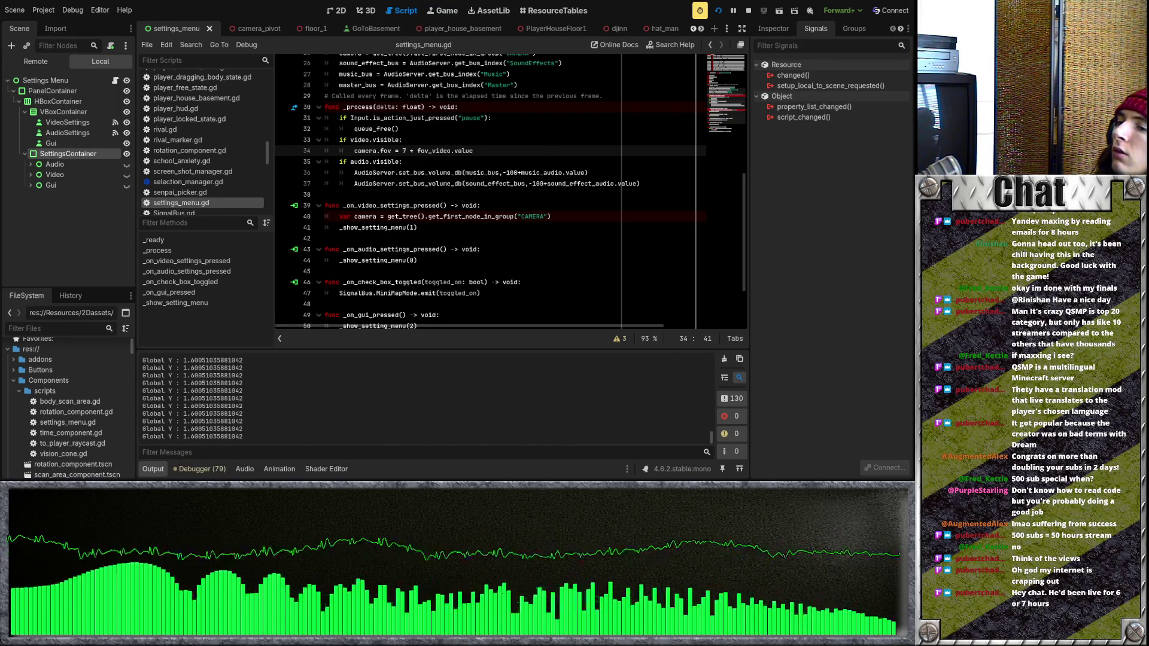
{"action": "left_click", "coordinate": [482, 231]}
{"action": "key", "text": "ctrl+shift+z"}
{"action": "key", "text": "ctrl+shift+z"}
{"action": "key", "text": "ctrl+shift+z"}
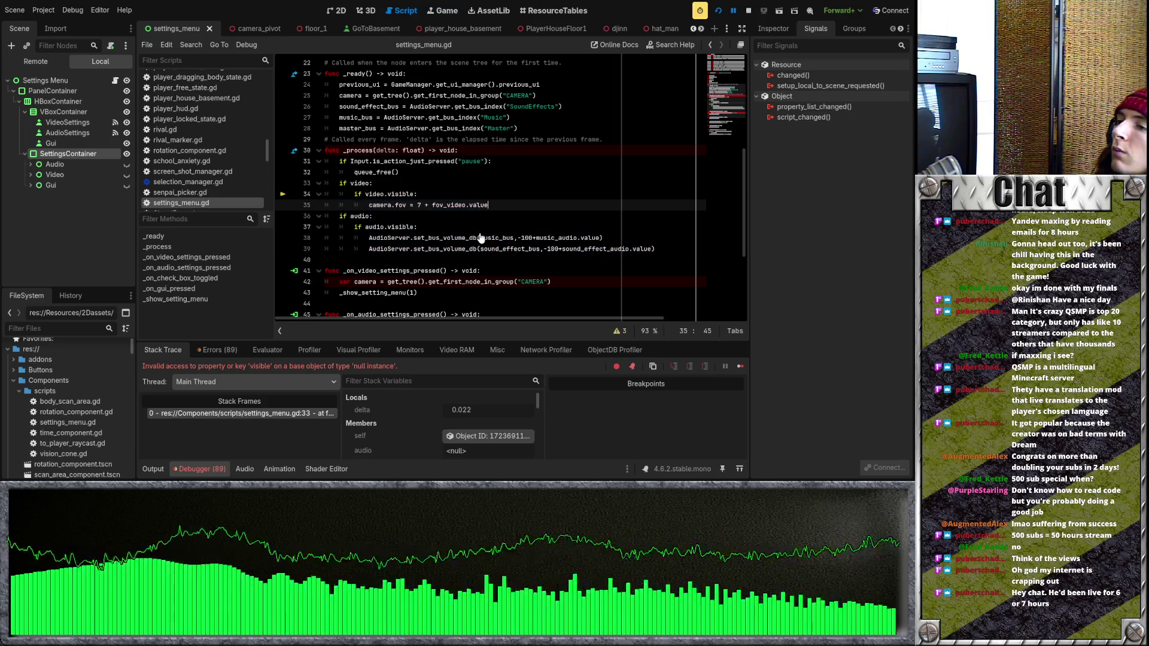
Stop the crashed run with F8 and select the Gui button node to list its signals
{"action": "scroll", "coordinate": [500, 208], "scroll_direction": "down", "scroll_amount": 2}
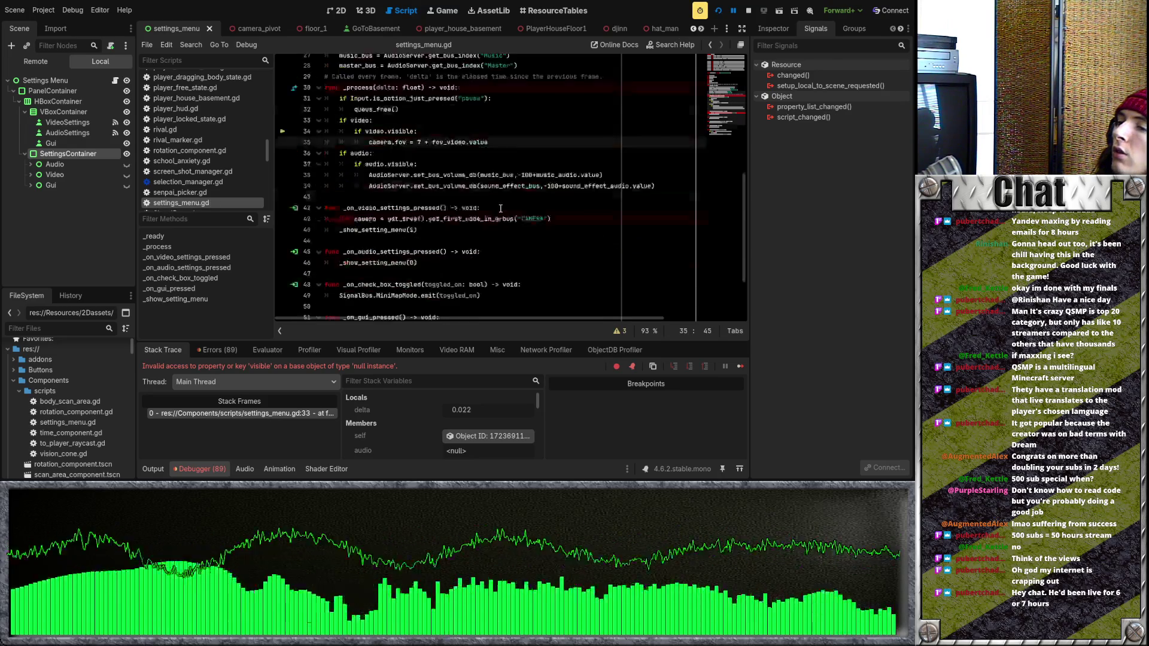
{"action": "key", "text": "F8"}
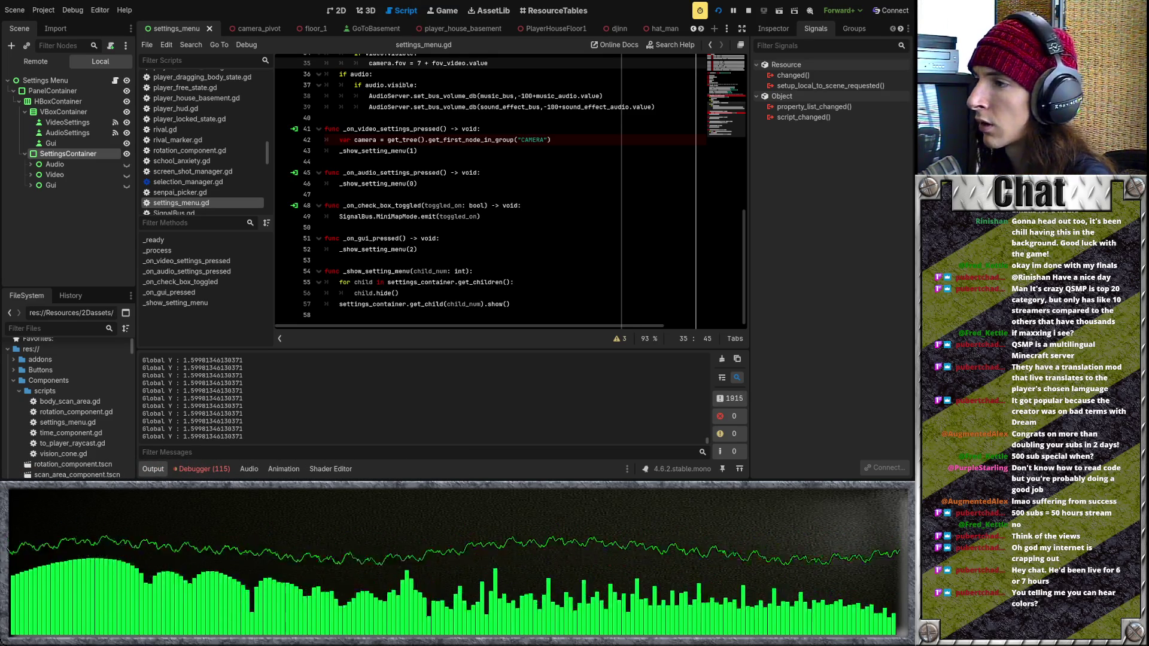
{"action": "left_click", "coordinate": [447, 252]}
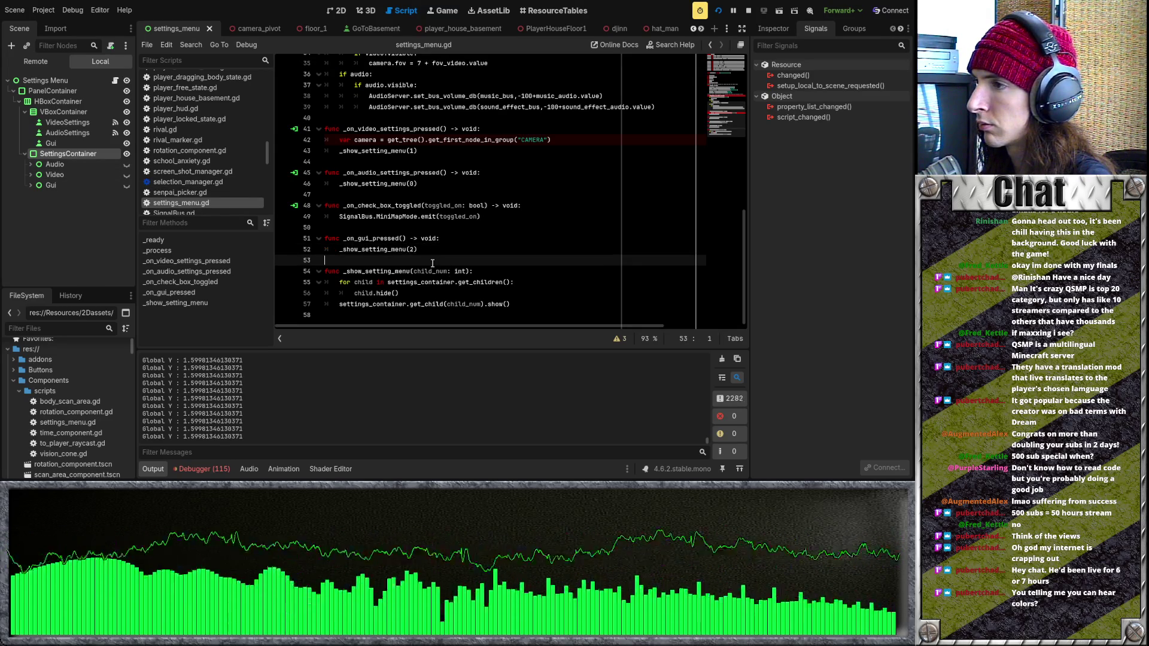
{"action": "left_click", "coordinate": [60, 143]}
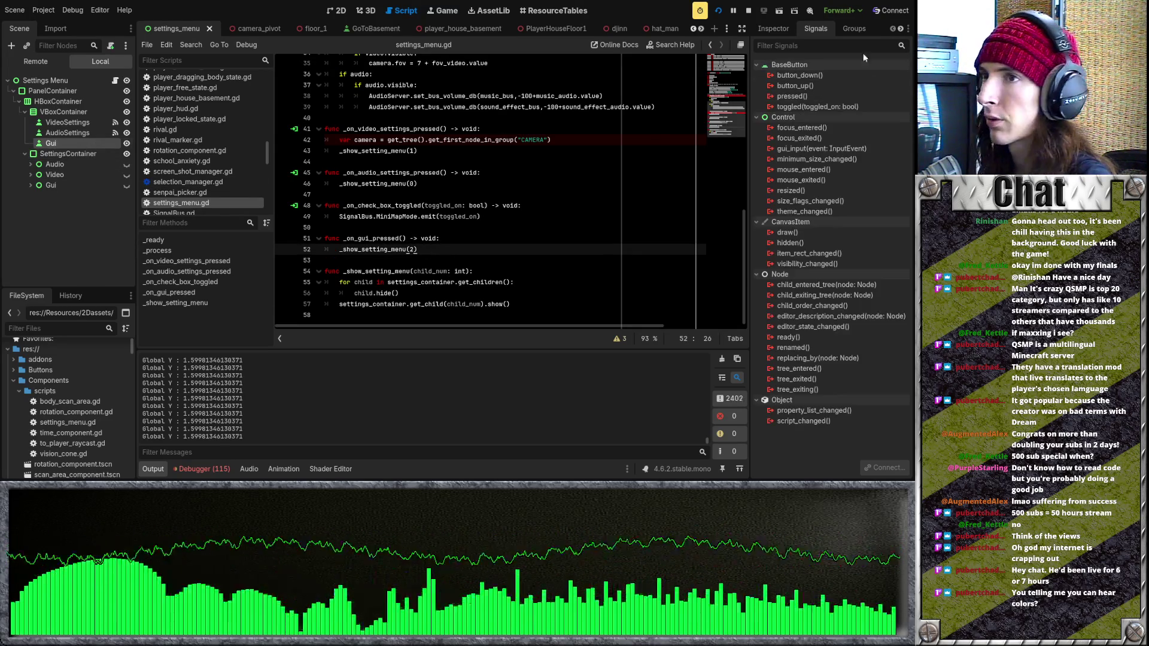
Connect Gui's pressed() signal to _on_gui_pressed, then stop and relaunch the game
{"action": "left_click", "coordinate": [816, 96]}
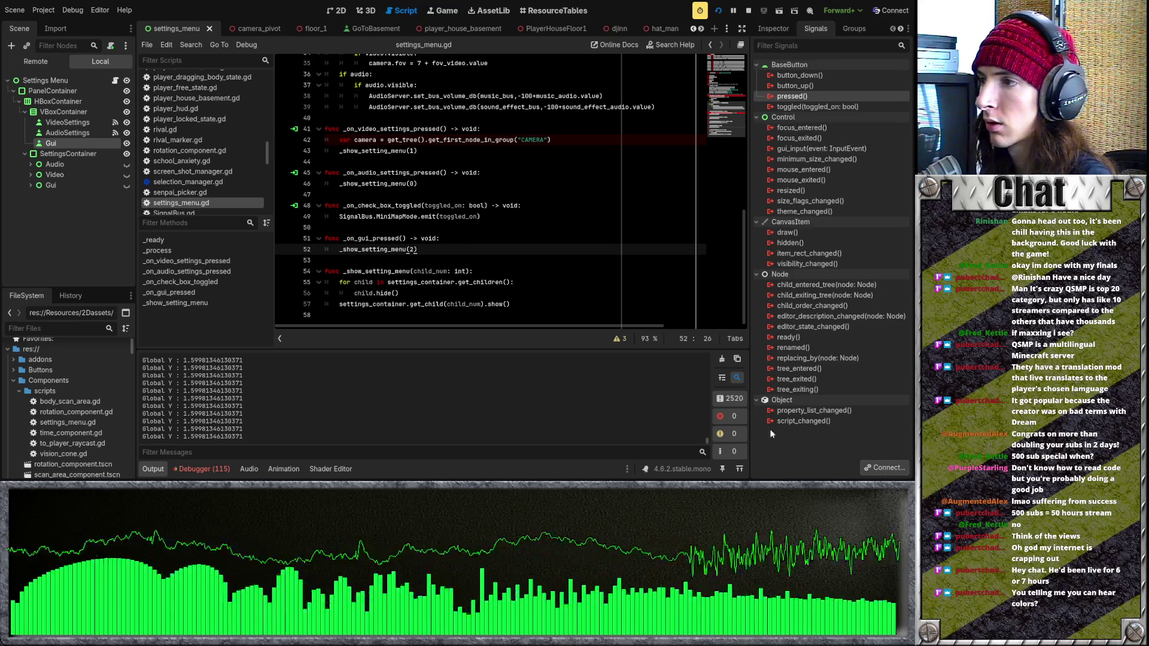
{"action": "left_click_drag", "start_coordinate": [413, 353], "coordinate": [461, 327]}
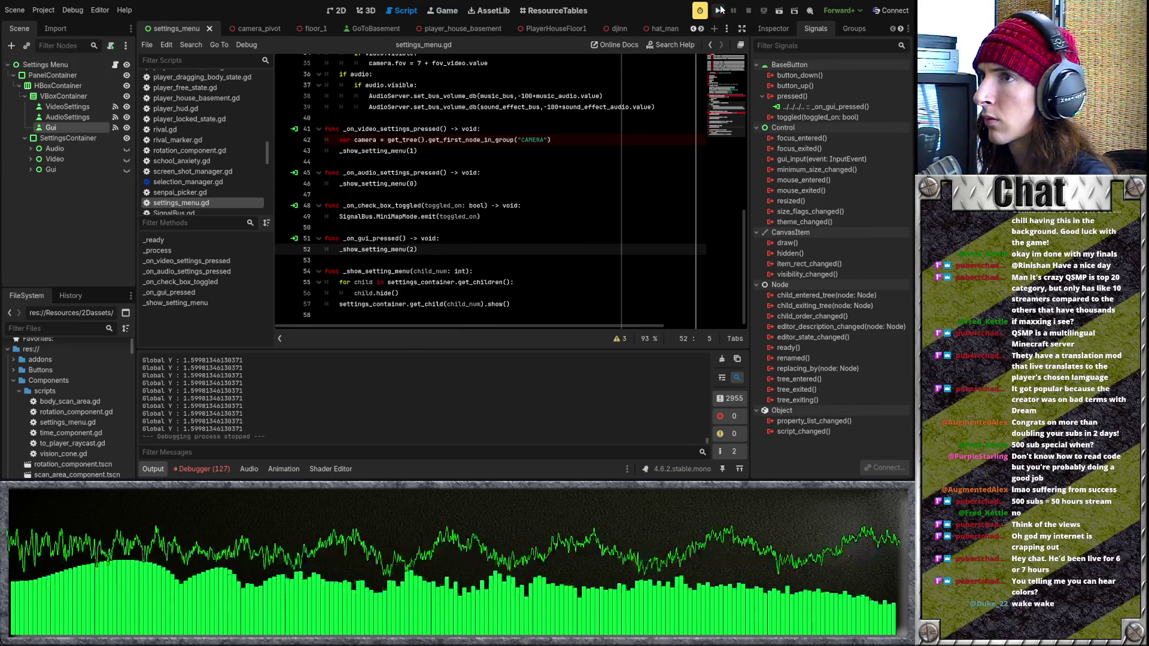
{"action": "left_click", "coordinate": [719, 14]}
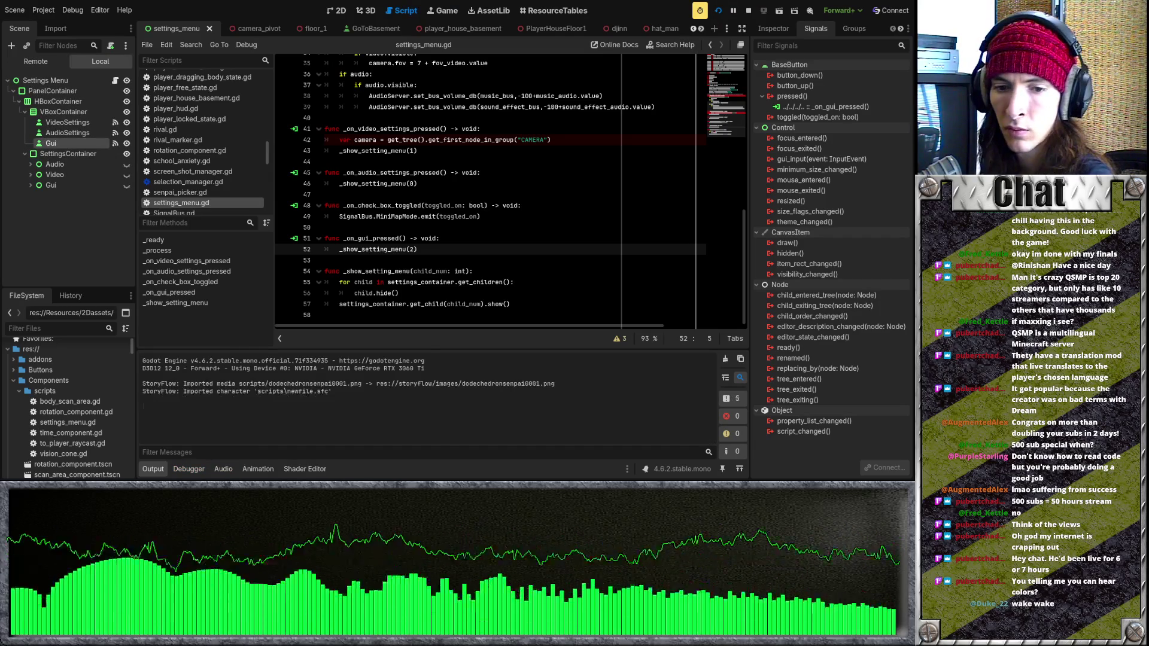
{"action": "key", "text": "F8"}
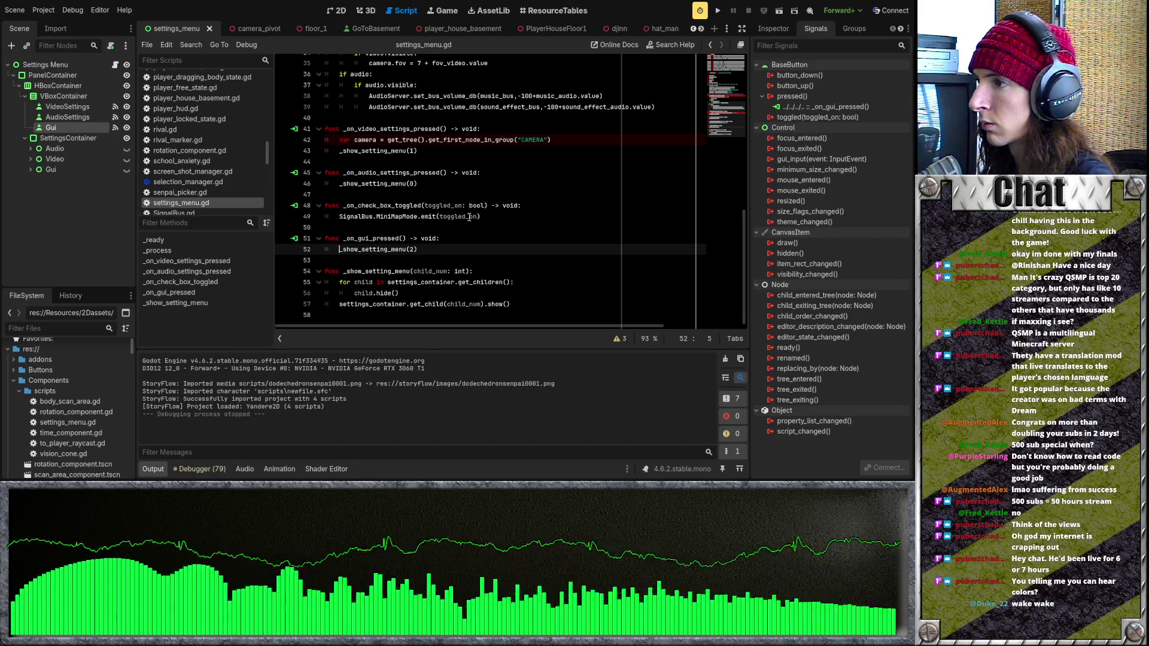
{"action": "left_click", "coordinate": [717, 12]}
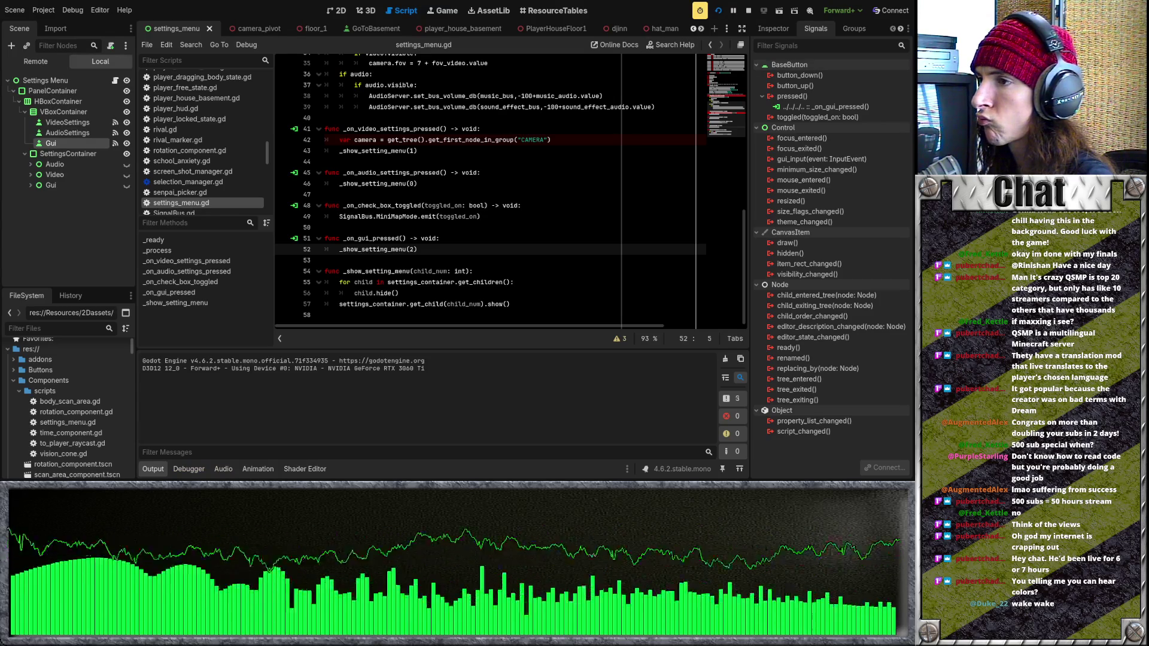